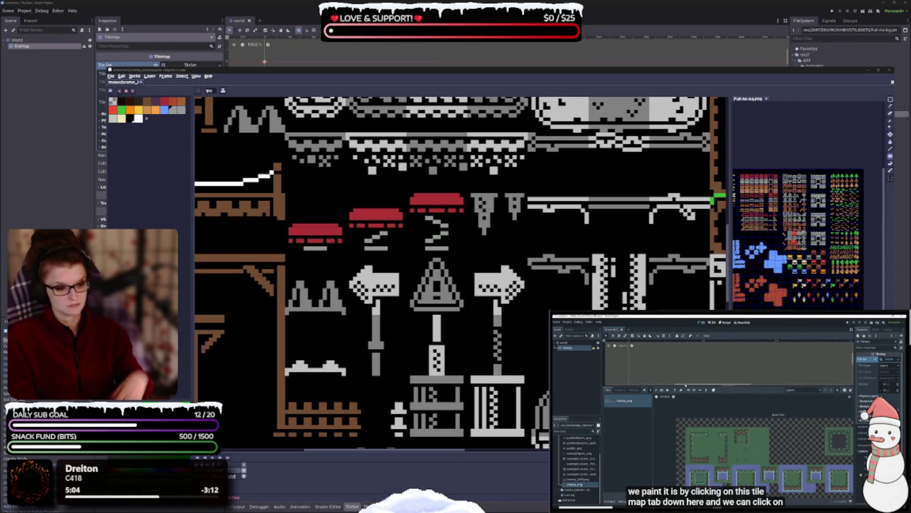
Select the large checkered tile and try a cream fill, then undo it
{"action": "scroll", "coordinate": [447, 354], "scroll_direction": "down", "scroll_amount": 1}
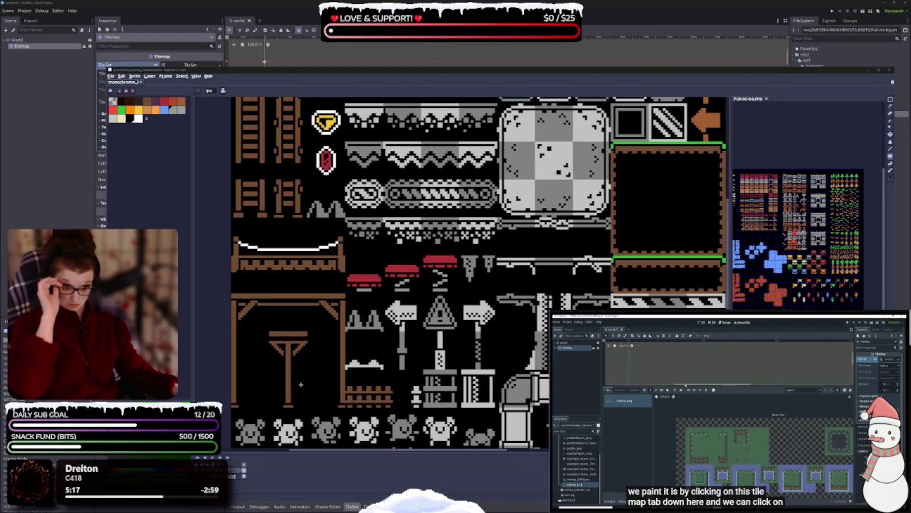
{"action": "scroll", "coordinate": [408, 329], "scroll_direction": "up", "scroll_amount": 3}
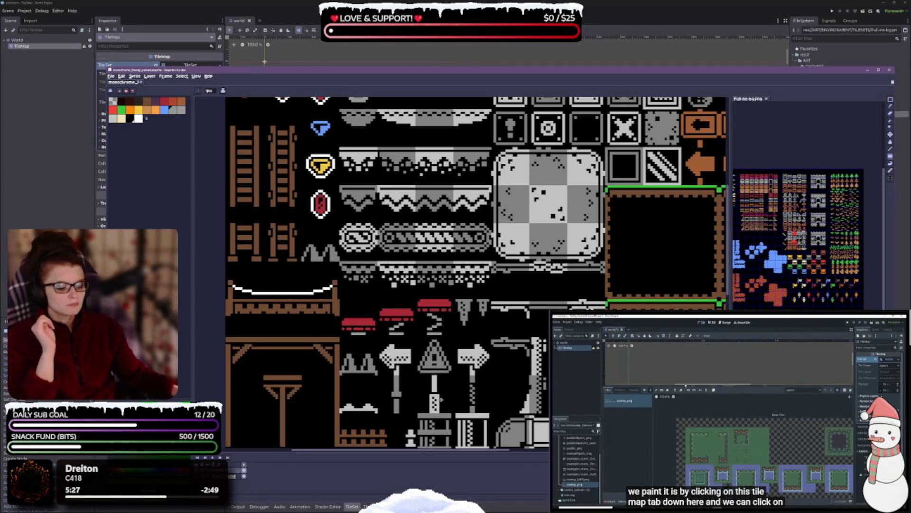
{"action": "scroll", "coordinate": [440, 400], "scroll_direction": "down", "scroll_amount": 1}
{"action": "scroll", "coordinate": [373, 238], "scroll_direction": "down", "scroll_amount": 1}
{"action": "scroll", "coordinate": [372, 238], "scroll_direction": "up", "scroll_amount": 1}
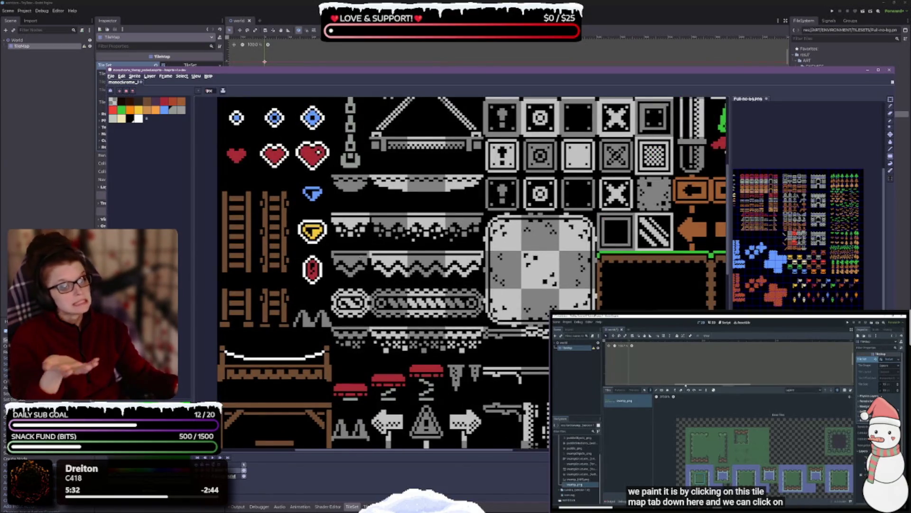
{"action": "scroll", "coordinate": [472, 272], "scroll_direction": "up", "scroll_amount": 2}
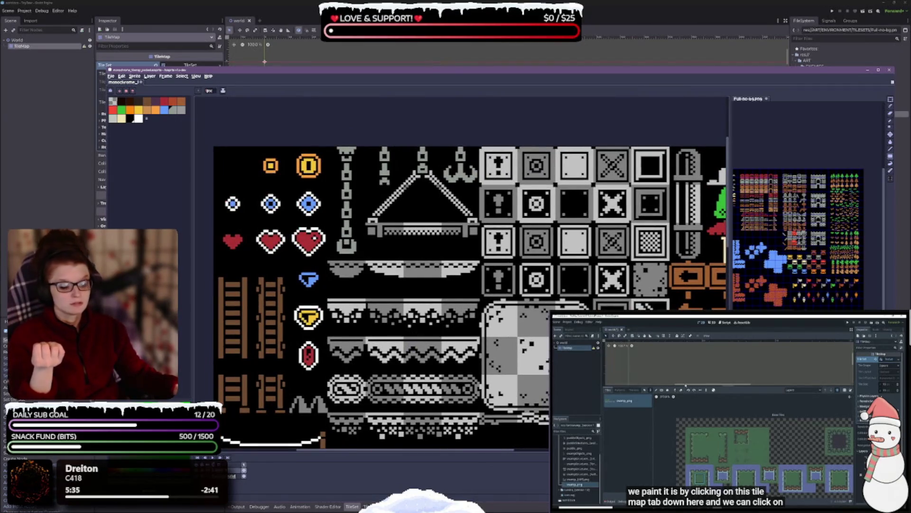
{"action": "scroll", "coordinate": [420, 303], "scroll_direction": "right", "scroll_amount": 4}
{"action": "scroll", "coordinate": [420, 302], "scroll_direction": "down", "scroll_amount": 1}
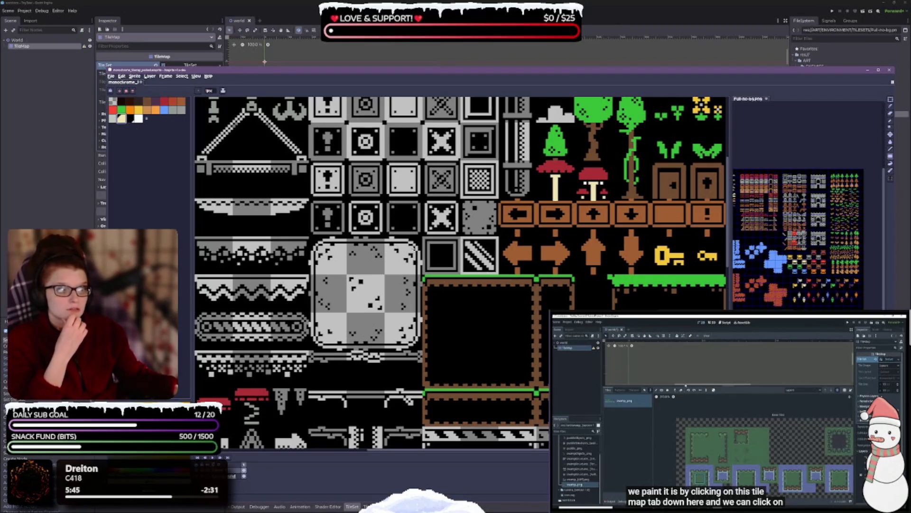
{"action": "left_click_drag", "start_coordinate": [311, 237], "coordinate": [419, 345]}
{"action": "key", "text": "f"}
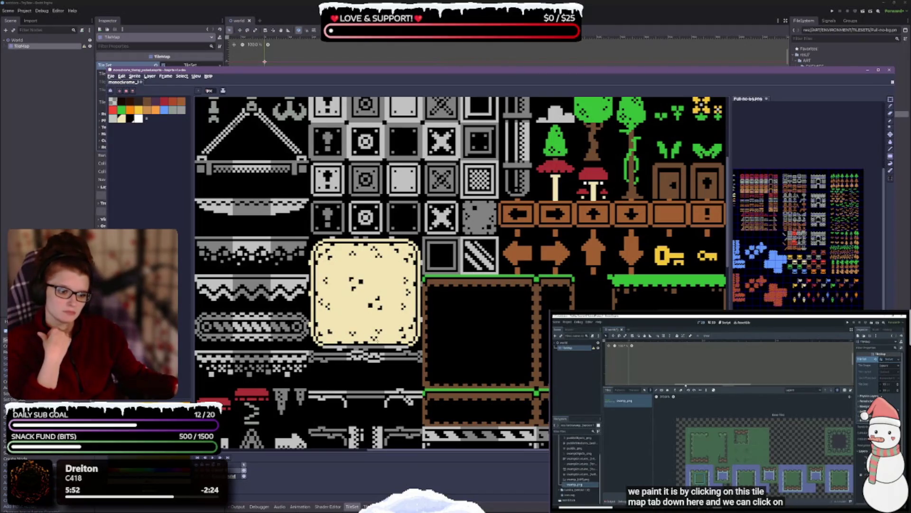
{"action": "key", "text": "ctrl+z"}
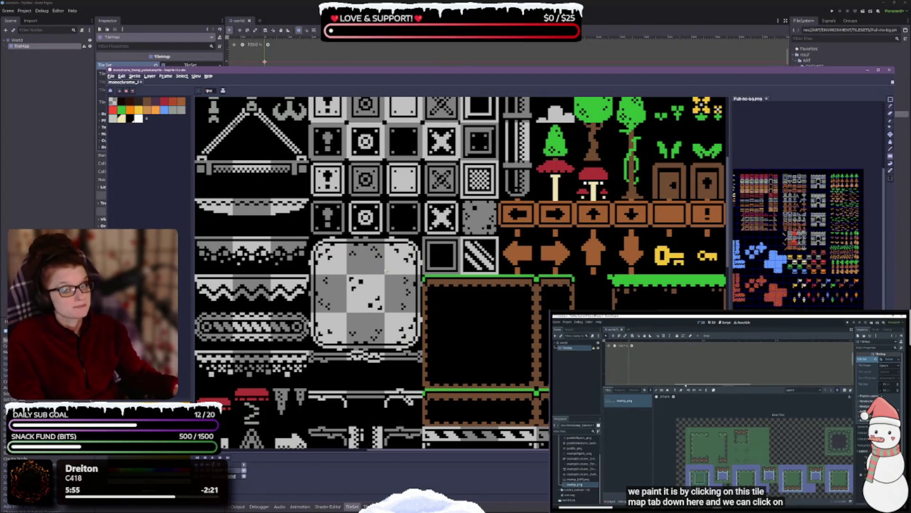
Refill the checkered tile with cream and touch up its left and top borders
{"action": "scroll", "coordinate": [352, 318], "scroll_direction": "up", "scroll_amount": 1}
{"action": "scroll", "coordinate": [334, 288], "scroll_direction": "up", "scroll_amount": 1}
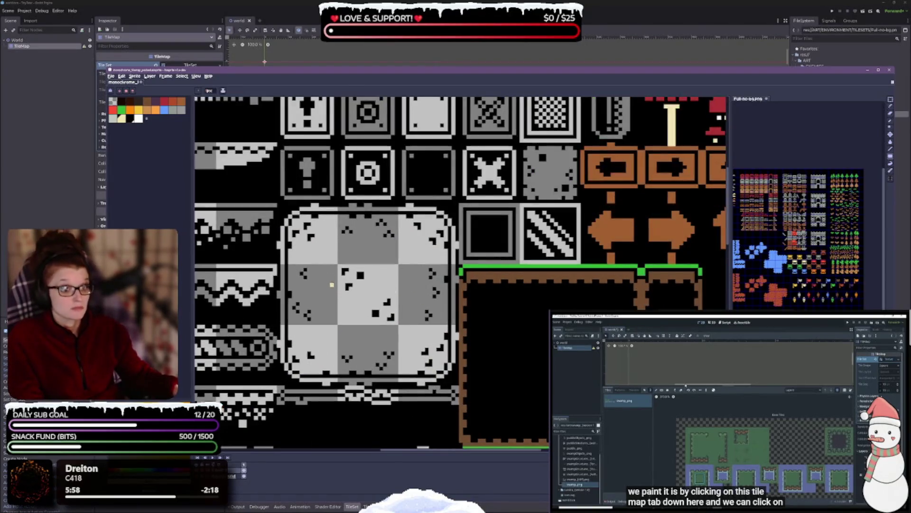
{"action": "mouse_move", "coordinate": [286, 213]}
{"action": "left_mouse_down"}
{"action": "mouse_move", "coordinate": [326, 272]}
{"action": "mouse_move", "coordinate": [430, 338]}
{"action": "mouse_move", "coordinate": [458, 373]}
{"action": "left_mouse_up"}
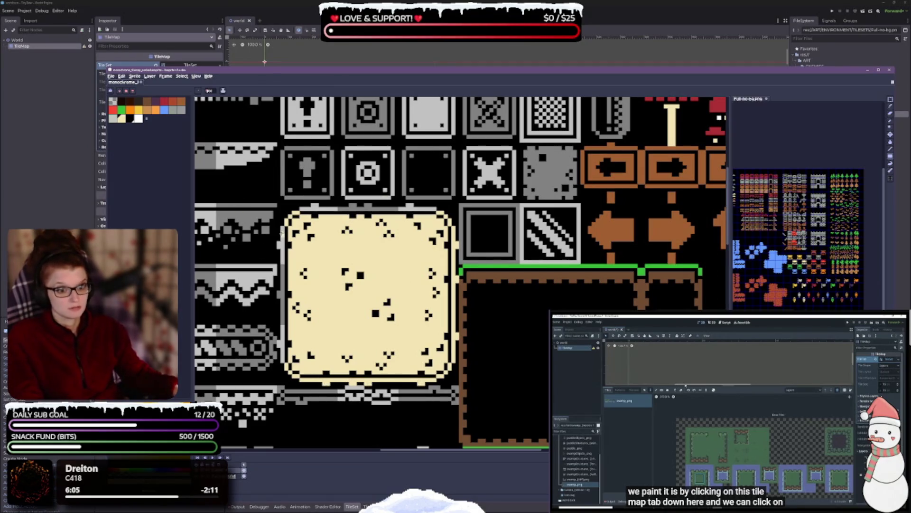
{"action": "left_click", "coordinate": [282, 353], "text": "shift"}
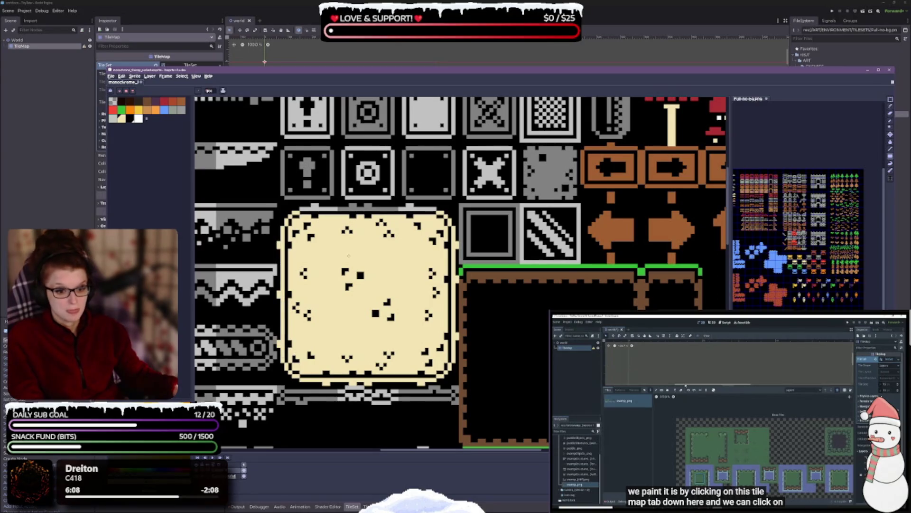
{"action": "left_click_drag", "start_coordinate": [287, 207], "coordinate": [437, 209]}
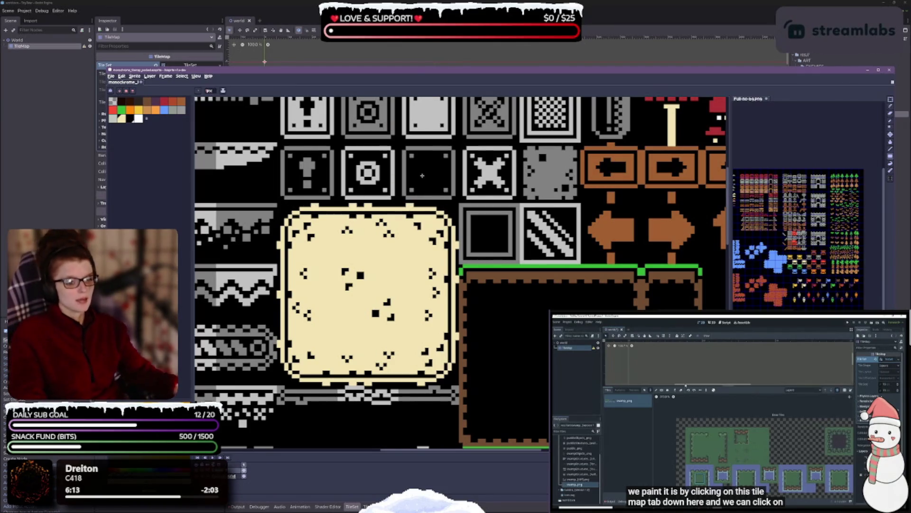
Save the recoloured tileset with Ctrl+S
{"action": "key", "text": "ctrl+s"}
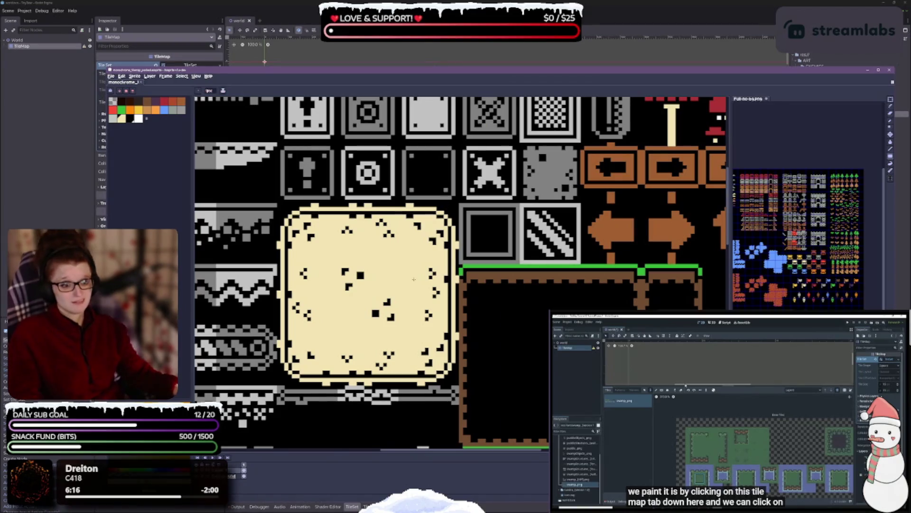
{"action": "scroll", "coordinate": [394, 304], "scroll_direction": "down", "scroll_amount": 2}
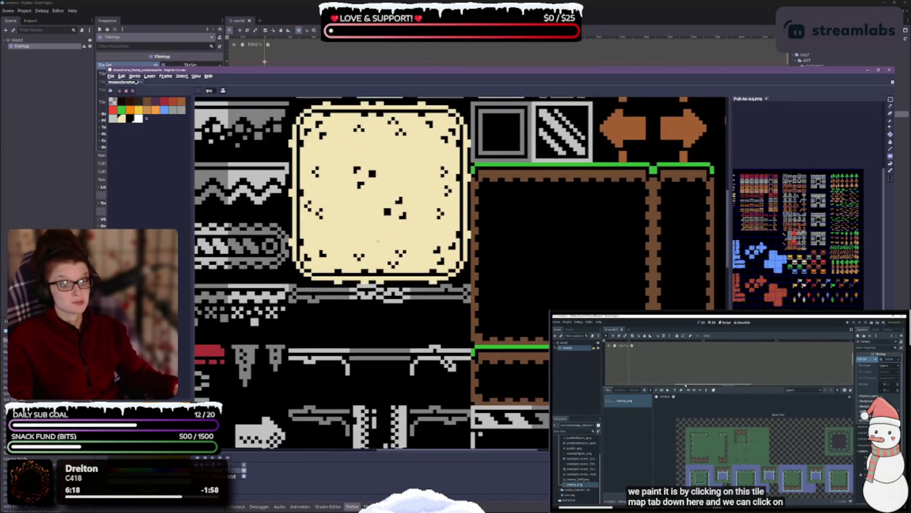
{"action": "scroll", "coordinate": [346, 303], "scroll_direction": "up", "scroll_amount": 1}
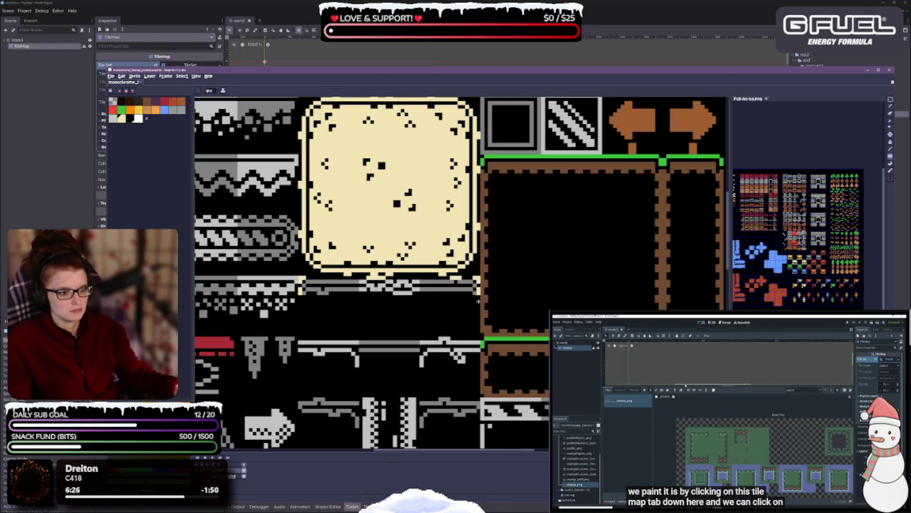
{"action": "scroll", "coordinate": [478, 301], "scroll_direction": "down", "scroll_amount": 4}
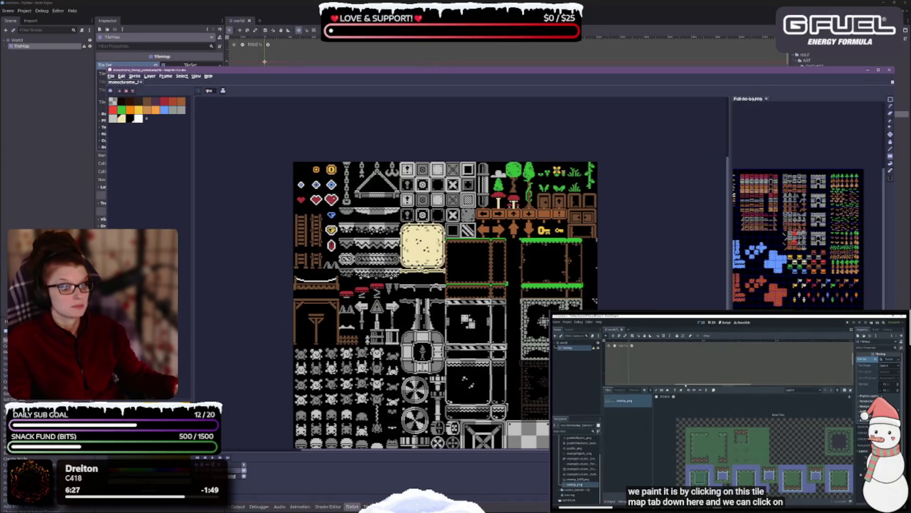
Paint the grey platform line and the strip under the cream tile green
{"action": "scroll", "coordinate": [438, 245], "scroll_direction": "up", "scroll_amount": 4}
{"action": "mouse_move", "coordinate": [407, 308]}
{"action": "left_mouse_down"}
{"action": "mouse_move", "coordinate": [407, 233]}
{"action": "mouse_move", "coordinate": [337, 236]}
{"action": "mouse_move", "coordinate": [446, 267]}
{"action": "left_mouse_up"}
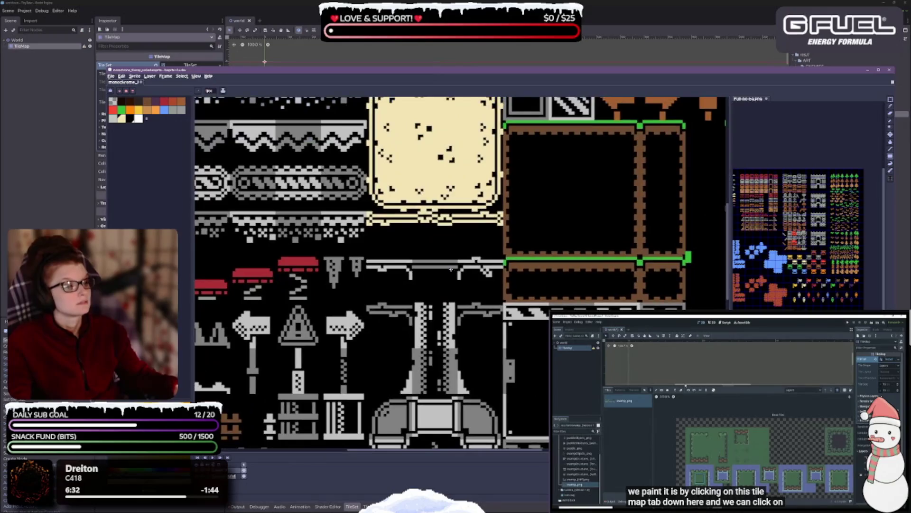
{"action": "left_click", "coordinate": [121, 109]}
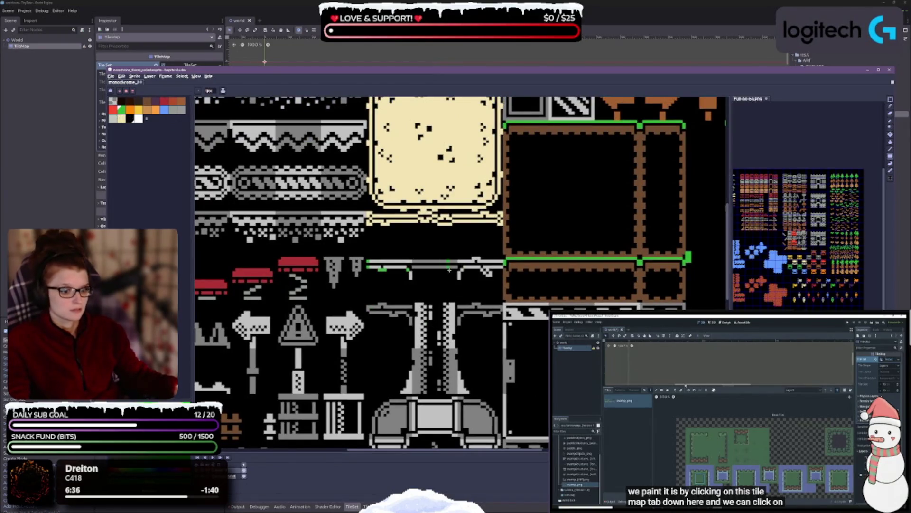
{"action": "left_click", "coordinate": [498, 281]}
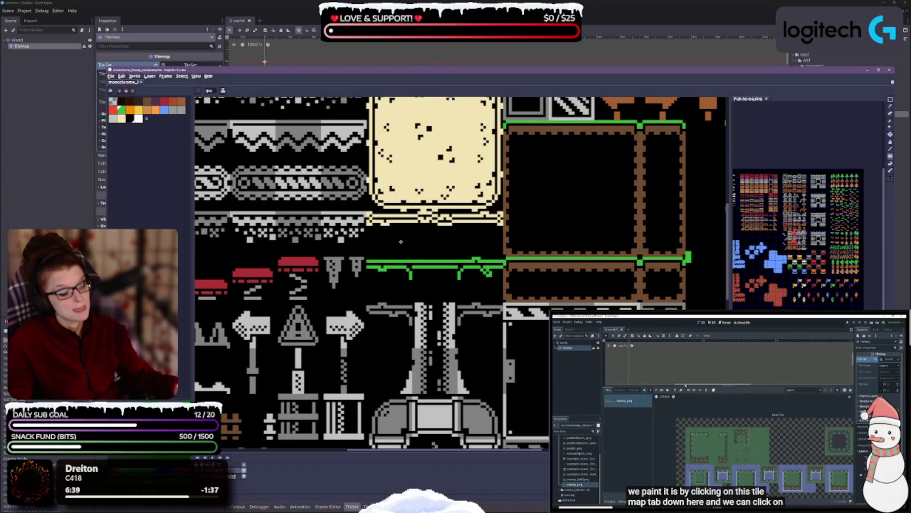
{"action": "left_click_drag", "start_coordinate": [369, 215], "coordinate": [500, 219]}
{"action": "left_click", "coordinate": [494, 221]}
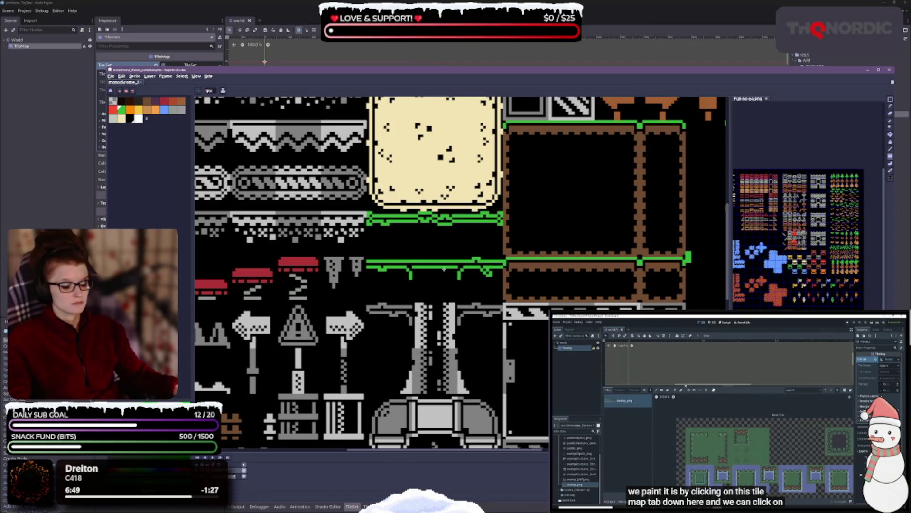
Pan across the sheet to bring the round torch tile into view
{"action": "scroll", "coordinate": [444, 269], "scroll_direction": "up", "scroll_amount": 2}
{"action": "left_click_drag", "start_coordinate": [511, 294], "coordinate": [613, 274]}
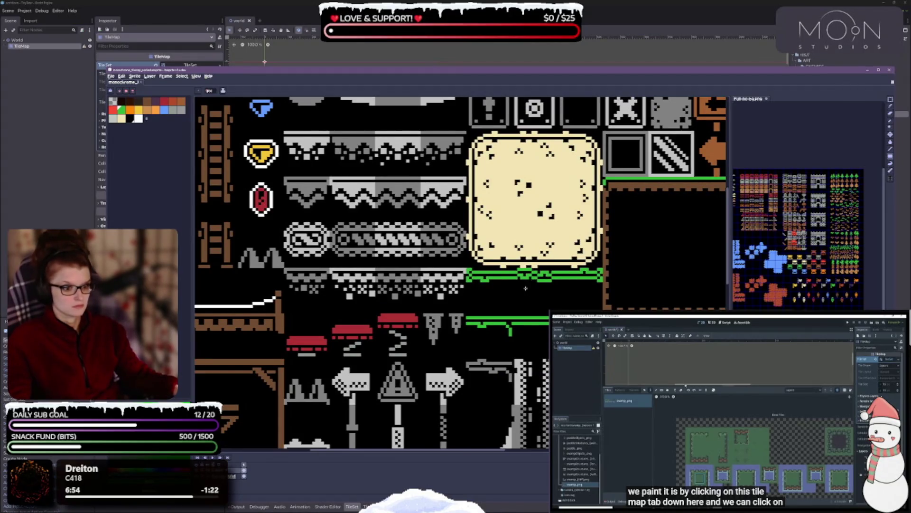
{"action": "left_click_drag", "start_coordinate": [529, 296], "coordinate": [481, 202]}
{"action": "mouse_move", "coordinate": [524, 351]}
{"action": "left_mouse_down"}
{"action": "mouse_move", "coordinate": [454, 284]}
{"action": "mouse_move", "coordinate": [485, 223]}
{"action": "left_mouse_up"}
{"action": "scroll", "coordinate": [427, 295], "scroll_direction": "up", "scroll_amount": 2}
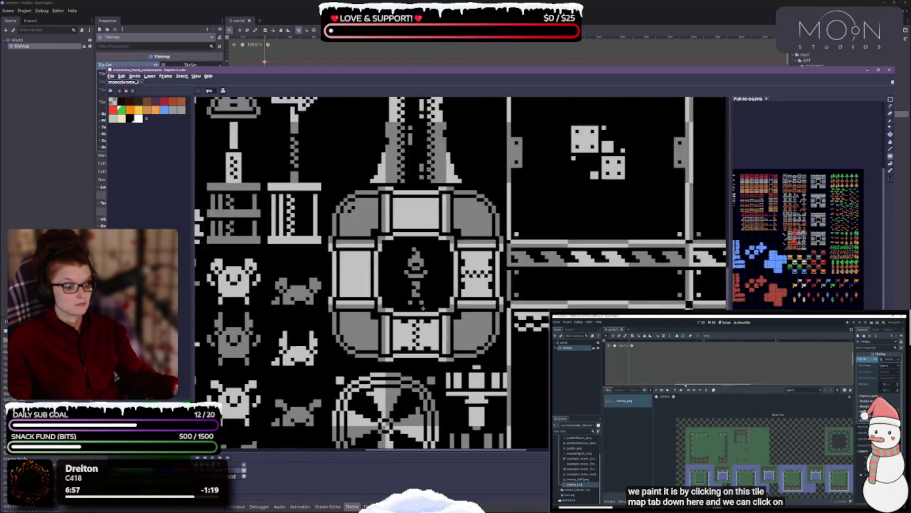
With the pencil, colour the torch's handle in orange and brown pixels
{"action": "scroll", "coordinate": [426, 297], "scroll_direction": "down", "scroll_amount": 1}
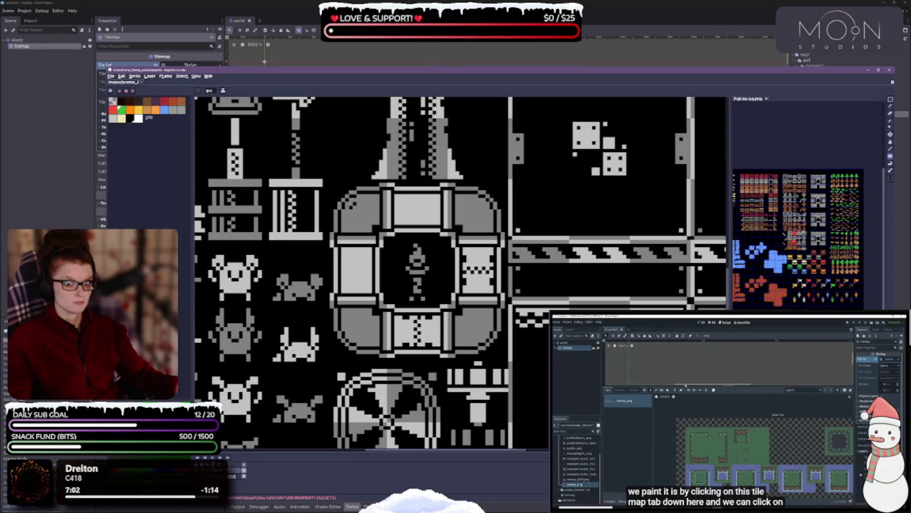
{"action": "key", "text": "b"}
{"action": "left_click", "coordinate": [151, 103]}
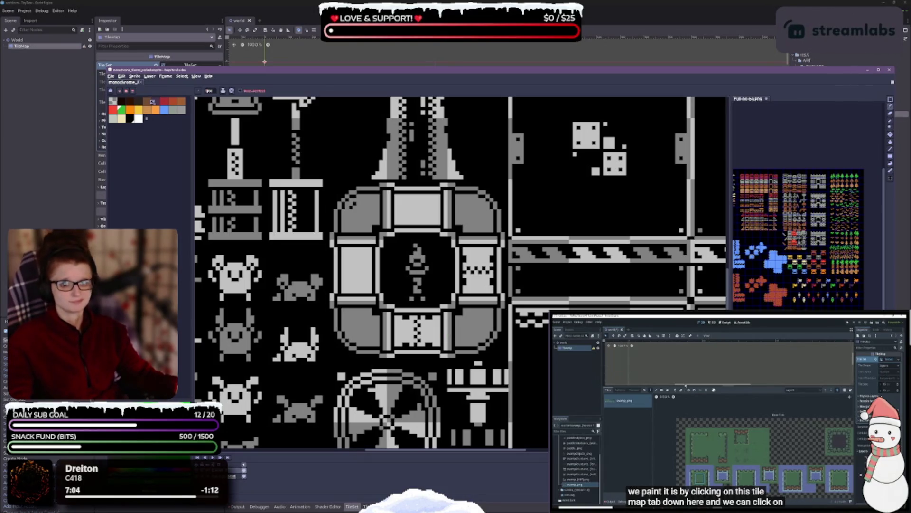
{"action": "left_click", "coordinate": [147, 110]}
{"action": "left_click", "coordinate": [417, 282]}
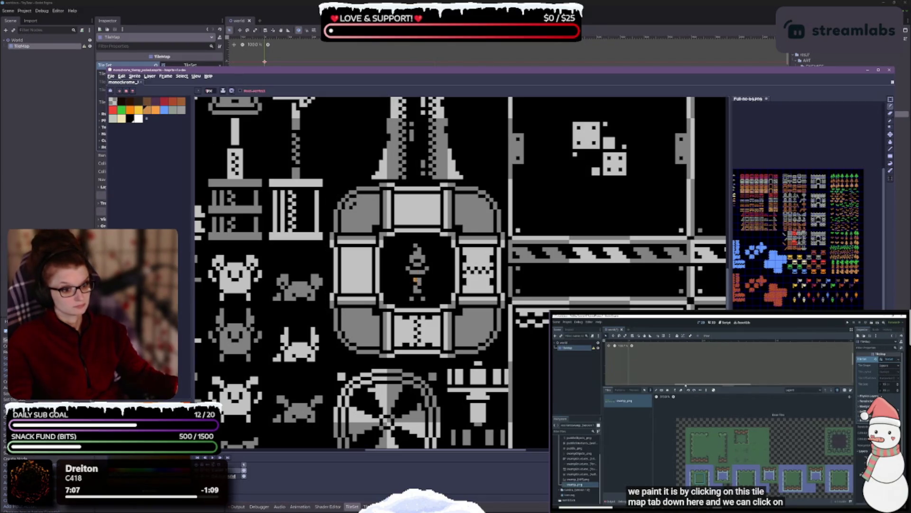
{"action": "left_click", "coordinate": [181, 102]}
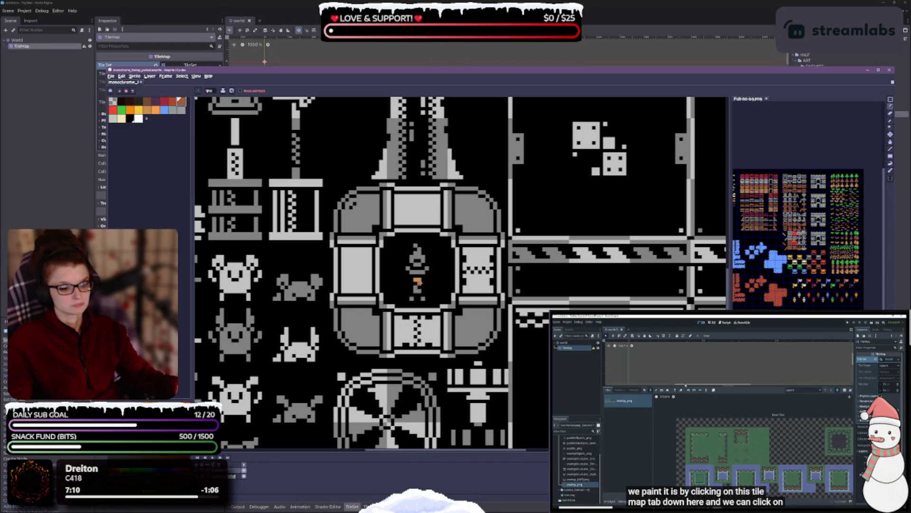
{"action": "left_click_drag", "start_coordinate": [417, 285], "coordinate": [416, 293]}
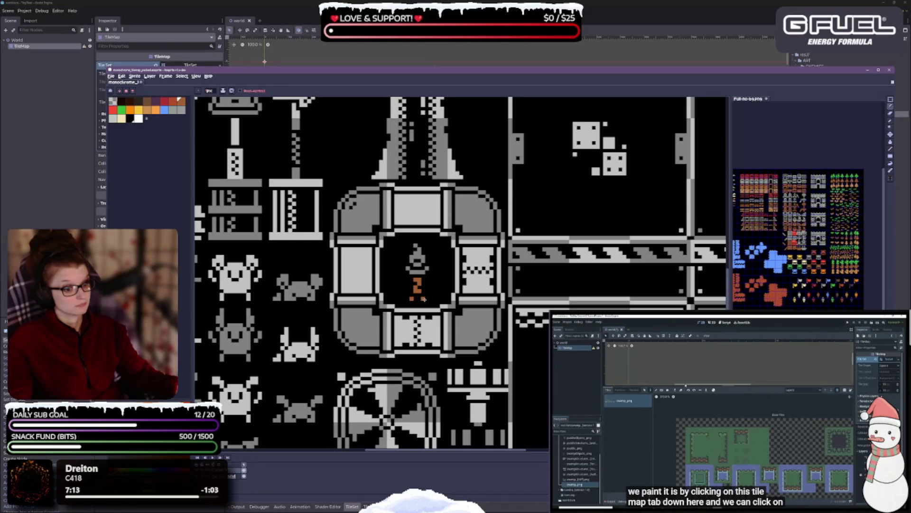
{"action": "scroll", "coordinate": [496, 307], "scroll_direction": "down", "scroll_amount": 3}
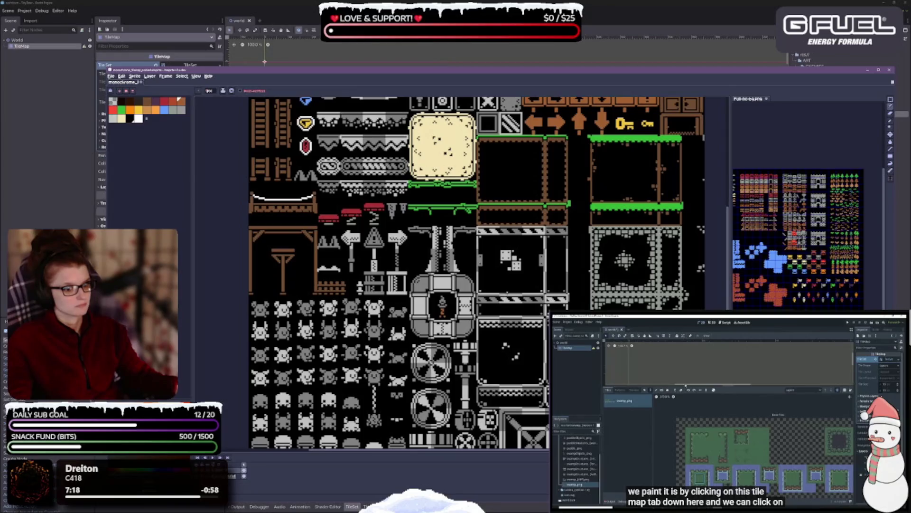
{"action": "scroll", "coordinate": [377, 267], "scroll_direction": "up", "scroll_amount": 3}
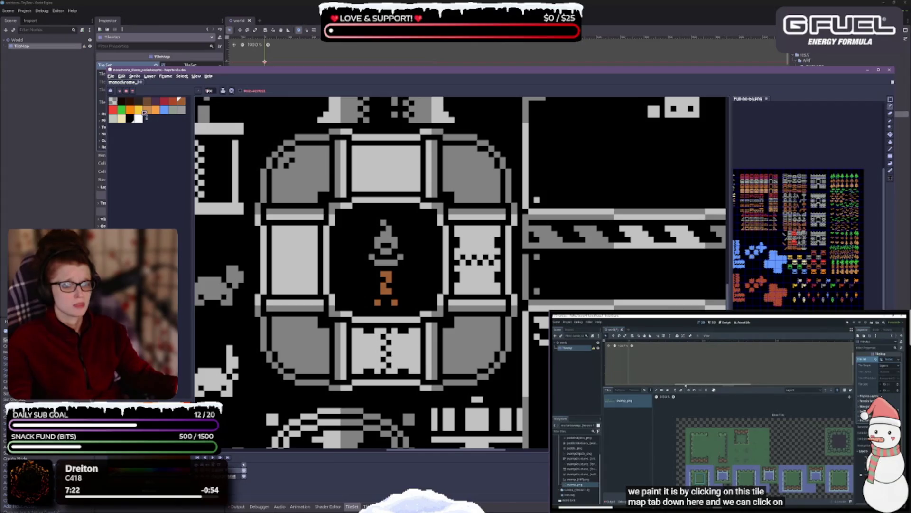
Paint the torch flame yellow and the torch holder dark brown
{"action": "left_click", "coordinate": [138, 110]}
{"action": "left_click", "coordinate": [383, 222]}
{"action": "mouse_move", "coordinate": [378, 228]}
{"action": "left_mouse_down"}
{"action": "mouse_move", "coordinate": [394, 240]}
{"action": "mouse_move", "coordinate": [387, 251]}
{"action": "mouse_move", "coordinate": [396, 233]}
{"action": "left_mouse_up"}
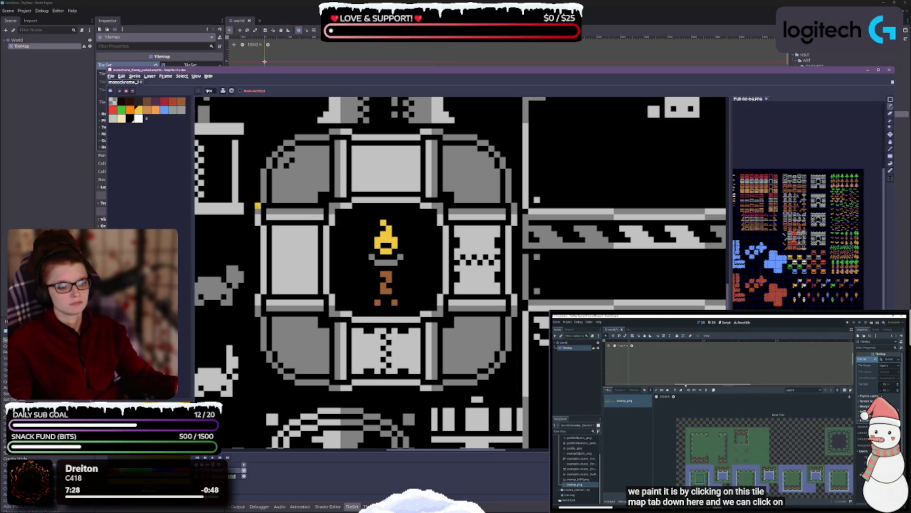
{"action": "left_click", "coordinate": [147, 110]}
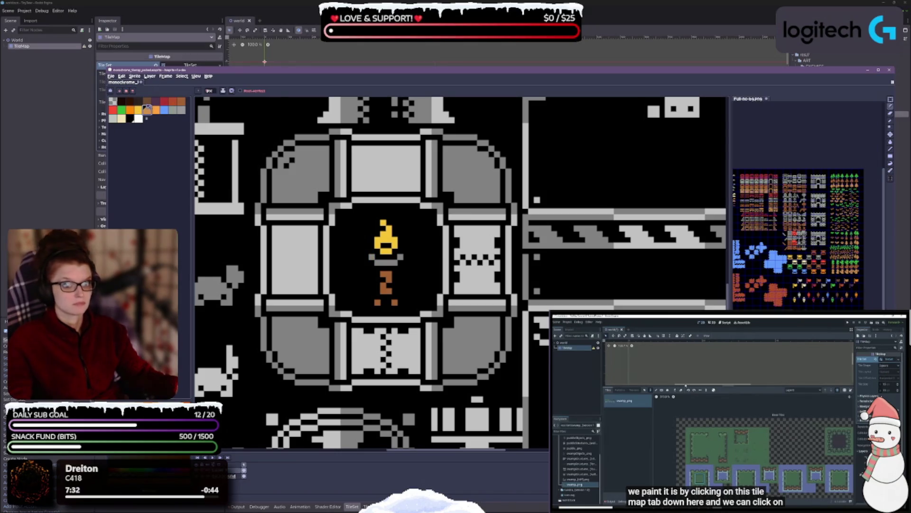
{"action": "left_click", "coordinate": [147, 101]}
{"action": "left_click_drag", "start_coordinate": [377, 264], "coordinate": [408, 262]}
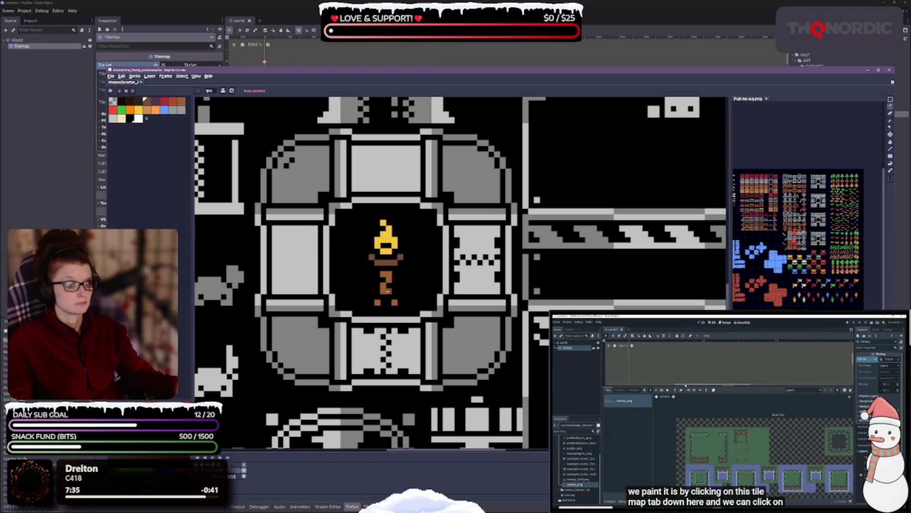
{"action": "scroll", "coordinate": [389, 291], "scroll_direction": "down", "scroll_amount": 2}
{"action": "scroll", "coordinate": [406, 293], "scroll_direction": "up", "scroll_amount": 1}
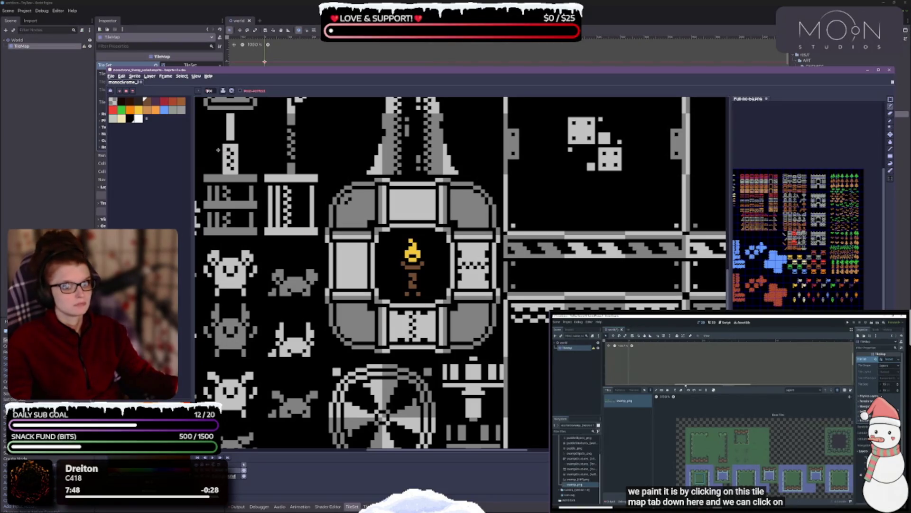
Zoom in on the torch and dab orange shading pixels into the yellow flame
{"action": "left_click", "coordinate": [147, 109]}
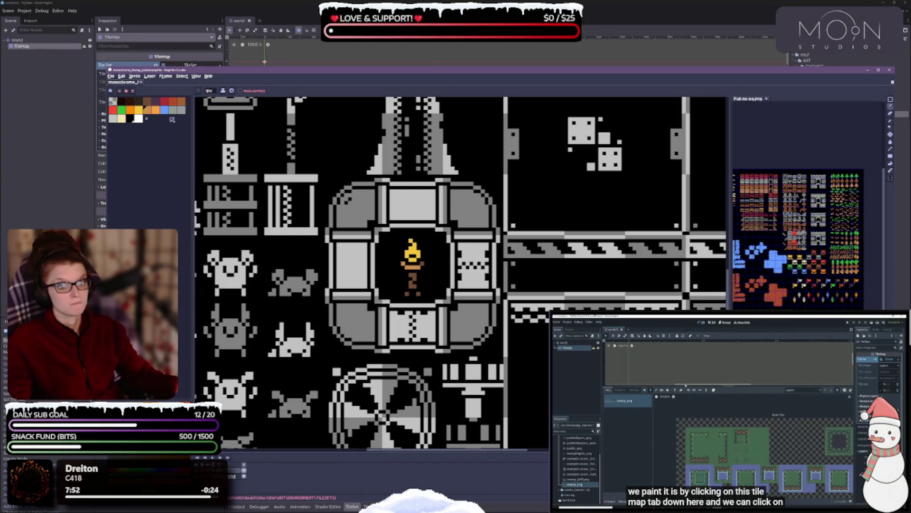
{"action": "left_click", "coordinate": [173, 110]}
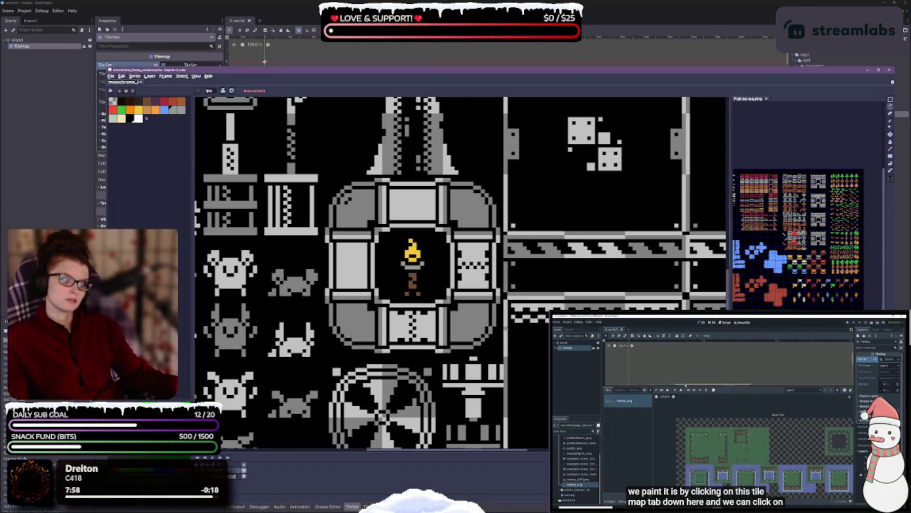
{"action": "scroll", "coordinate": [443, 260], "scroll_direction": "up", "scroll_amount": 1}
{"action": "scroll", "coordinate": [375, 266], "scroll_direction": "left", "scroll_amount": 2}
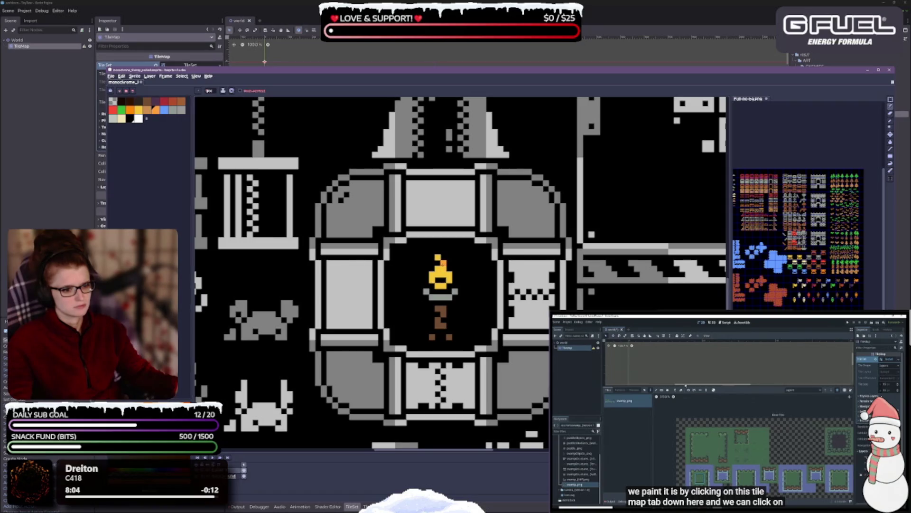
{"action": "left_click", "coordinate": [147, 110]}
{"action": "left_click", "coordinate": [442, 273]}
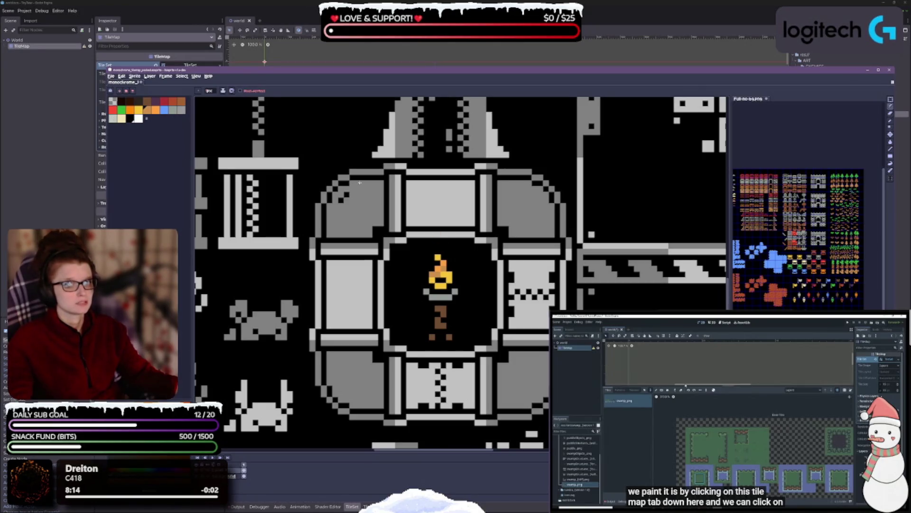
Add orange pixels along the flame's left side and upper right
{"action": "left_click", "coordinate": [130, 111]}
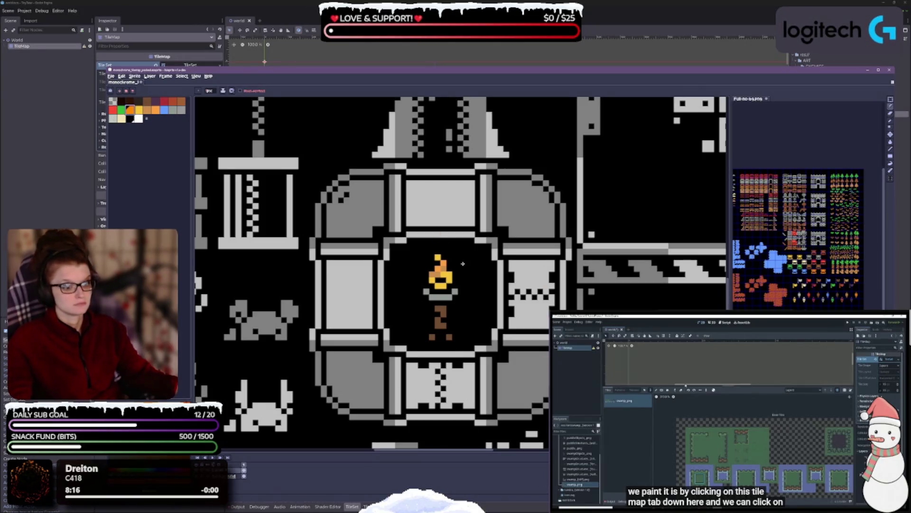
{"action": "left_click", "coordinate": [432, 281]}
{"action": "left_click", "coordinate": [449, 274]}
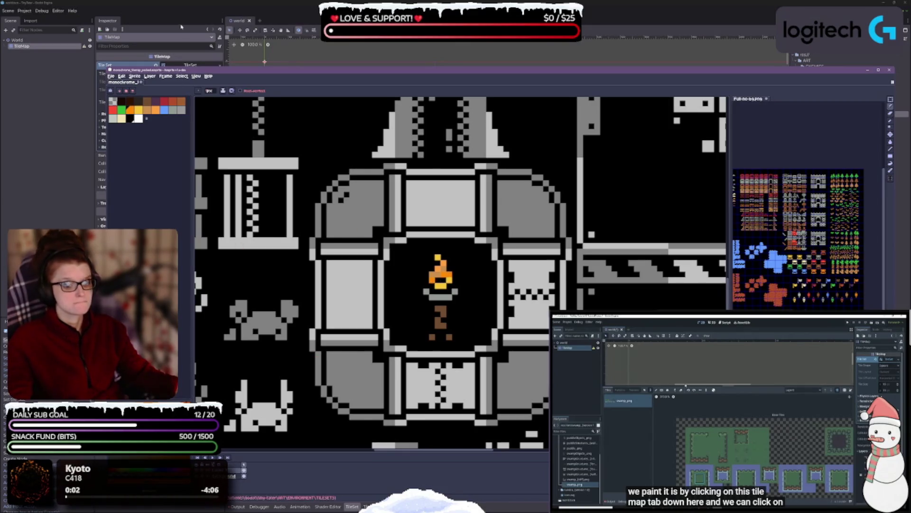
{"action": "left_click", "coordinate": [181, 101]}
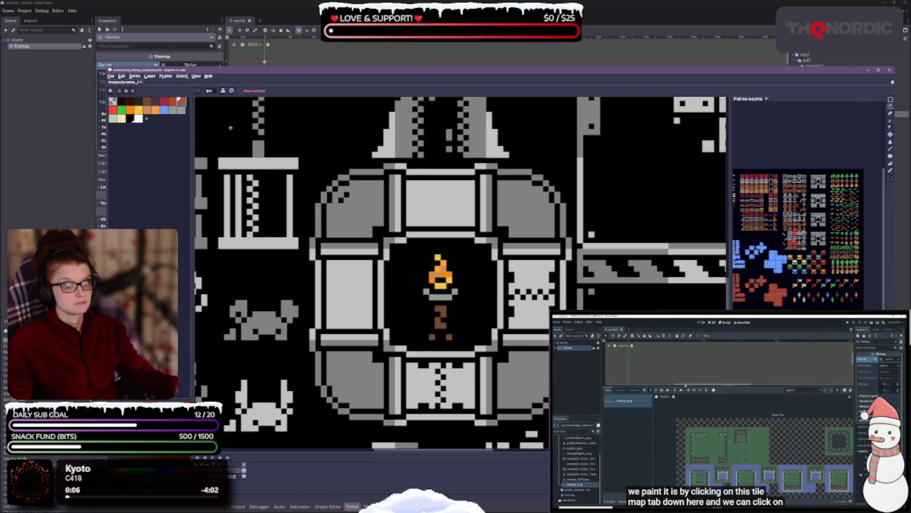
{"action": "left_click", "coordinate": [130, 110]}
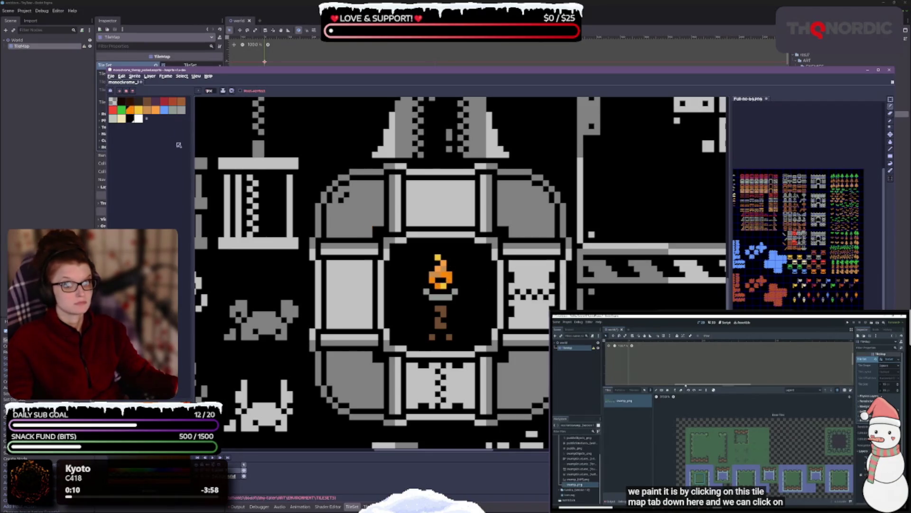
Draw a row of red pixels across the base of the flame
{"action": "left_click", "coordinate": [113, 109]}
{"action": "left_click", "coordinate": [438, 285]}
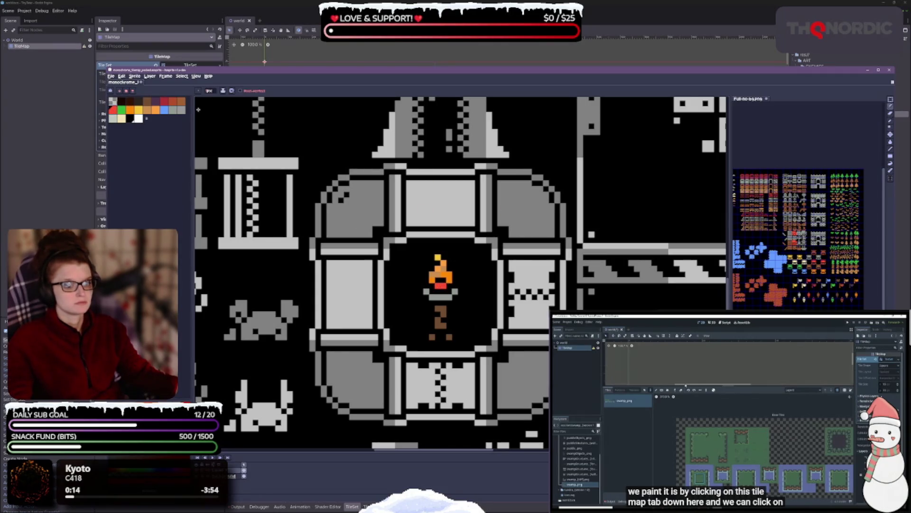
{"action": "left_click", "coordinate": [173, 101]}
{"action": "left_click_drag", "start_coordinate": [439, 286], "coordinate": [448, 286]}
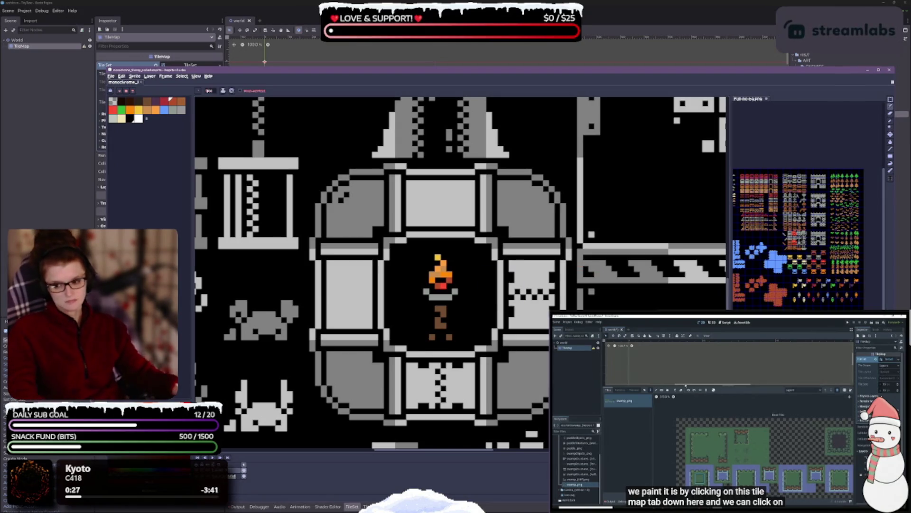
{"action": "scroll", "coordinate": [418, 283], "scroll_direction": "down", "scroll_amount": 3}
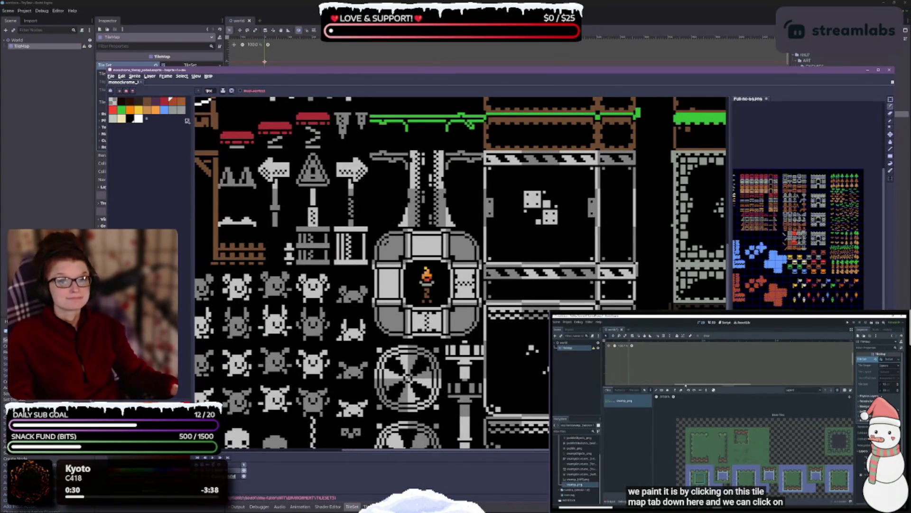
{"action": "scroll", "coordinate": [478, 315], "scroll_direction": "up", "scroll_amount": 3}
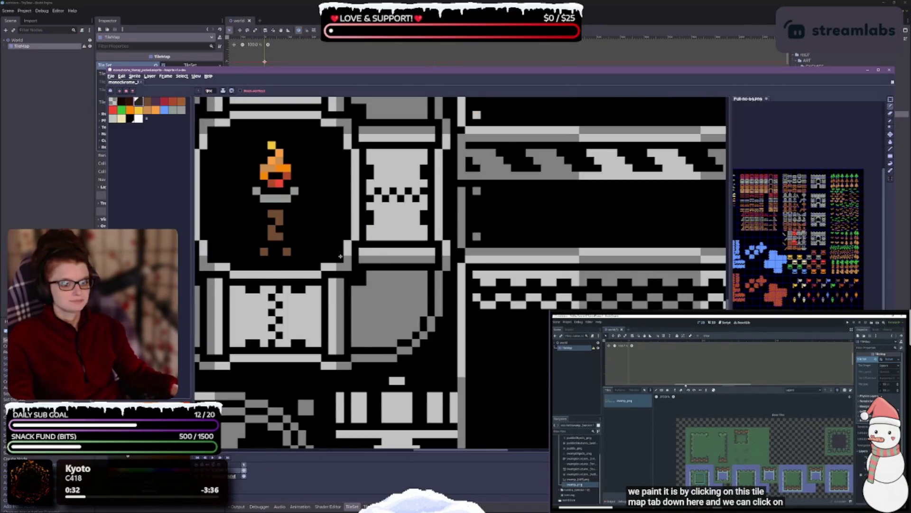
{"action": "scroll", "coordinate": [340, 256], "scroll_direction": "down", "scroll_amount": 2}
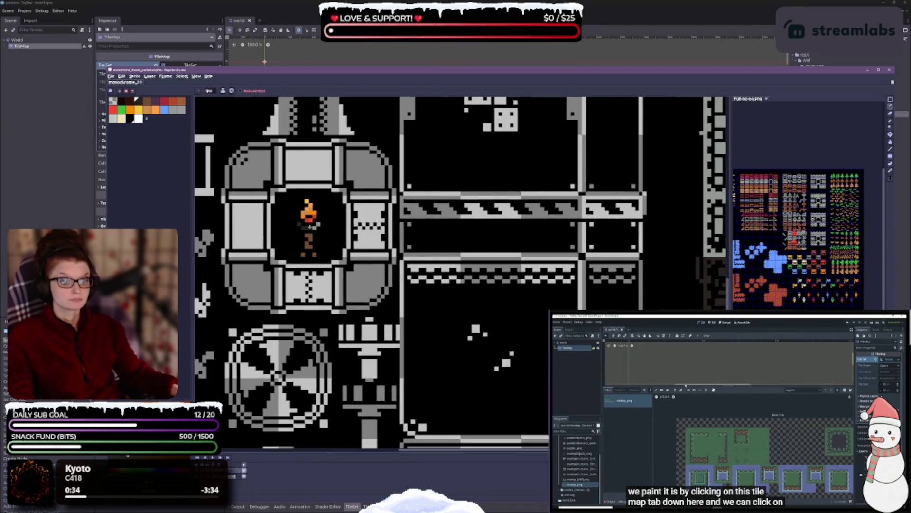
{"action": "left_click_drag", "start_coordinate": [313, 227], "coordinate": [373, 260]}
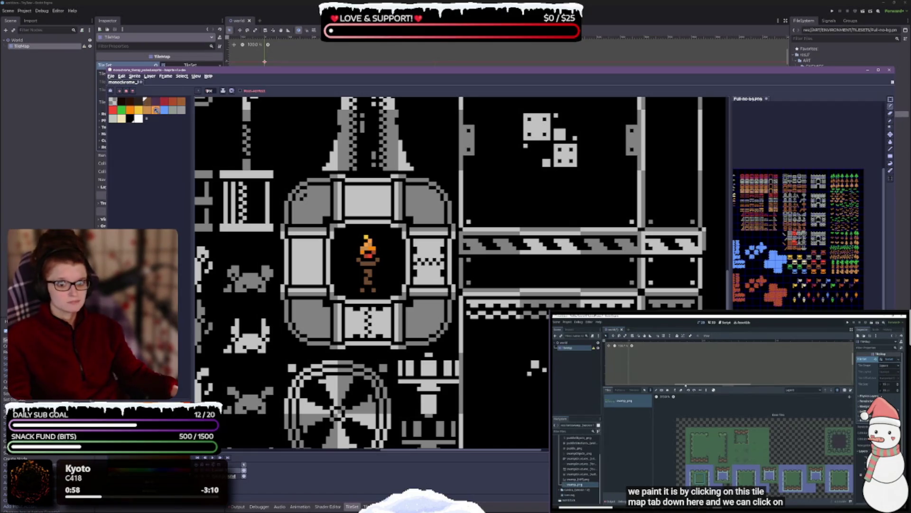
{"action": "left_click", "coordinate": [182, 101]}
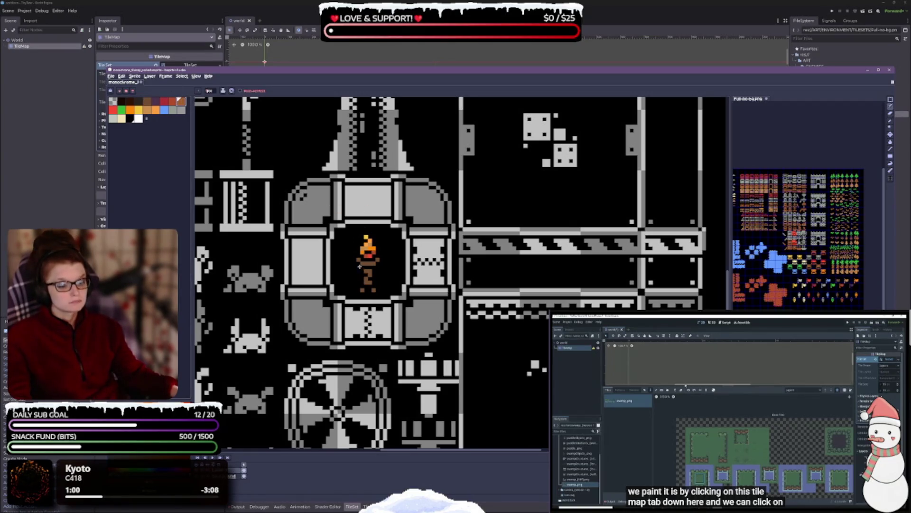
{"action": "scroll", "coordinate": [359, 260], "scroll_direction": "up", "scroll_amount": 2}
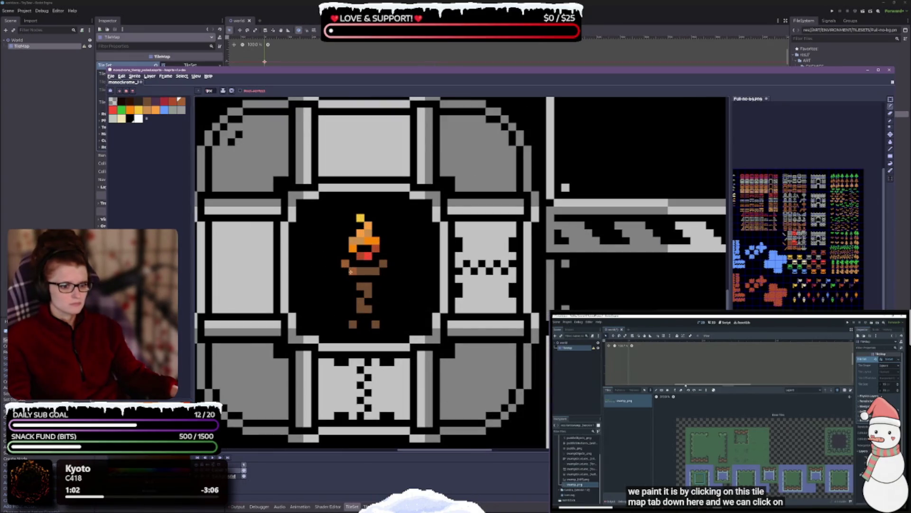
{"action": "scroll", "coordinate": [406, 258], "scroll_direction": "down", "scroll_amount": 3}
{"action": "key", "text": "v"}
{"action": "key", "text": "b"}
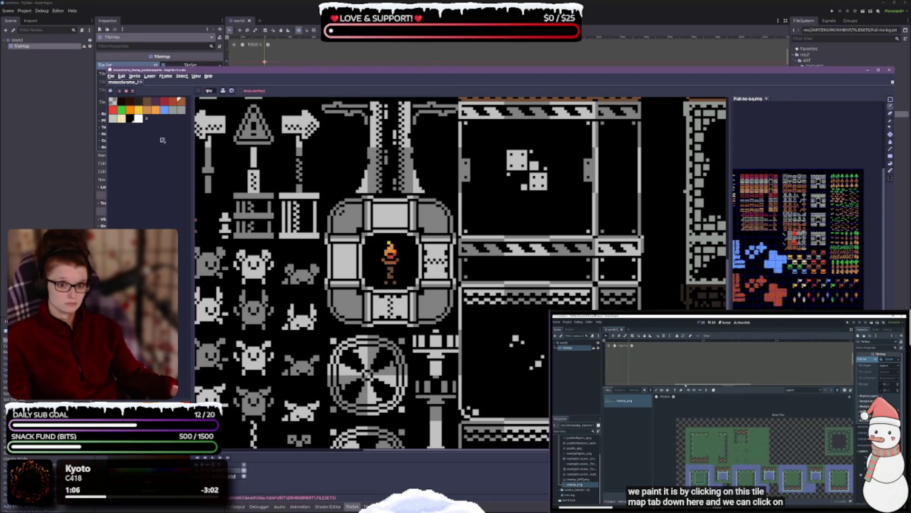
{"action": "left_click", "coordinate": [173, 110]}
{"action": "scroll", "coordinate": [453, 255], "scroll_direction": "up", "scroll_amount": 1}
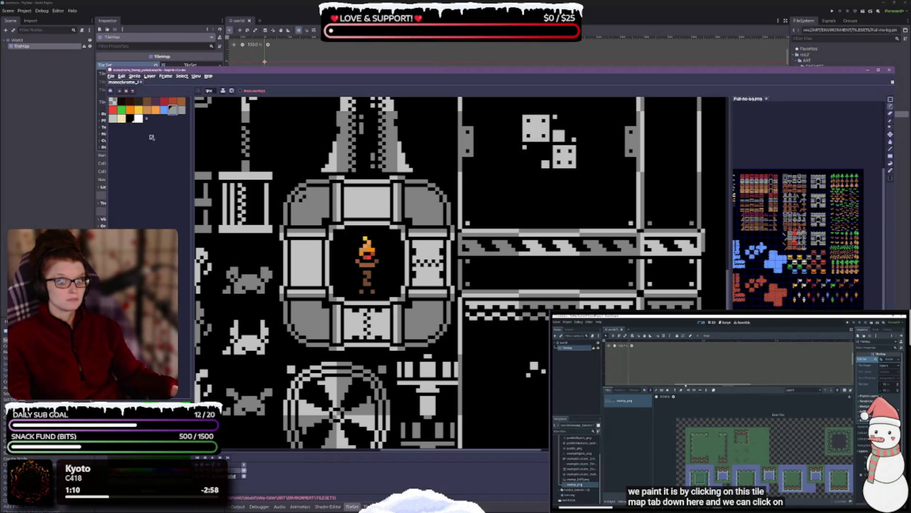
{"action": "left_click", "coordinate": [115, 120]}
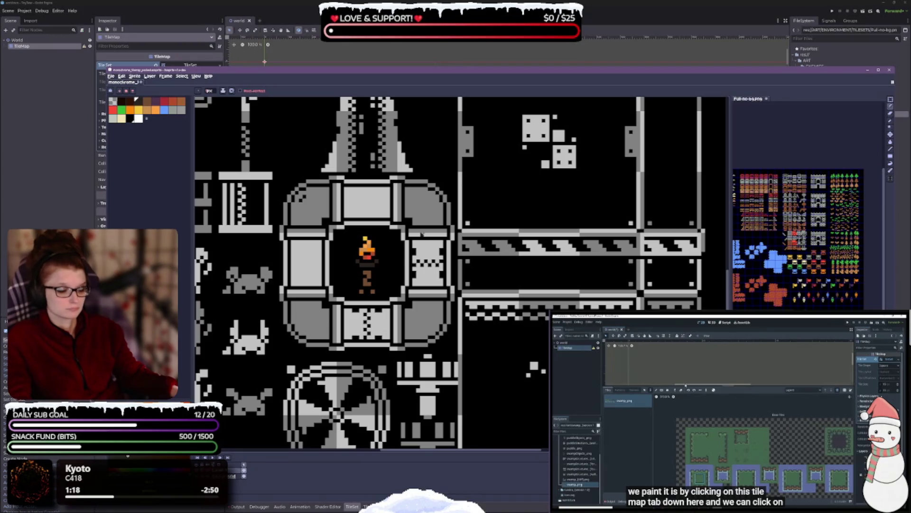
{"action": "left_click", "coordinate": [147, 101]}
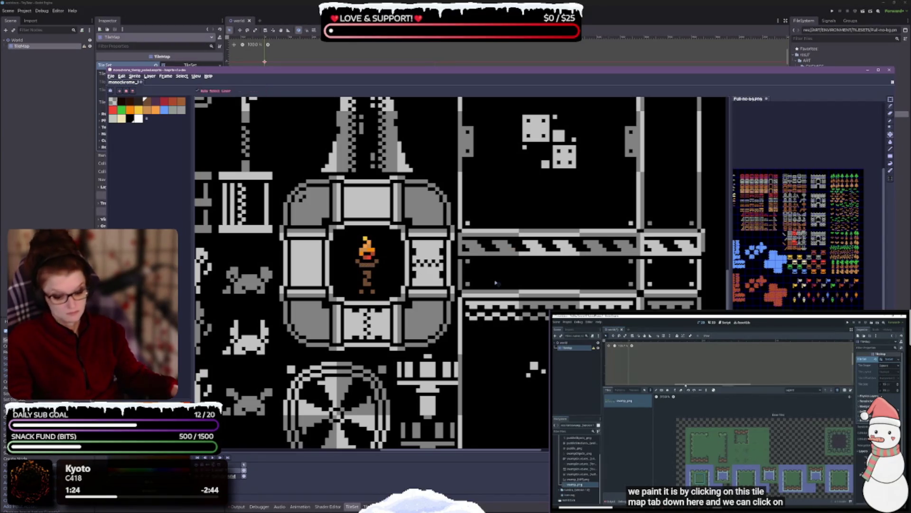
{"action": "scroll", "coordinate": [494, 248], "scroll_direction": "down", "scroll_amount": 1}
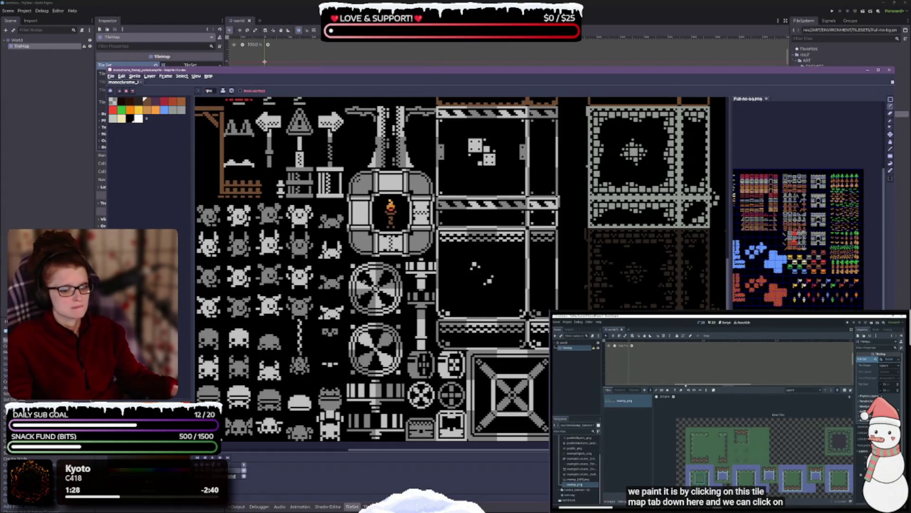
{"action": "scroll", "coordinate": [443, 228], "scroll_direction": "down", "scroll_amount": 5}
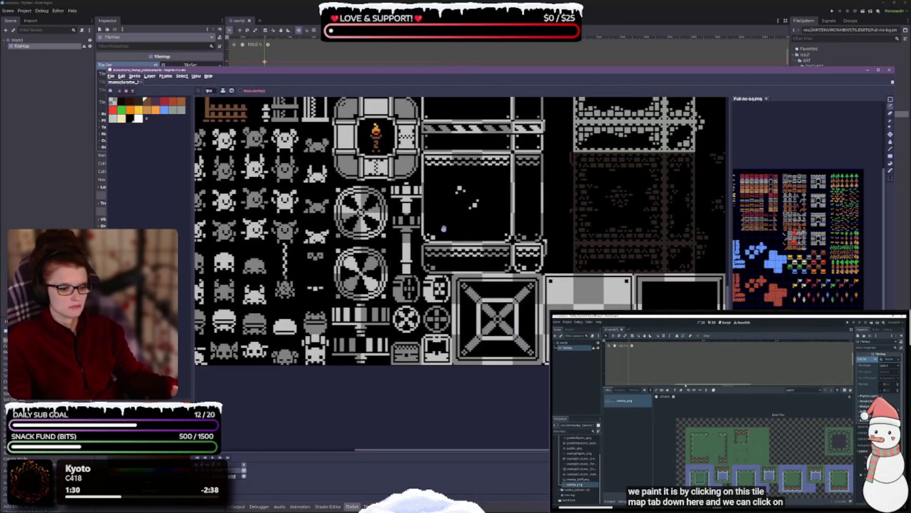
{"action": "left_click_drag", "start_coordinate": [443, 229], "coordinate": [366, 240]}
{"action": "left_click_drag", "start_coordinate": [653, 294], "coordinate": [543, 242]}
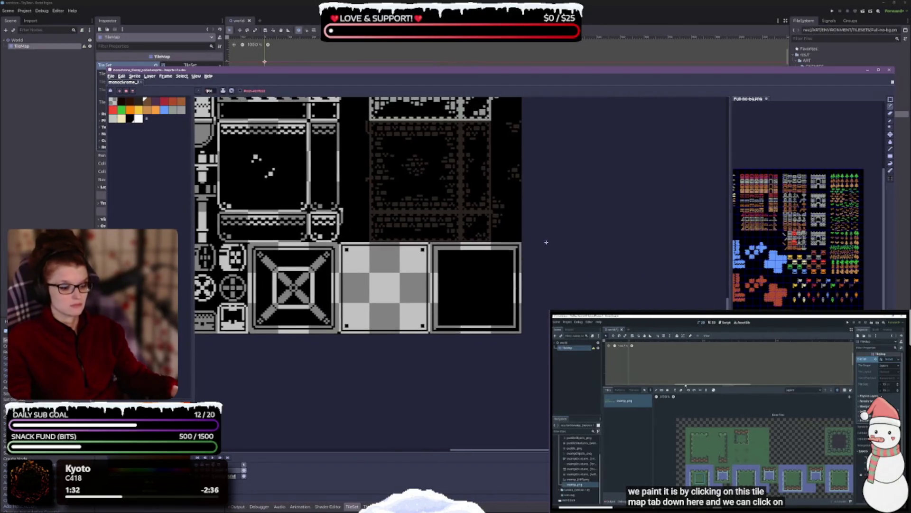
{"action": "scroll", "coordinate": [523, 253], "scroll_direction": "up", "scroll_amount": 5}
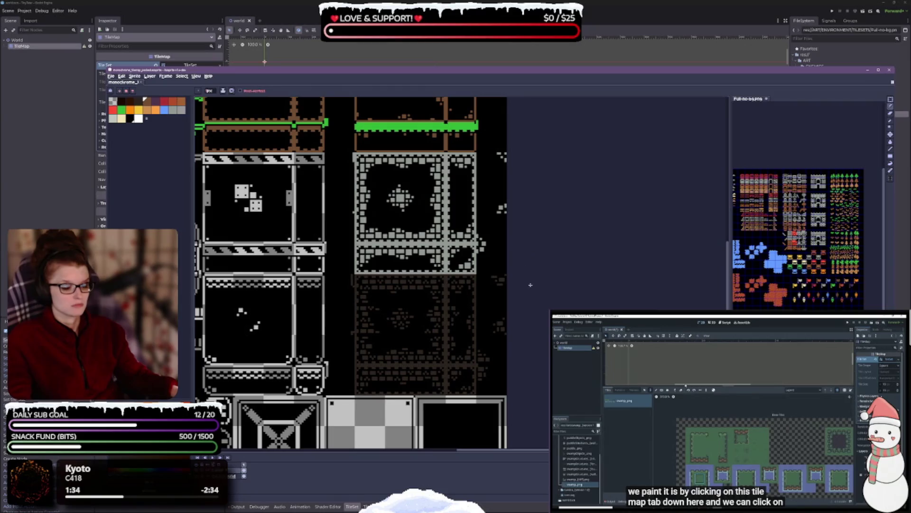
{"action": "scroll", "coordinate": [397, 248], "scroll_direction": "up", "scroll_amount": 1}
{"action": "scroll", "coordinate": [390, 265], "scroll_direction": "down", "scroll_amount": 2}
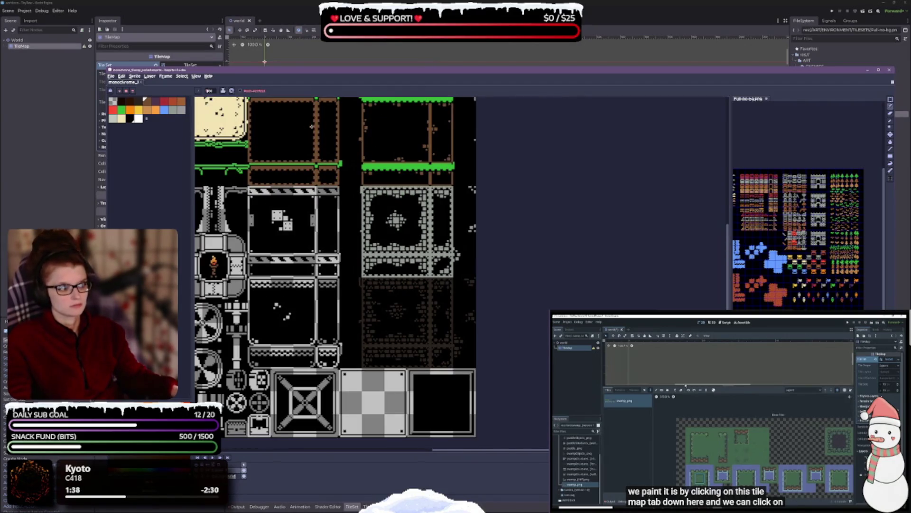
{"action": "key", "text": "m"}
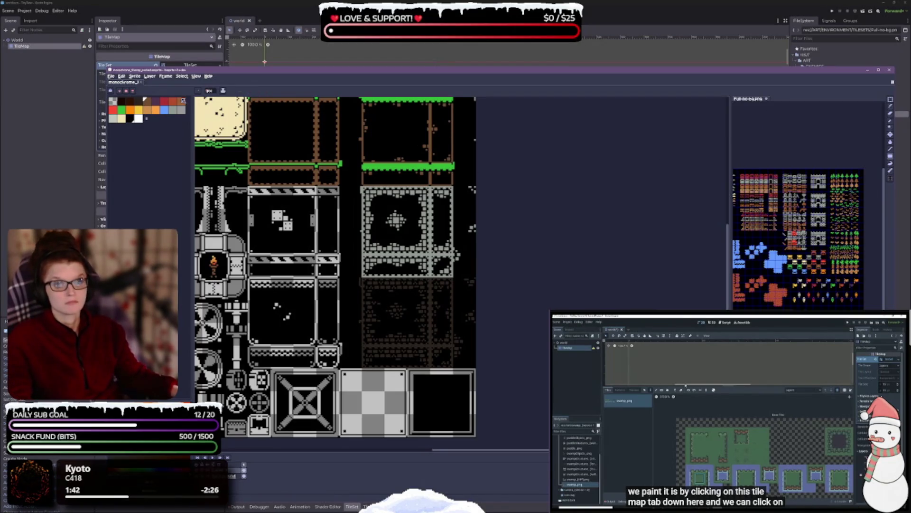
{"action": "left_click", "coordinate": [174, 110]}
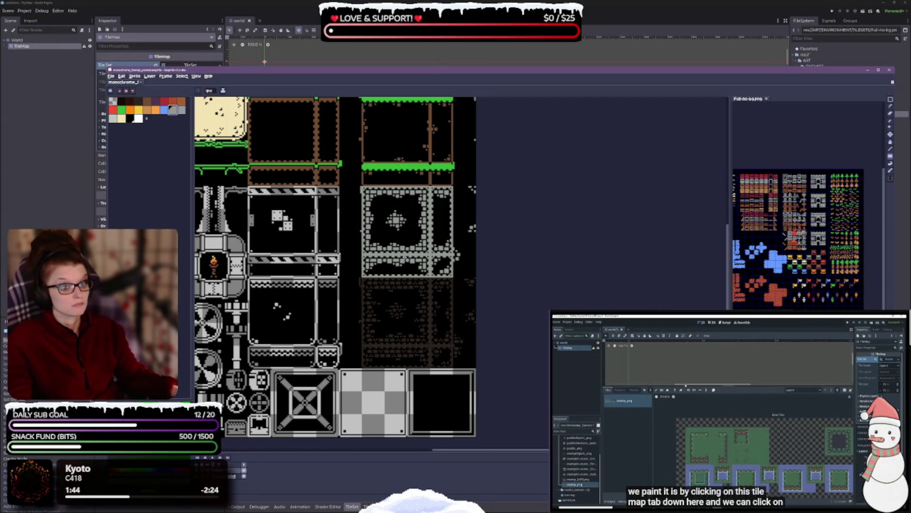
{"action": "scroll", "coordinate": [397, 246], "scroll_direction": "up", "scroll_amount": 1}
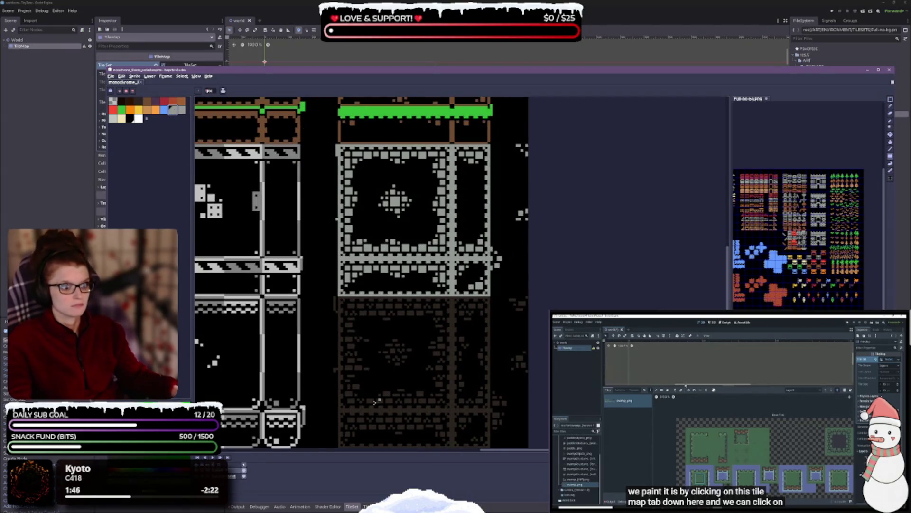
{"action": "scroll", "coordinate": [389, 284], "scroll_direction": "down", "scroll_amount": 1}
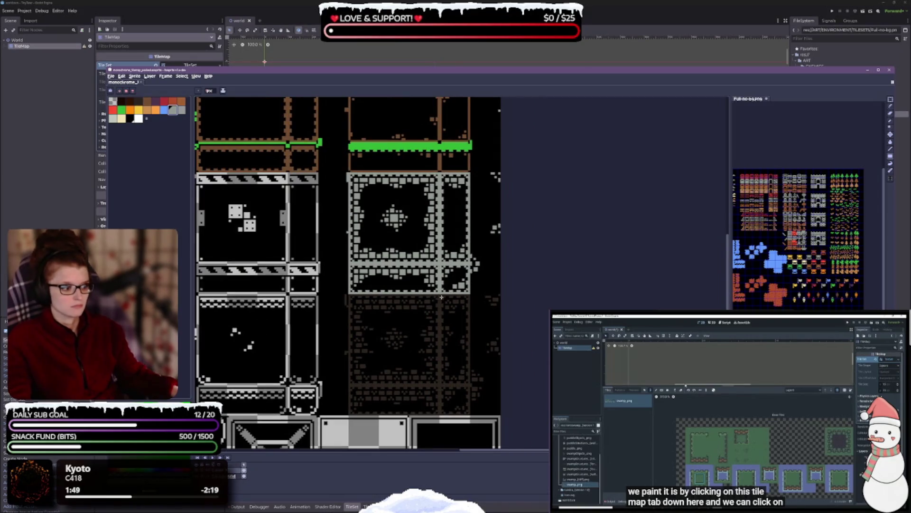
{"action": "scroll", "coordinate": [807, 206], "scroll_direction": "up", "scroll_amount": 2}
{"action": "scroll", "coordinate": [807, 206], "scroll_direction": "down", "scroll_amount": 1}
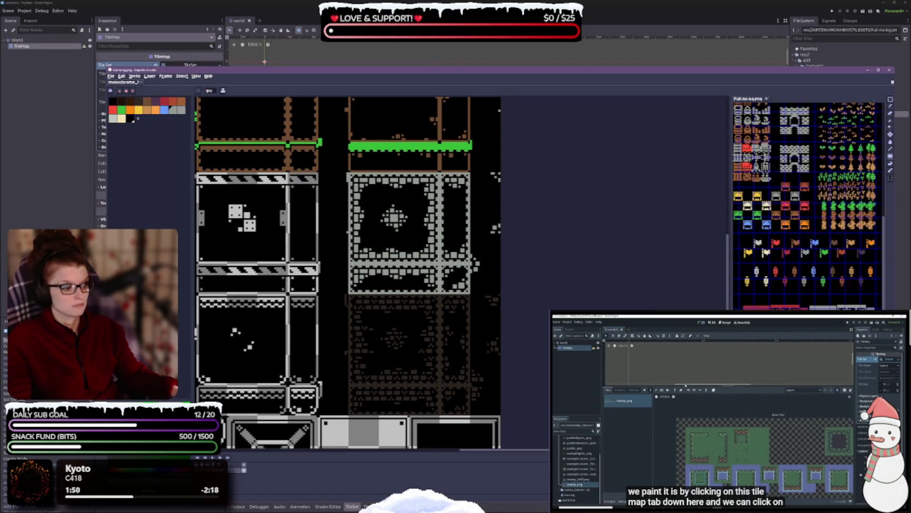
Zoom into the Full-no-bg.png reference sheet and pan to the fan and crate tiles
{"action": "scroll", "coordinate": [807, 207], "scroll_direction": "left", "scroll_amount": 5}
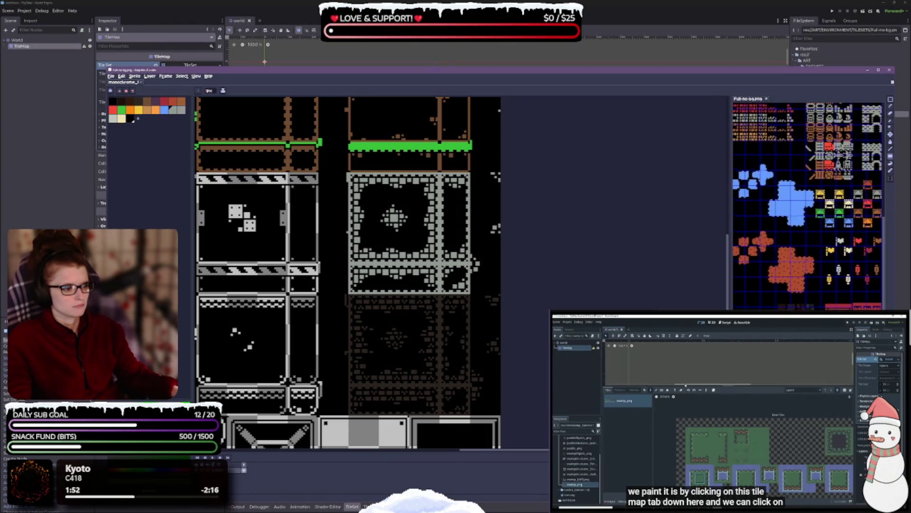
{"action": "scroll", "coordinate": [807, 206], "scroll_direction": "up", "scroll_amount": 1}
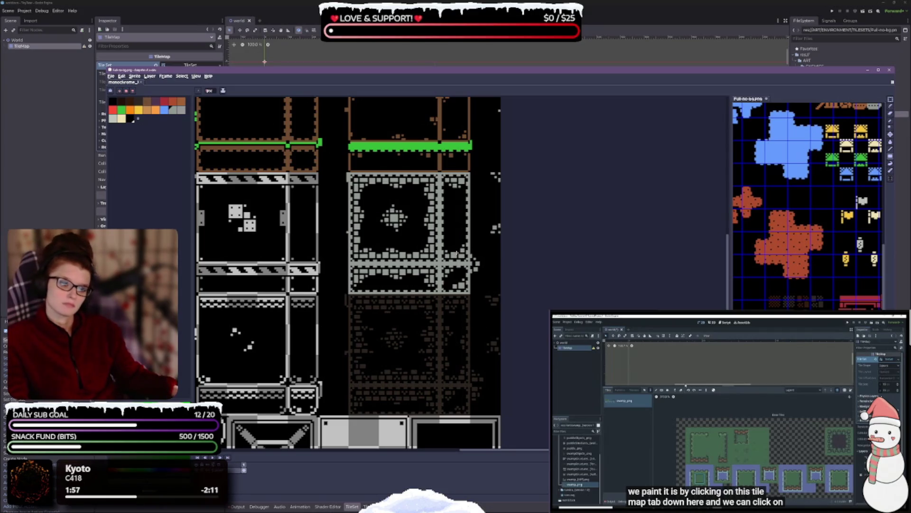
{"action": "mouse_move", "coordinate": [417, 351]}
{"action": "left_mouse_down"}
{"action": "mouse_move", "coordinate": [430, 336]}
{"action": "mouse_move", "coordinate": [499, 304]}
{"action": "mouse_move", "coordinate": [525, 243]}
{"action": "left_mouse_up"}
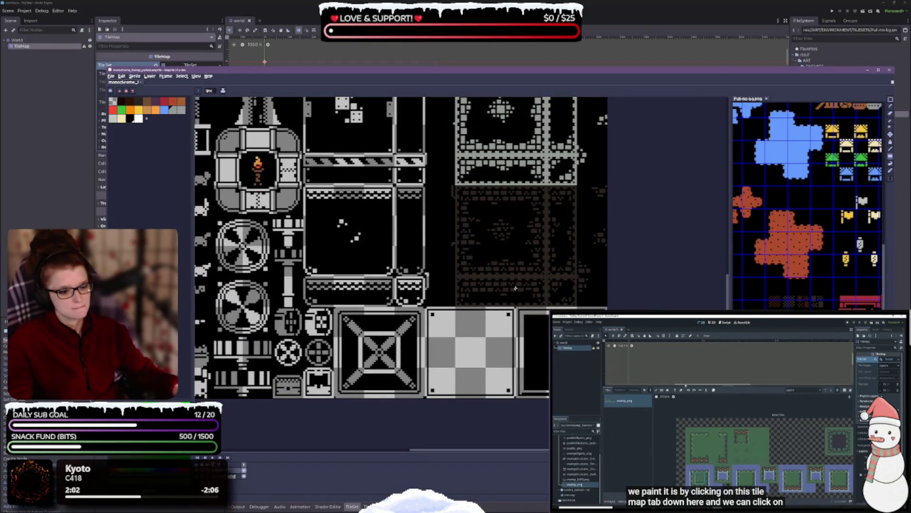
Save the tileset, then paint both treasure-chest tiles orange
{"action": "left_click_drag", "start_coordinate": [515, 288], "coordinate": [421, 223]}
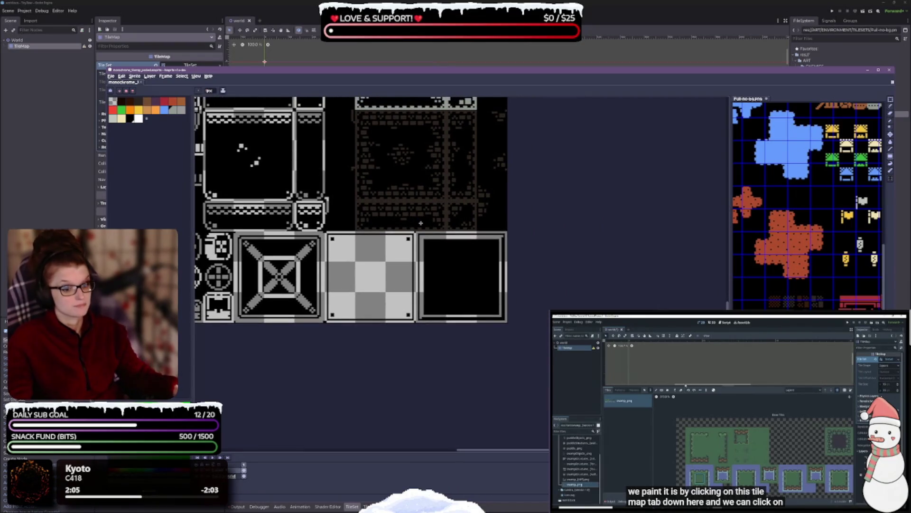
{"action": "key", "text": "ctrl+s"}
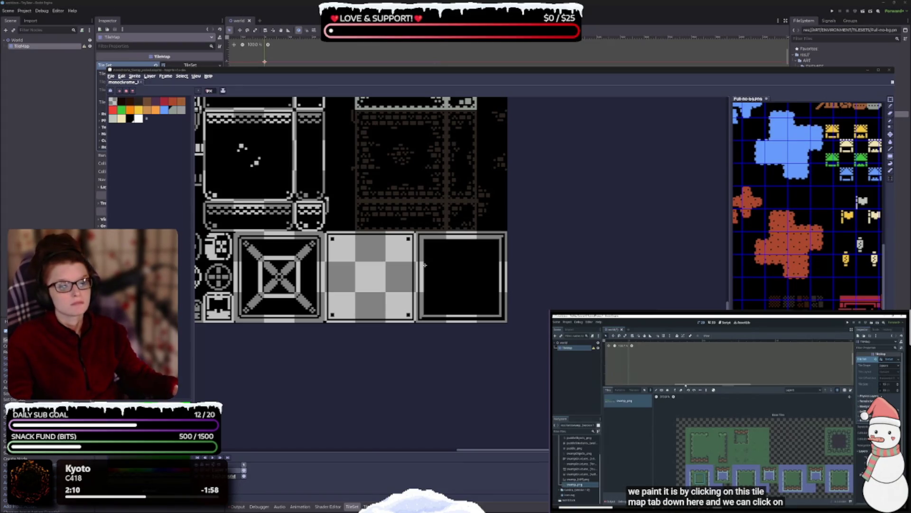
{"action": "scroll", "coordinate": [370, 252], "scroll_direction": "up", "scroll_amount": 5}
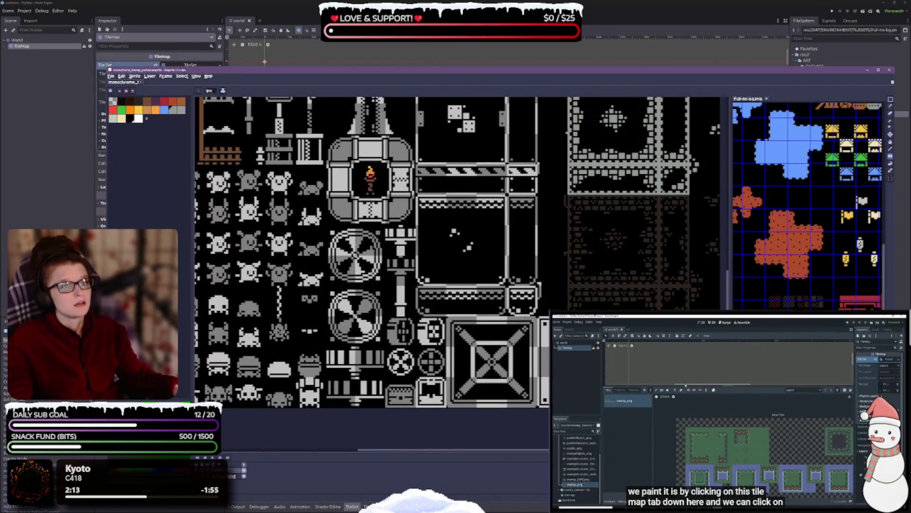
{"action": "scroll", "coordinate": [370, 252], "scroll_direction": "down", "scroll_amount": 2}
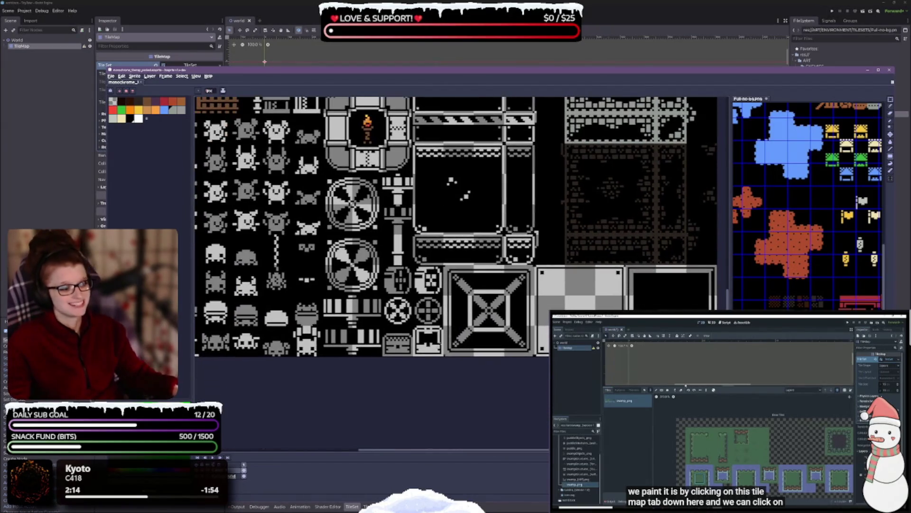
{"action": "scroll", "coordinate": [427, 380], "scroll_direction": "up", "scroll_amount": 1}
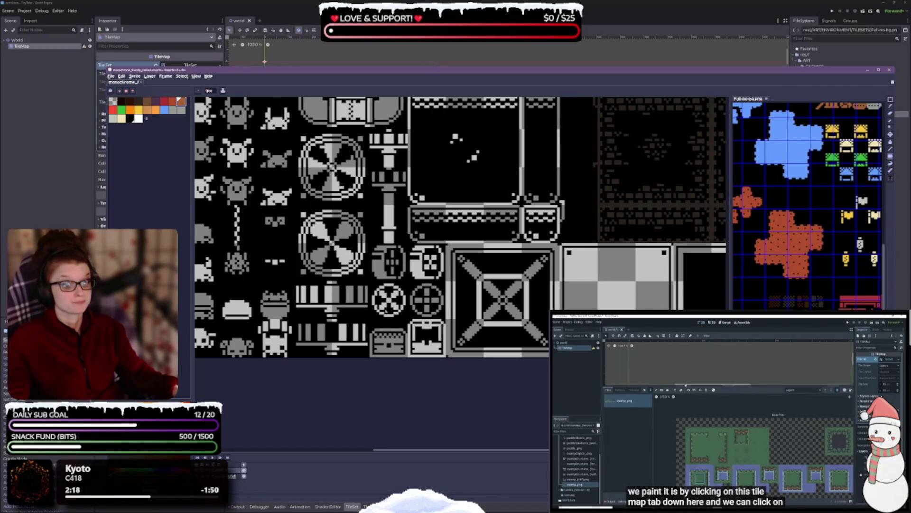
{"action": "left_click_drag", "start_coordinate": [370, 326], "coordinate": [407, 357]}
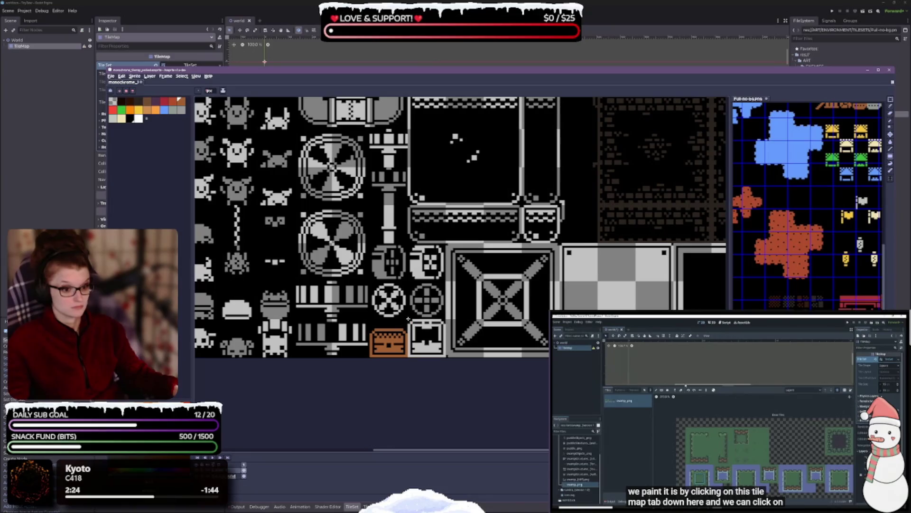
{"action": "left_click_drag", "start_coordinate": [408, 319], "coordinate": [445, 357]}
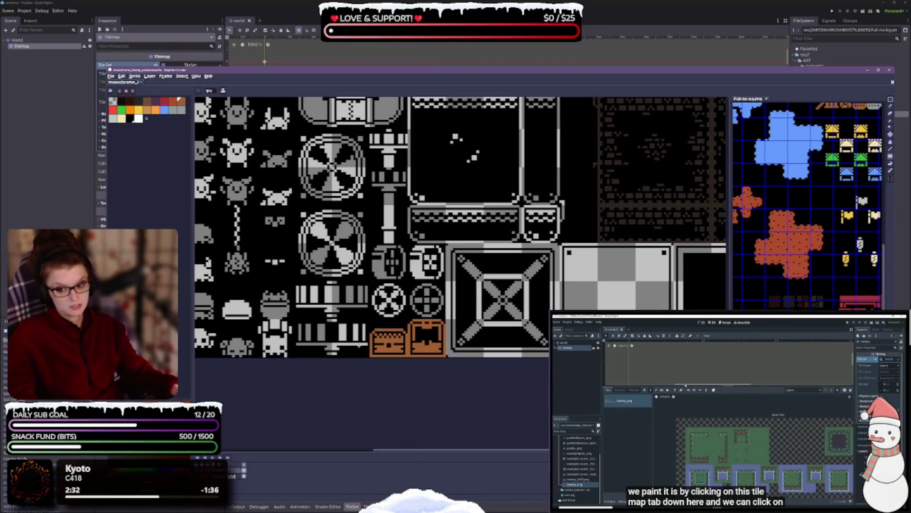
Scroll around the tileset sheet to survey the recoloured tiles
{"action": "scroll", "coordinate": [633, 196], "scroll_direction": "left", "scroll_amount": 5}
{"action": "scroll", "coordinate": [633, 195], "scroll_direction": "up", "scroll_amount": 3}
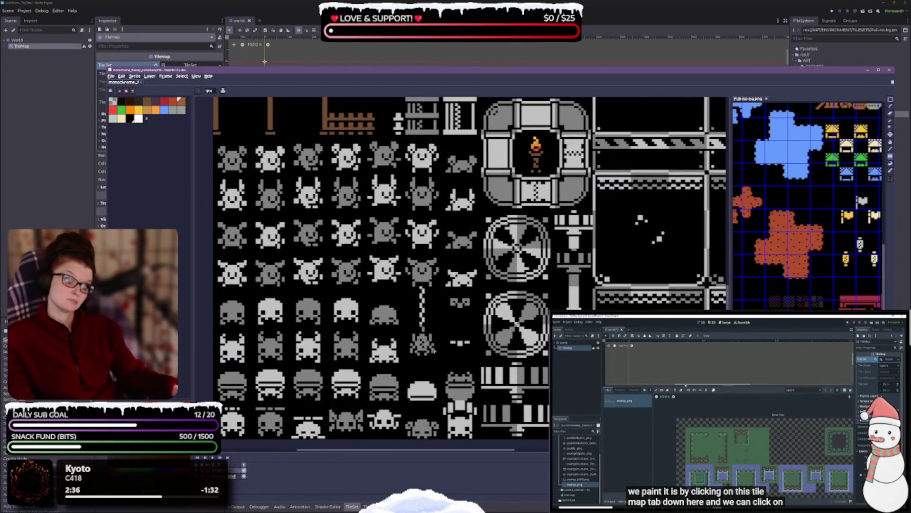
{"action": "scroll", "coordinate": [383, 285], "scroll_direction": "down", "scroll_amount": 3}
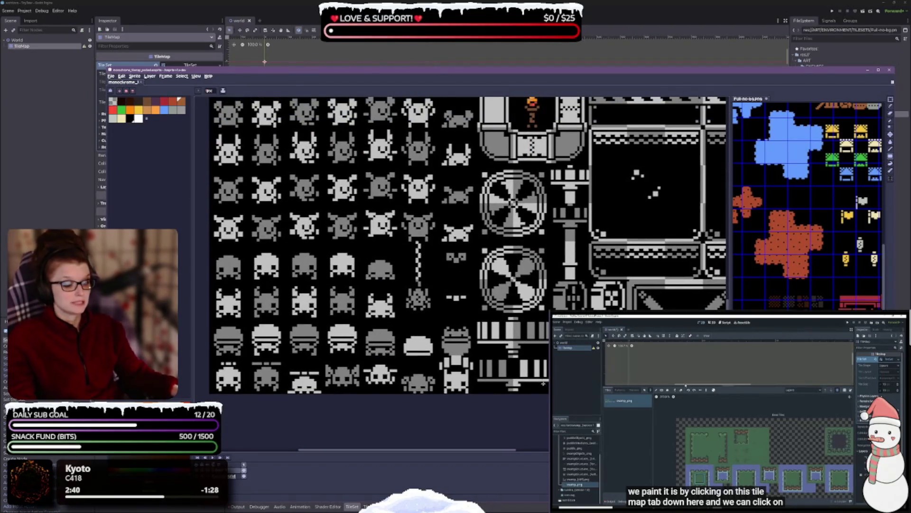
{"action": "scroll", "coordinate": [543, 382], "scroll_direction": "right", "scroll_amount": 5}
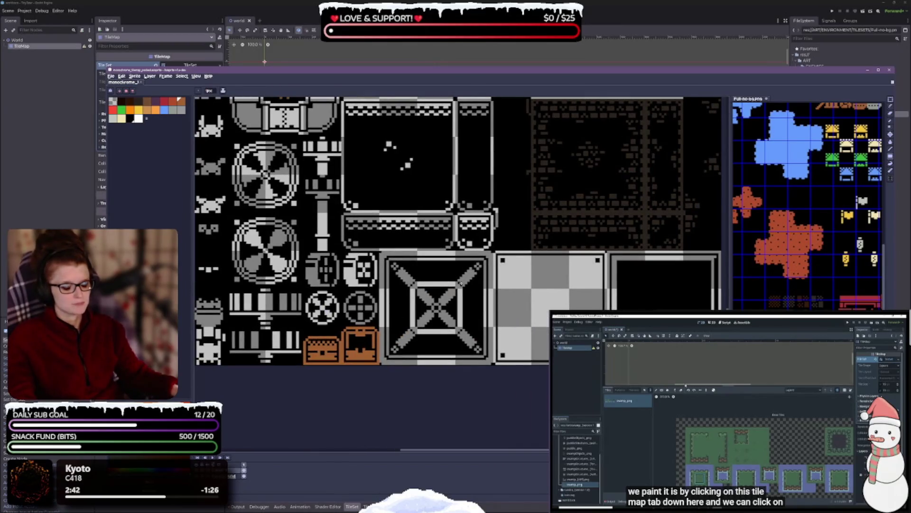
{"action": "scroll", "coordinate": [461, 283], "scroll_direction": "up", "scroll_amount": 5}
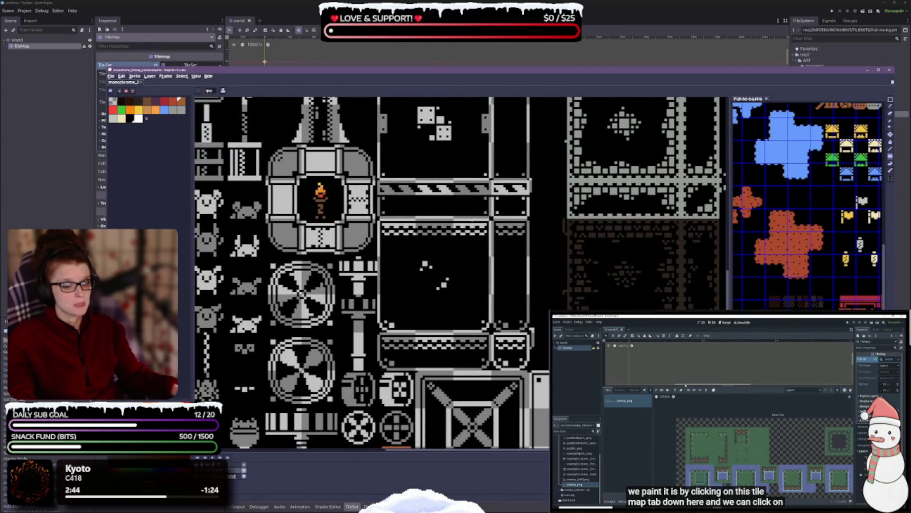
{"action": "scroll", "coordinate": [531, 331], "scroll_direction": "up", "scroll_amount": 5}
{"action": "scroll", "coordinate": [361, 252], "scroll_direction": "up", "scroll_amount": 10}
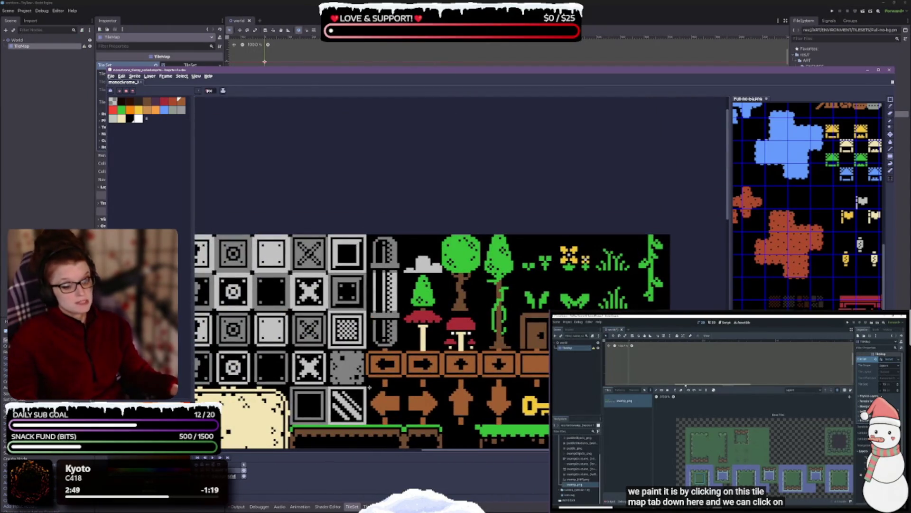
{"action": "scroll", "coordinate": [365, 378], "scroll_direction": "down", "scroll_amount": 3}
{"action": "scroll", "coordinate": [366, 378], "scroll_direction": "left", "scroll_amount": 4}
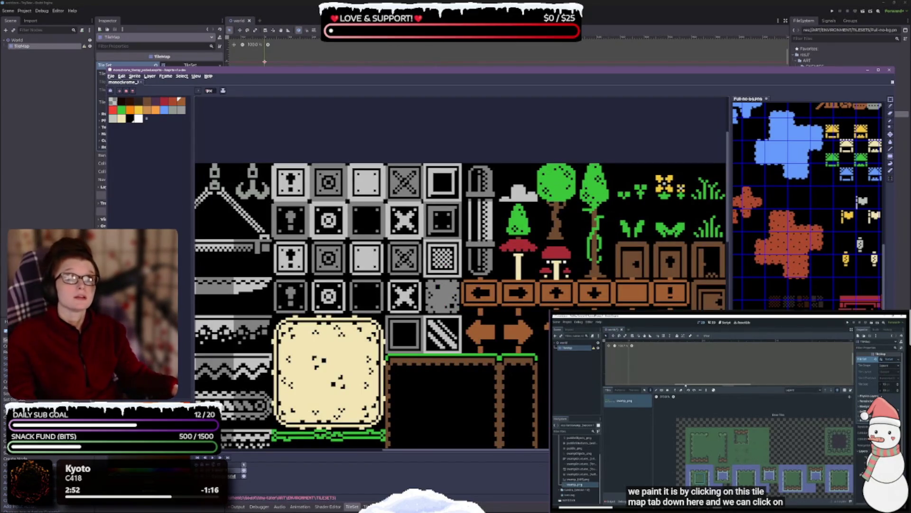
{"action": "left_click", "coordinate": [163, 111]}
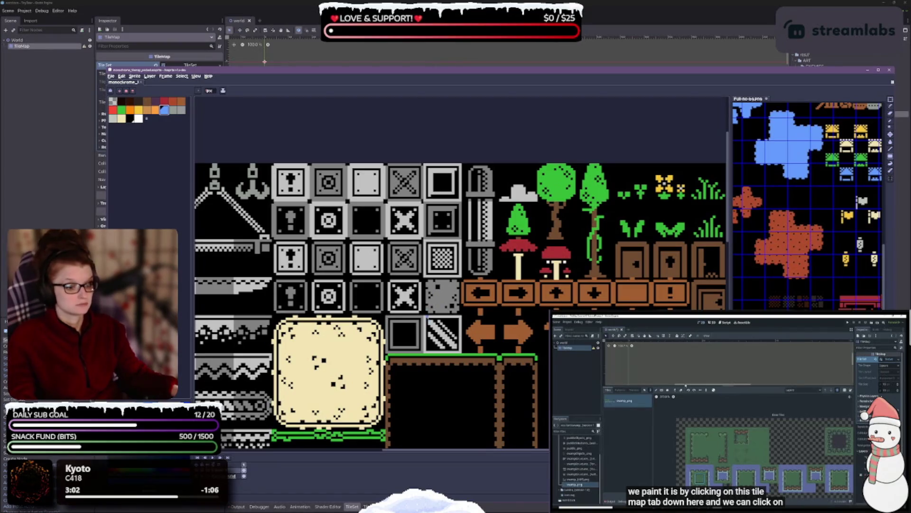
{"action": "left_click", "coordinate": [439, 334]}
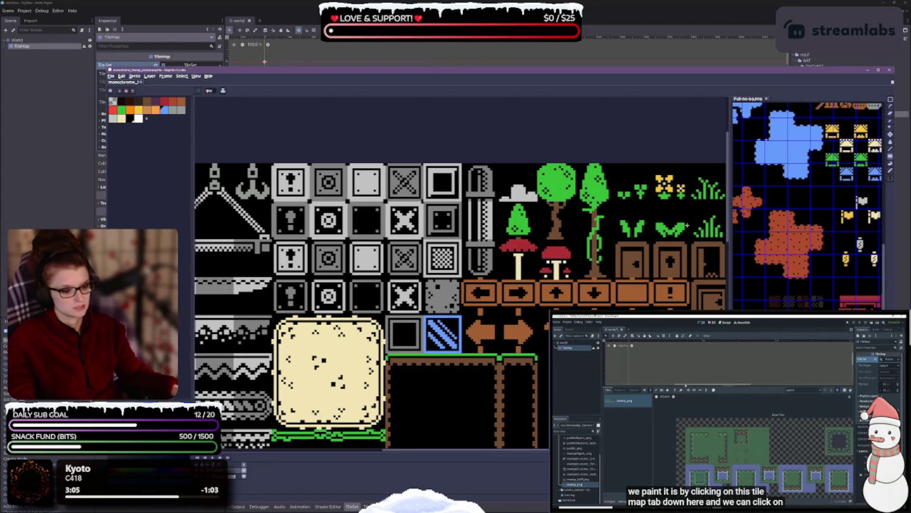
{"action": "scroll", "coordinate": [518, 346], "scroll_direction": "down", "scroll_amount": 5}
{"action": "scroll", "coordinate": [518, 347], "scroll_direction": "up", "scroll_amount": 5}
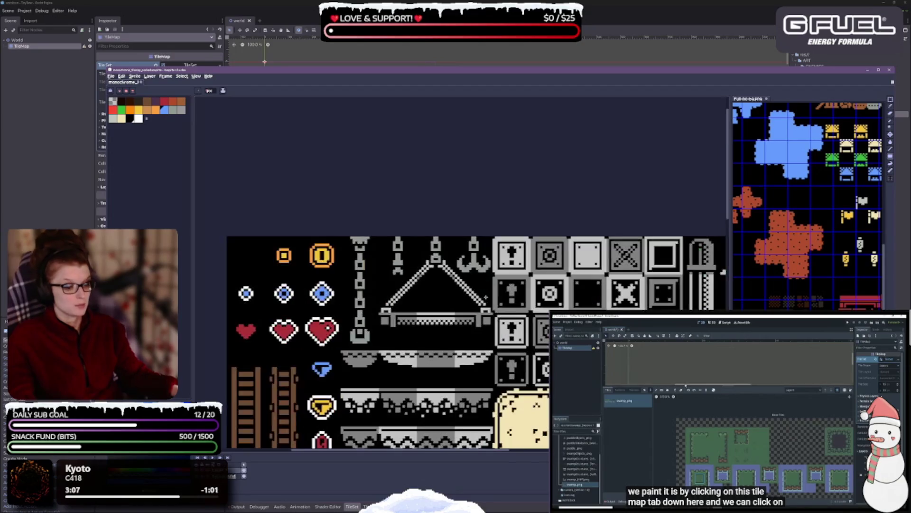
{"action": "mouse_move", "coordinate": [636, 413]}
{"action": "left_mouse_down"}
{"action": "mouse_move", "coordinate": [539, 297]}
{"action": "mouse_move", "coordinate": [359, 276]}
{"action": "mouse_move", "coordinate": [395, 285]}
{"action": "left_mouse_up"}
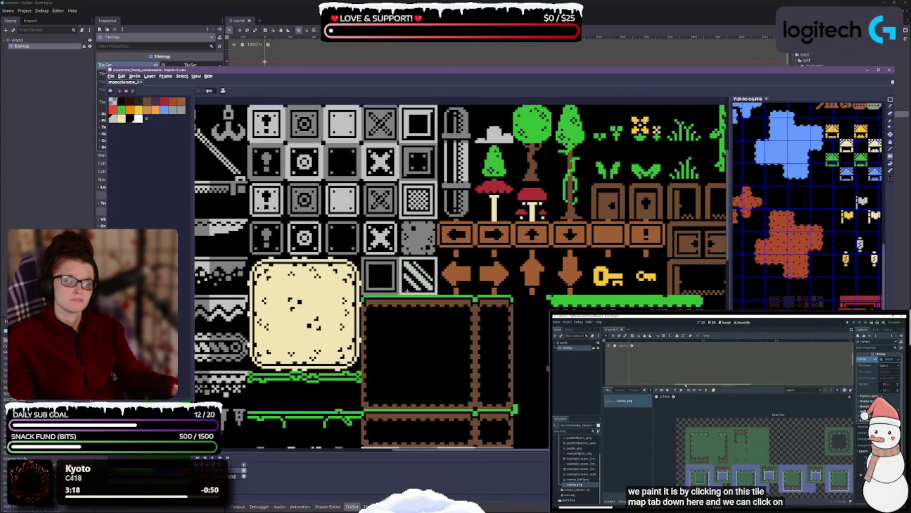
{"action": "scroll", "coordinate": [407, 291], "scroll_direction": "up", "scroll_amount": 1}
{"action": "scroll", "coordinate": [413, 304], "scroll_direction": "down", "scroll_amount": 1}
{"action": "scroll", "coordinate": [416, 314], "scroll_direction": "up", "scroll_amount": 1}
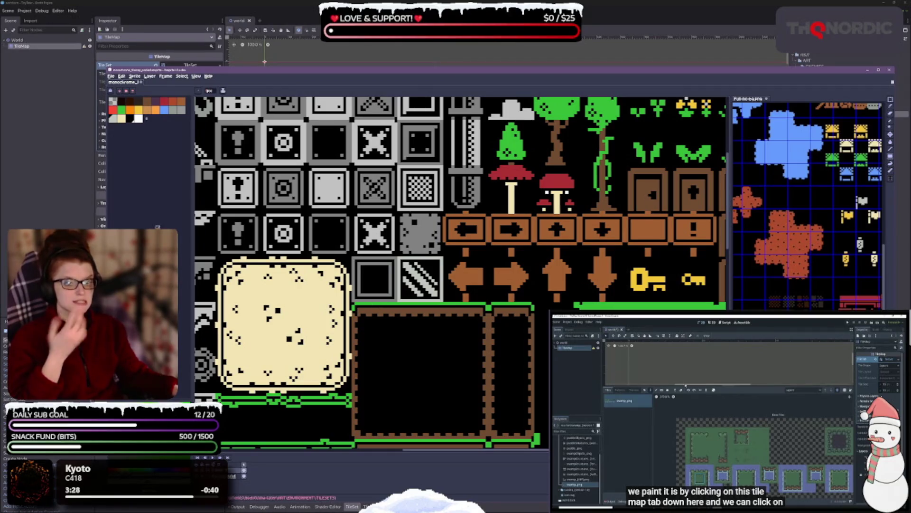
Bucket-fill the square frame tile and the background around the upper block tiles brown
{"action": "left_click", "coordinate": [146, 104]}
{"action": "key", "text": "g"}
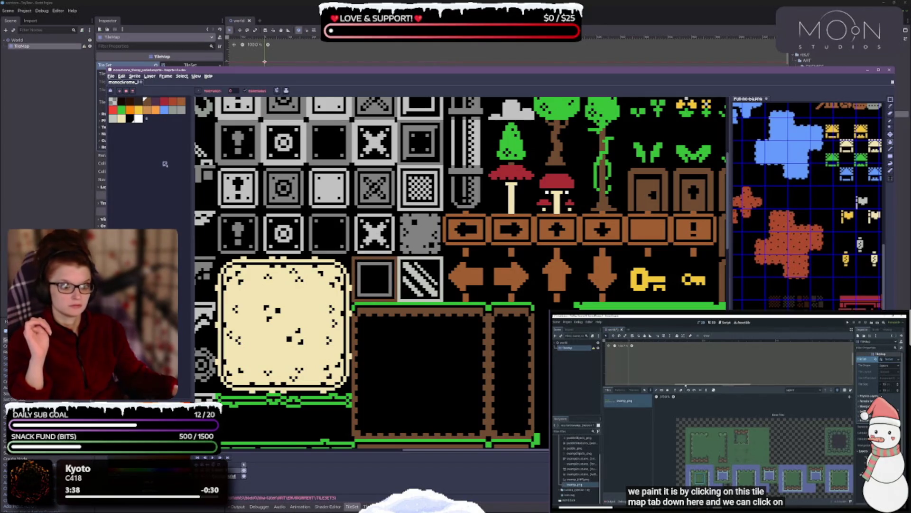
{"action": "left_click", "coordinate": [182, 102]}
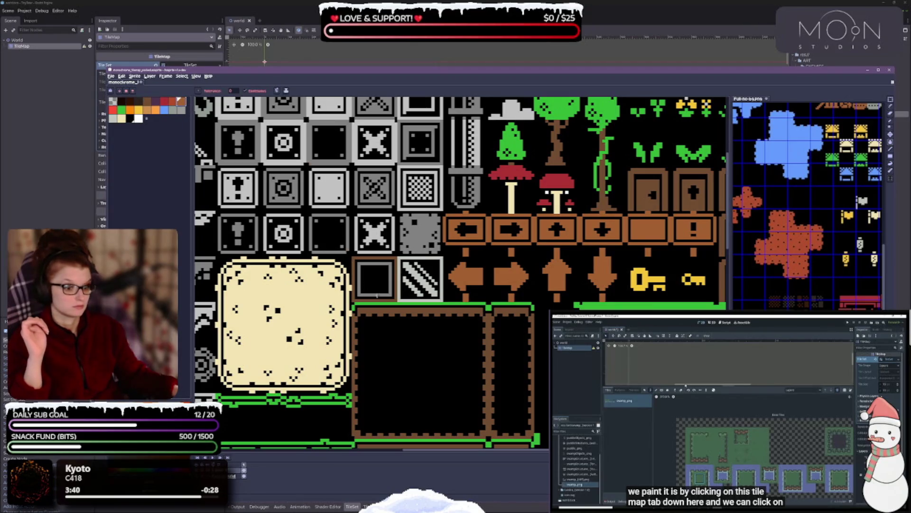
{"action": "left_click", "coordinate": [381, 293]}
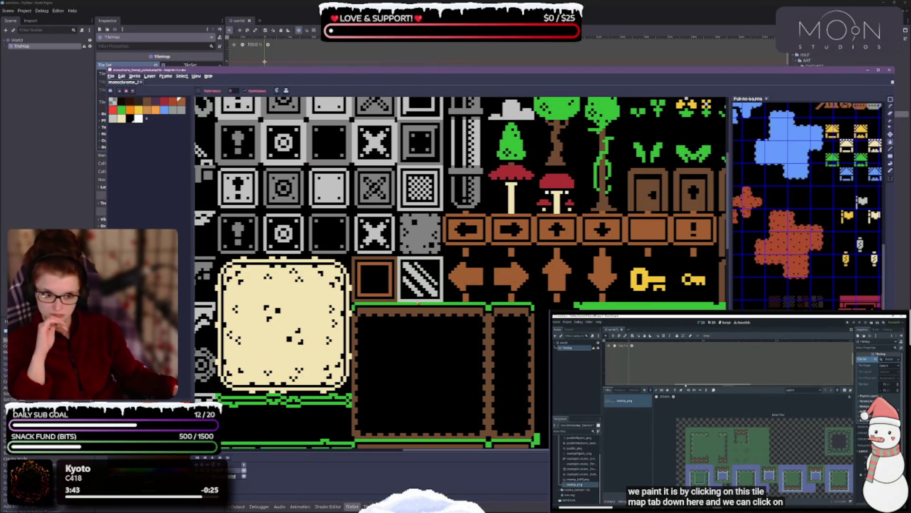
{"action": "scroll", "coordinate": [527, 313], "scroll_direction": "up", "scroll_amount": 2}
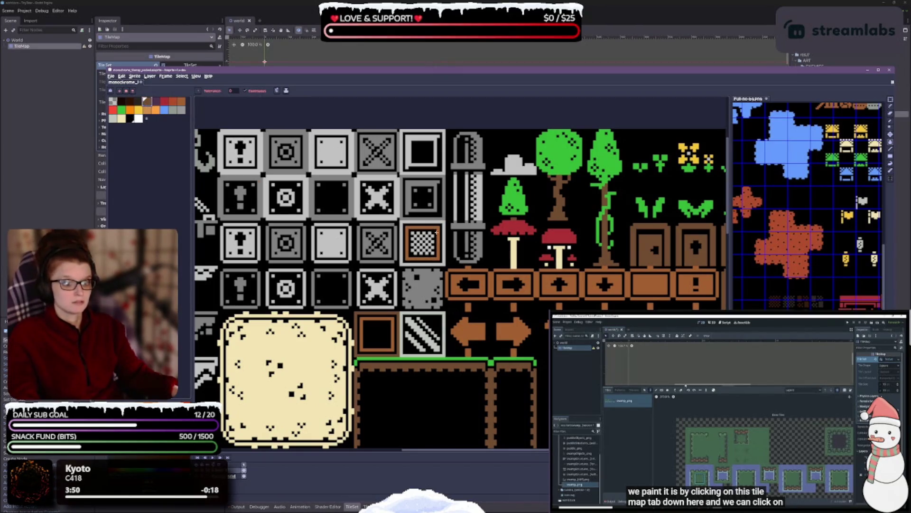
{"action": "left_click", "coordinate": [262, 173]}
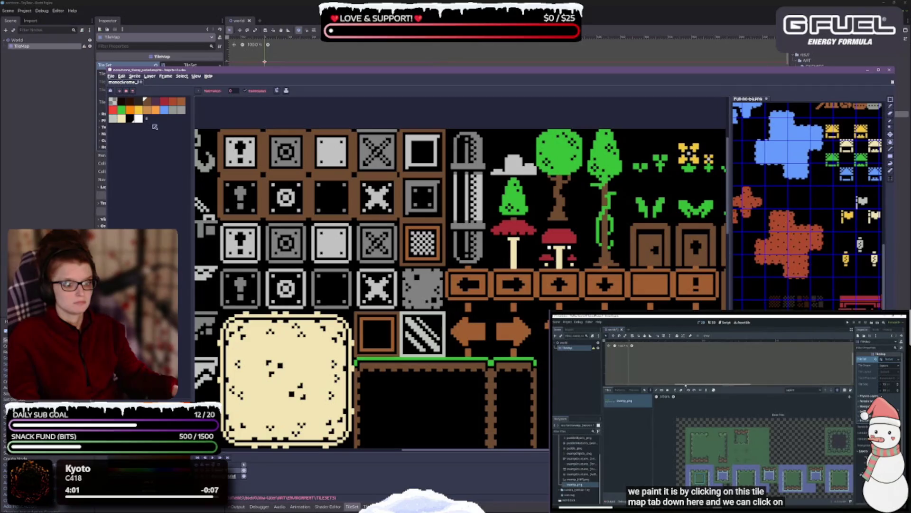
Fill the framed tile's grey border and the upper tile's light border with brown
{"action": "left_click", "coordinate": [181, 102]}
{"action": "left_click", "coordinate": [414, 183]}
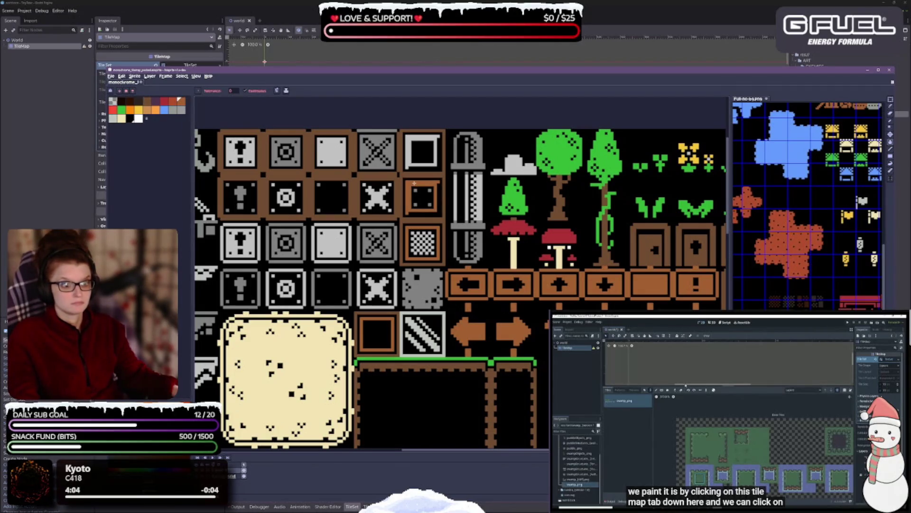
{"action": "left_click", "coordinate": [418, 156]}
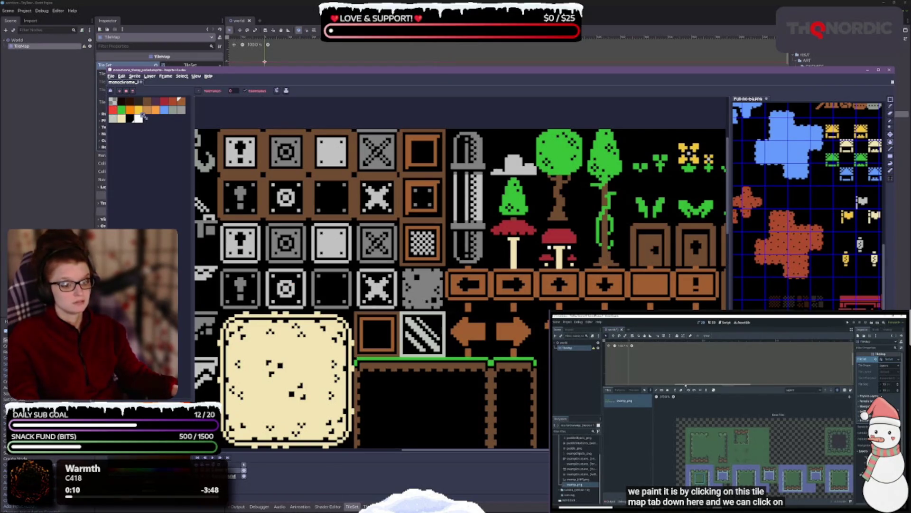
Repaint the small checkered tile inside the brown frame orange with the pencil
{"action": "left_click", "coordinate": [139, 118]}
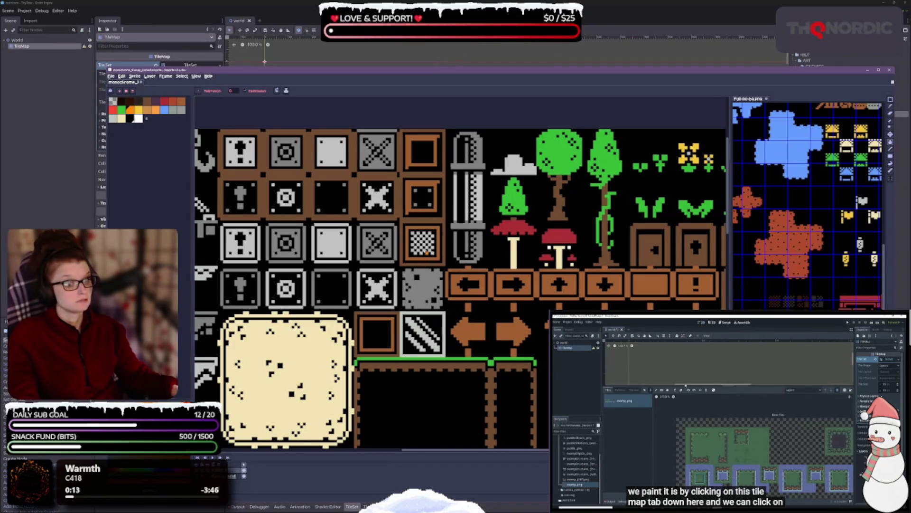
{"action": "key", "text": "b"}
{"action": "mouse_move", "coordinate": [416, 233]}
{"action": "left_mouse_down"}
{"action": "mouse_move", "coordinate": [429, 252]}
{"action": "mouse_move", "coordinate": [425, 237]}
{"action": "left_mouse_up"}
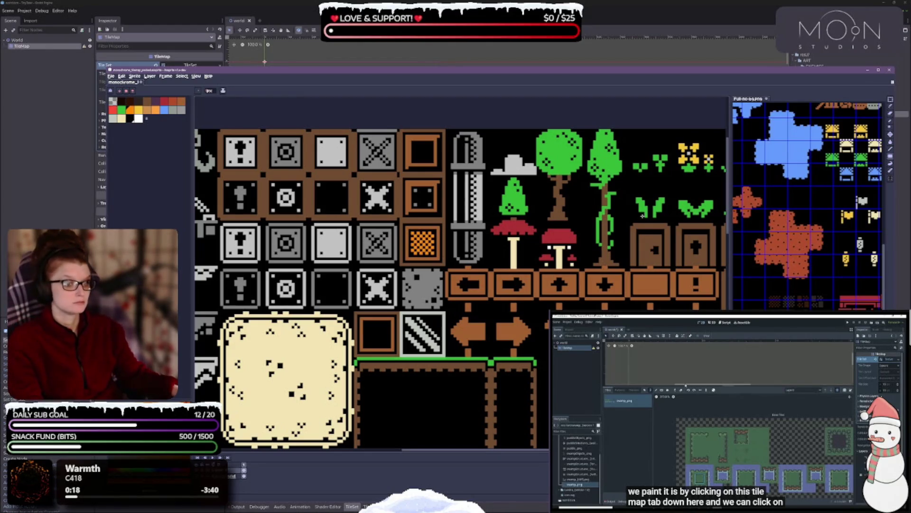
{"action": "left_click", "coordinate": [148, 110]}
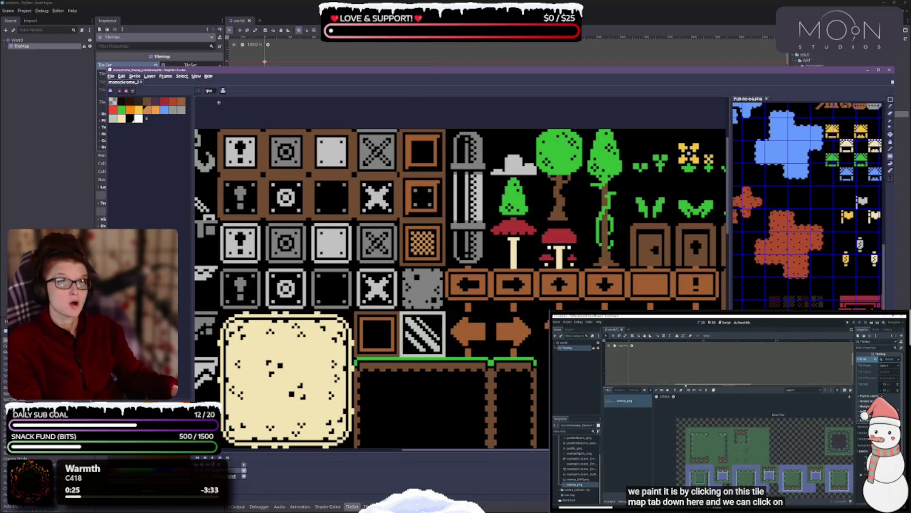
{"action": "key", "text": "v"}
{"action": "key", "text": "g"}
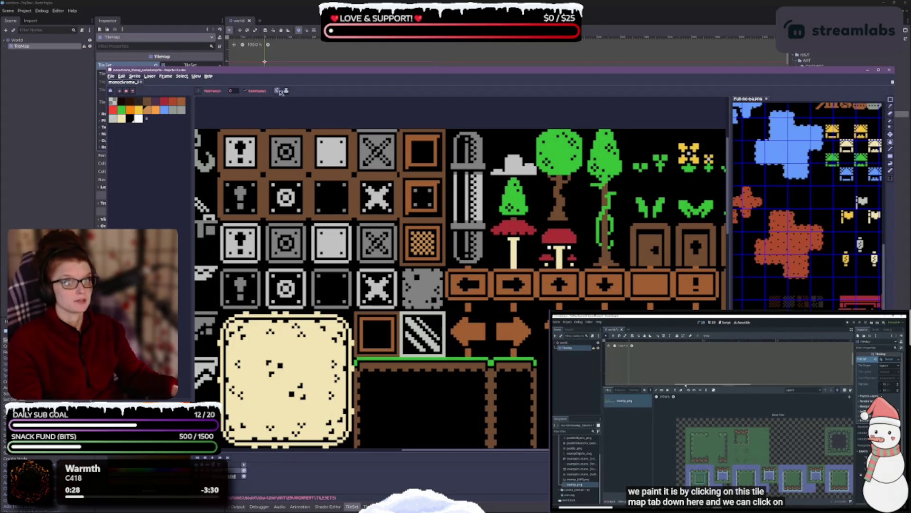
{"action": "left_click", "coordinate": [286, 91]}
{"action": "left_click", "coordinate": [311, 123]}
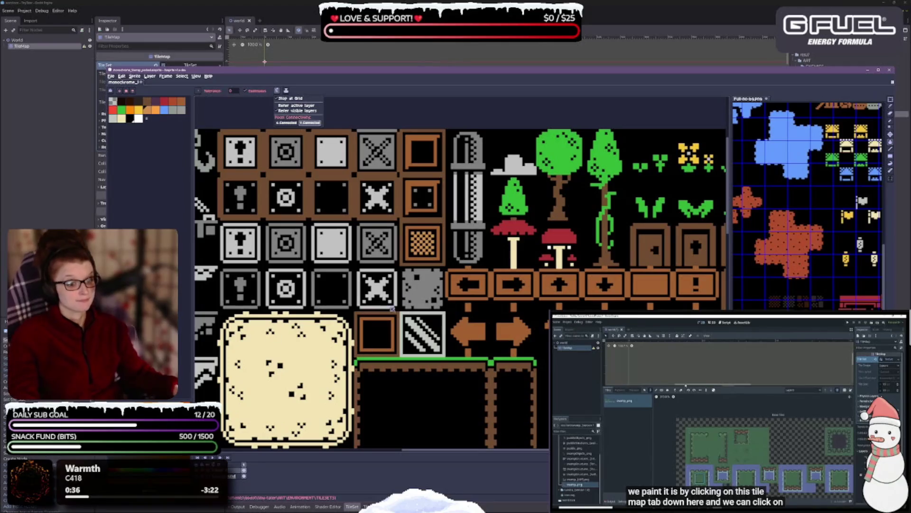
{"action": "key", "text": "Escape"}
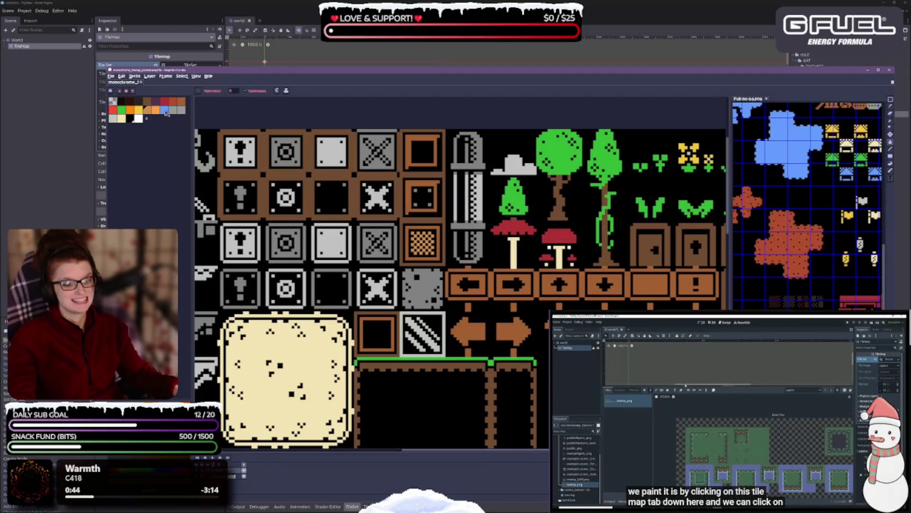
{"action": "left_click_drag", "start_coordinate": [427, 238], "coordinate": [458, 247]}
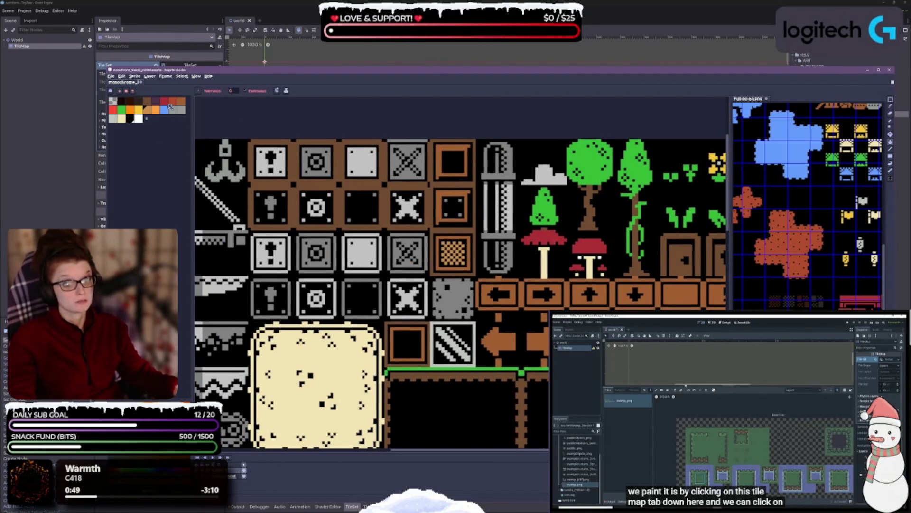
Fill the top-left exclamation crate's background and darken the chosen fill colour
{"action": "left_click", "coordinate": [281, 173]}
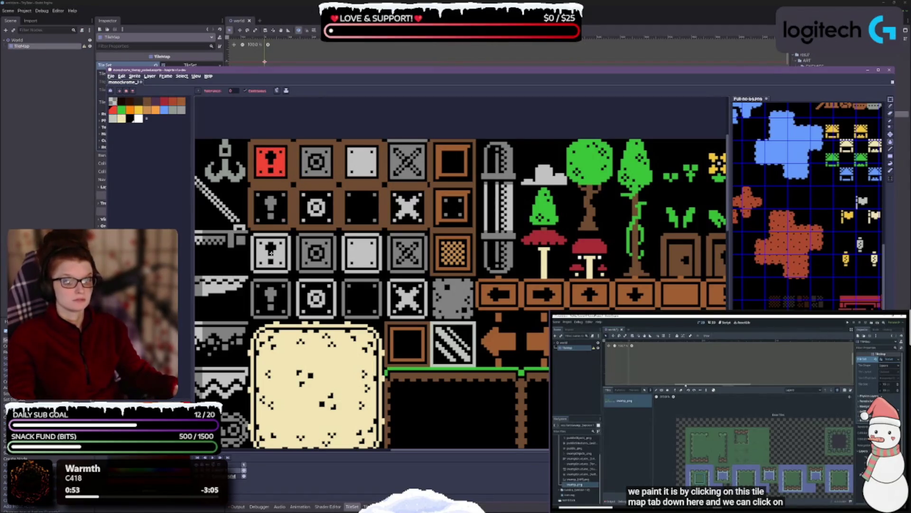
{"action": "left_click_drag", "start_coordinate": [170, 100], "coordinate": [138, 110]}
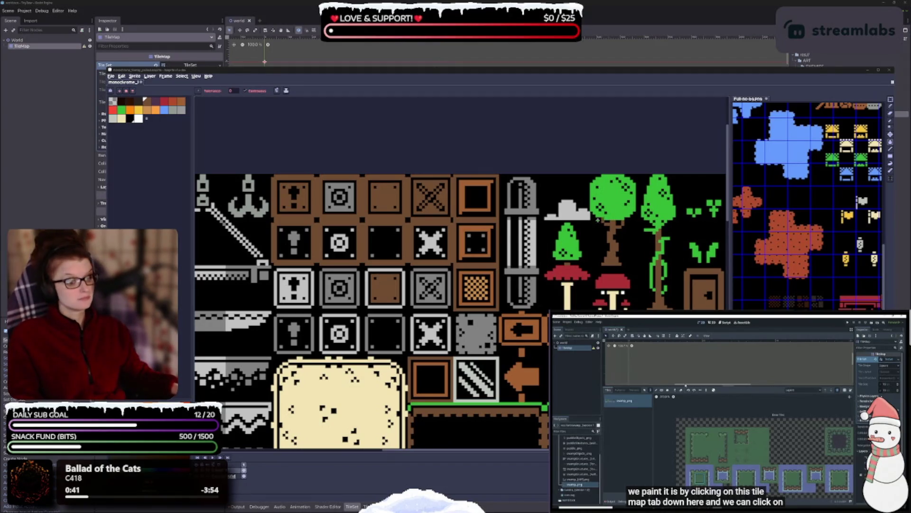
{"action": "left_click_drag", "start_coordinate": [351, 254], "coordinate": [354, 224]}
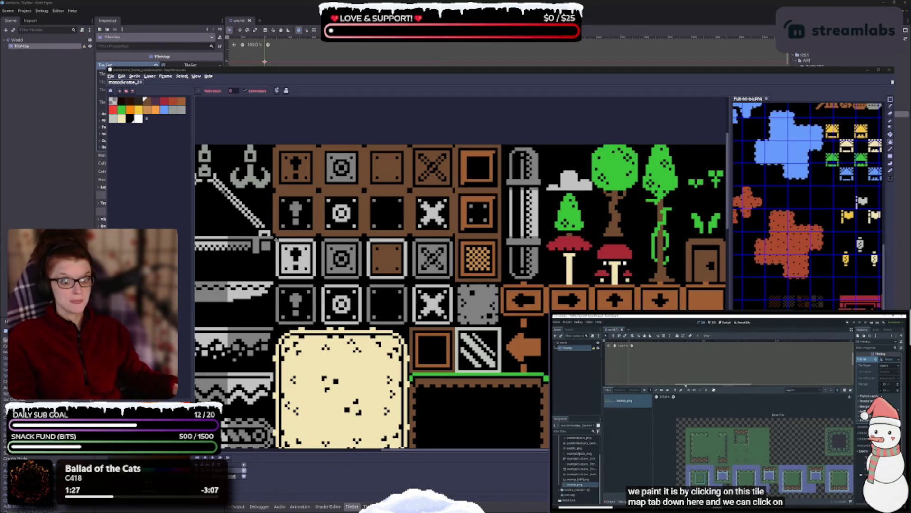
Fill the exclamation tile brown and darken the row 3–4 exclamation, gear and plain tile borders
{"action": "left_click", "coordinate": [275, 241]}
{"action": "left_click", "coordinate": [284, 248]}
{"action": "left_click", "coordinate": [307, 281]}
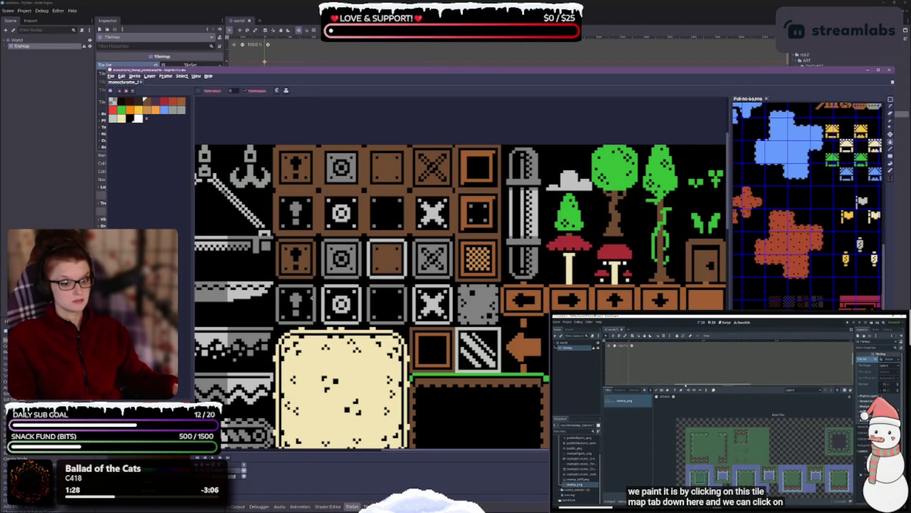
{"action": "left_click", "coordinate": [315, 297]}
{"action": "left_click", "coordinate": [347, 277]}
{"action": "left_click", "coordinate": [357, 280]}
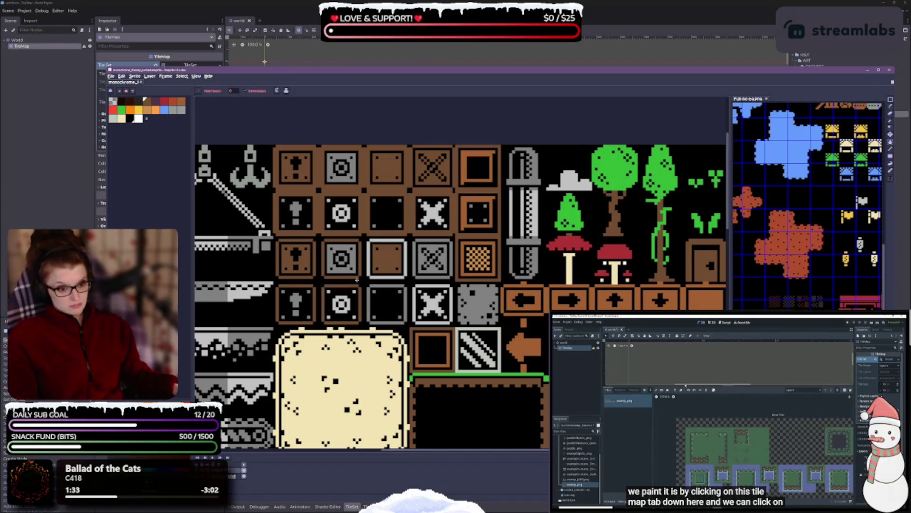
{"action": "left_click", "coordinate": [378, 279]}
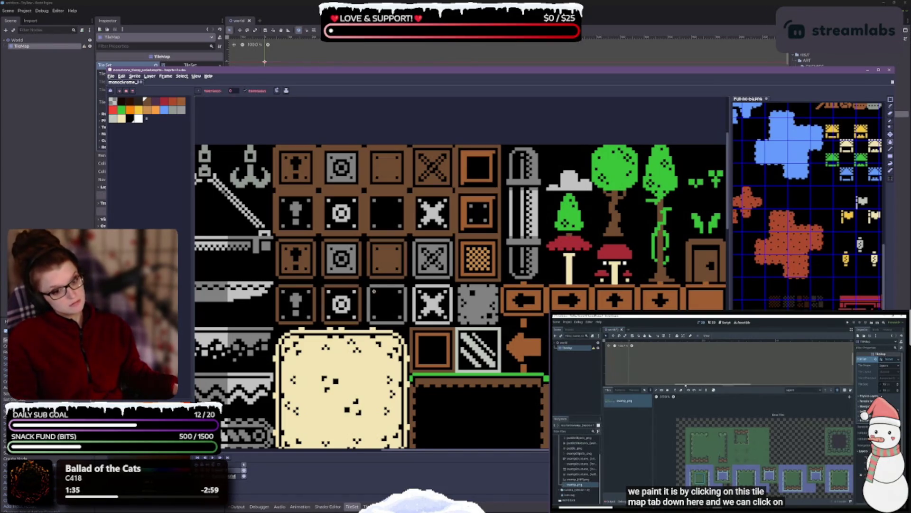
{"action": "left_click", "coordinate": [376, 287]}
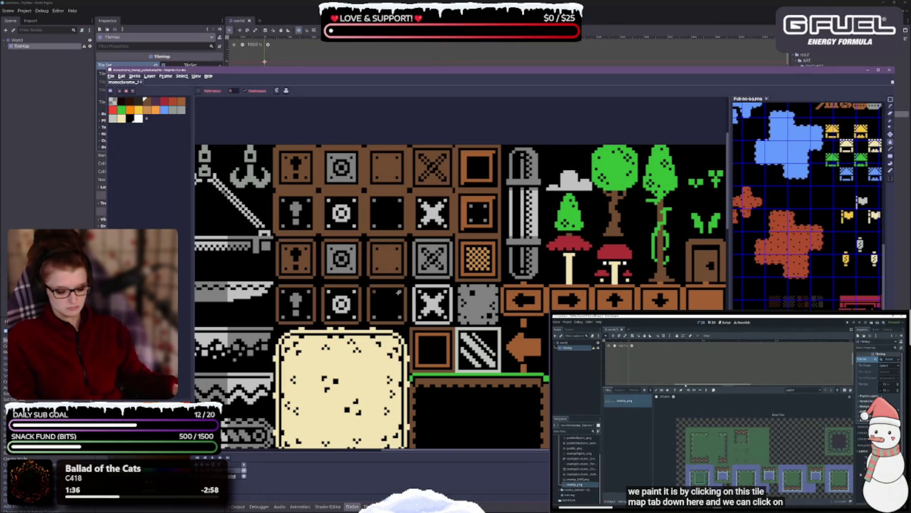
Repaint the row-3 and row-4 X tiles as brown X marks with the Pencil
{"action": "key", "text": "b"}
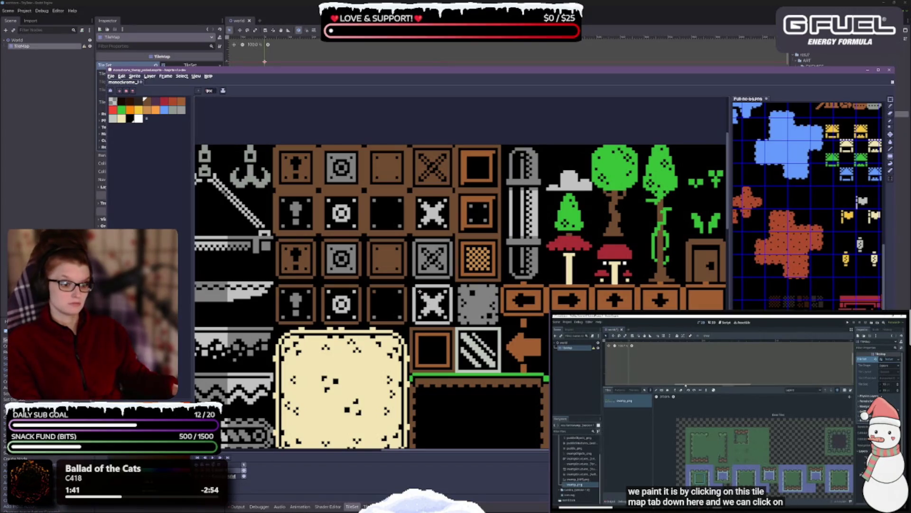
{"action": "left_click_drag", "start_coordinate": [416, 317], "coordinate": [452, 324]}
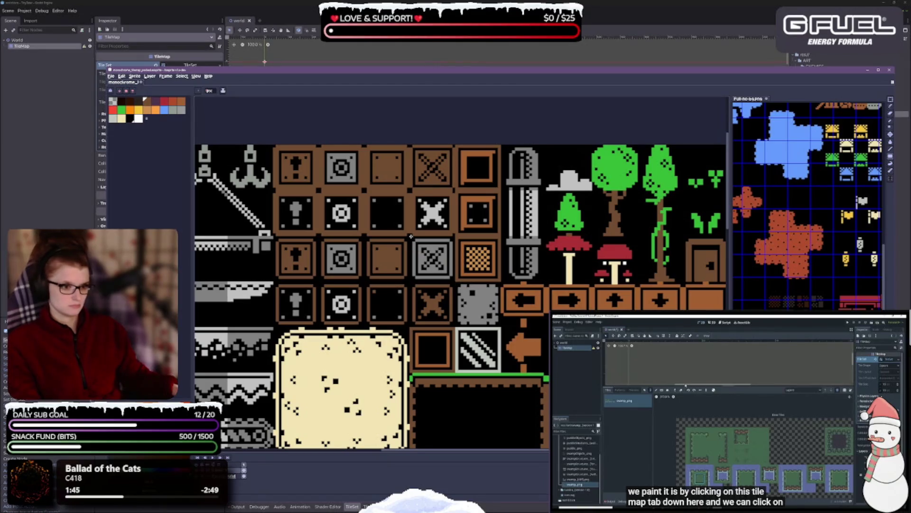
{"action": "left_click", "coordinate": [423, 250]}
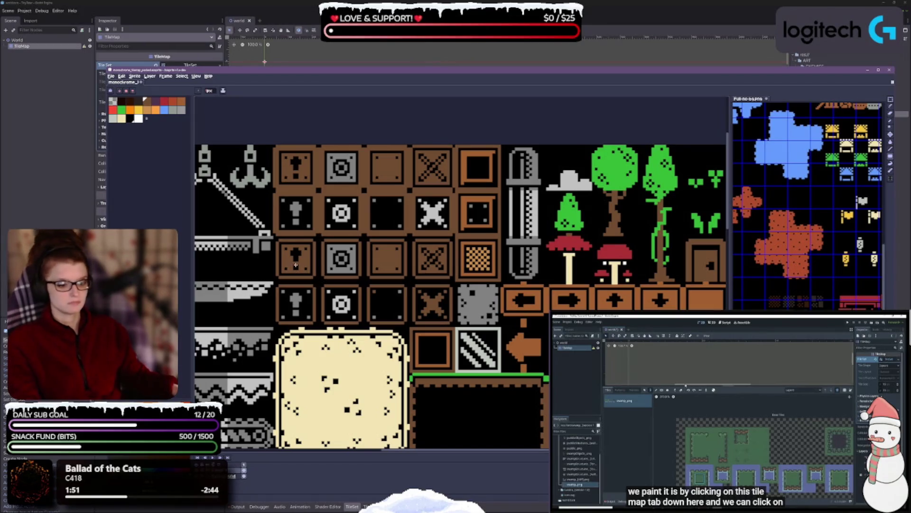
{"action": "scroll", "coordinate": [310, 261], "scroll_direction": "up", "scroll_amount": 2}
{"action": "scroll", "coordinate": [378, 247], "scroll_direction": "down", "scroll_amount": 2}
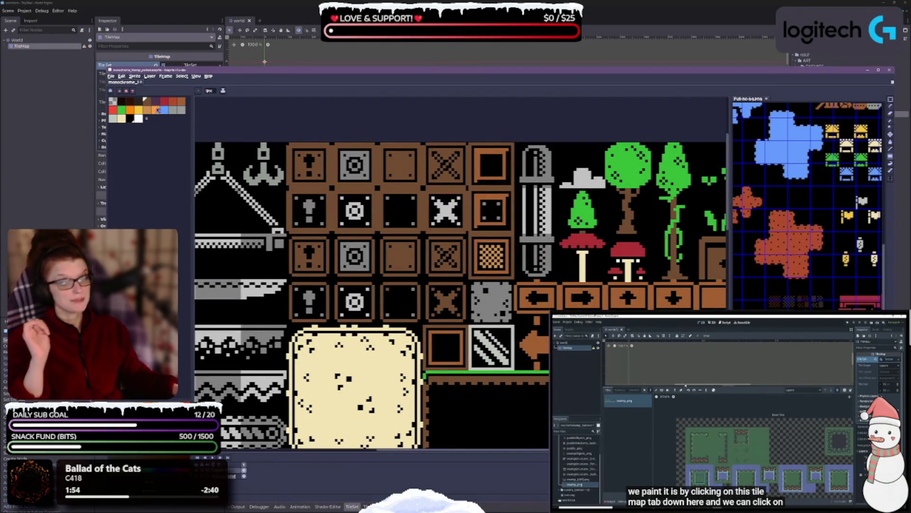
Fill the white X mark red, undoing a stray red fill of the brown frame
{"action": "key", "text": "g"}
{"action": "left_click", "coordinate": [115, 110]}
{"action": "left_click", "coordinate": [444, 210]}
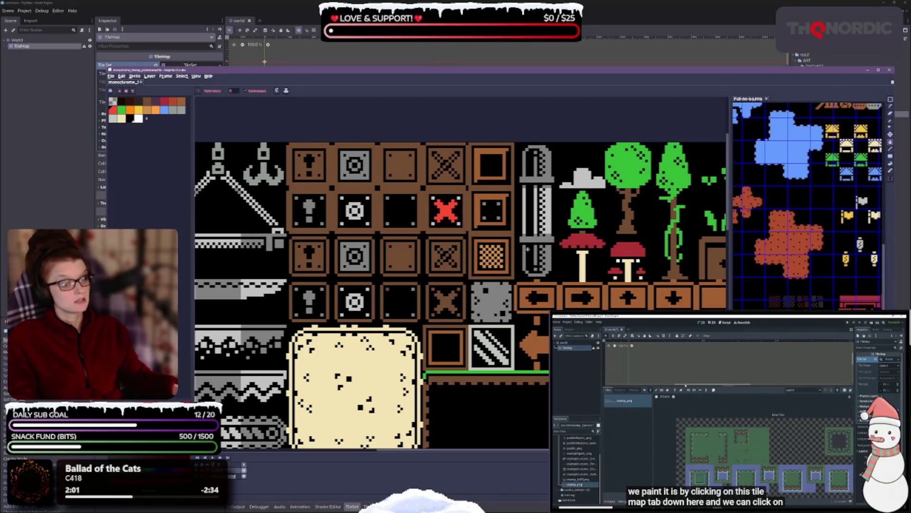
{"action": "scroll", "coordinate": [473, 204], "scroll_direction": "up", "scroll_amount": 1}
{"action": "left_click", "coordinate": [435, 153]}
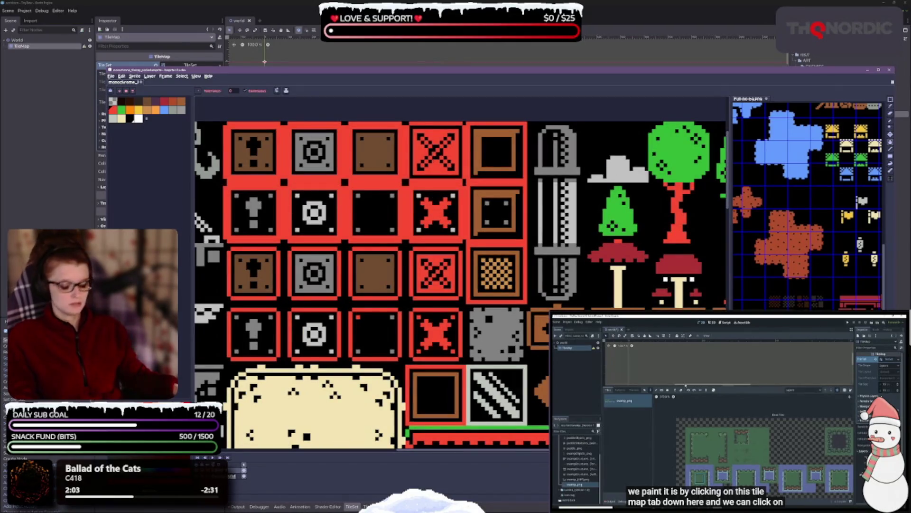
{"action": "key", "text": "ctrl+z"}
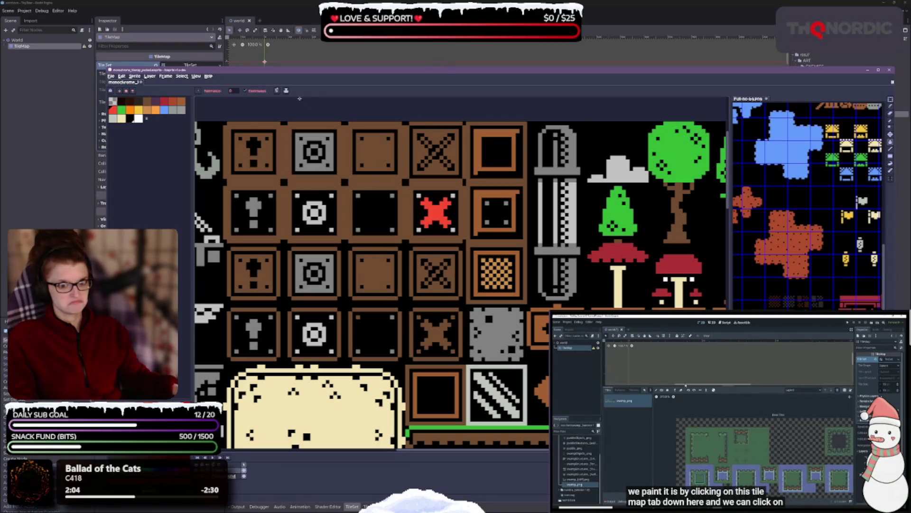
Set the bucket's Pixel Connectivity to 4-Connected and undo a test fill around the tiles
{"action": "left_click", "coordinate": [279, 91]}
{"action": "left_click", "coordinate": [290, 122]}
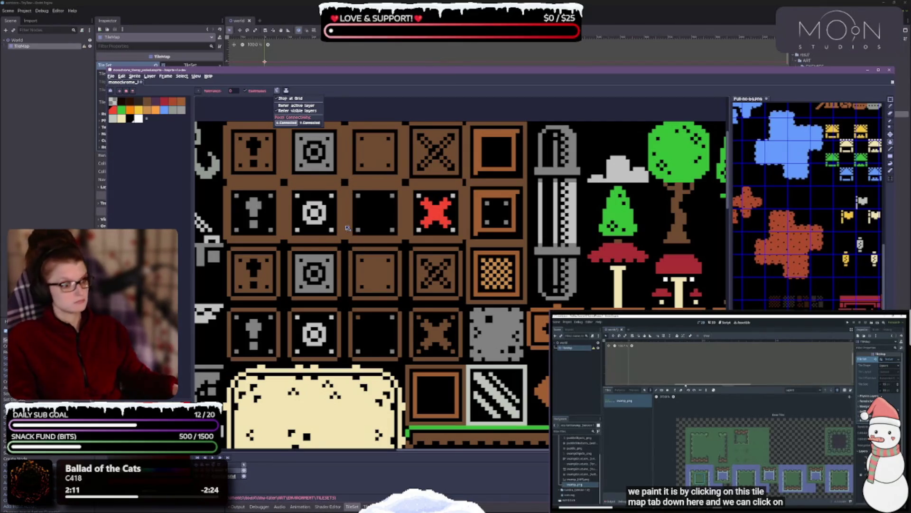
{"action": "scroll", "coordinate": [419, 143], "scroll_direction": "up", "scroll_amount": 5}
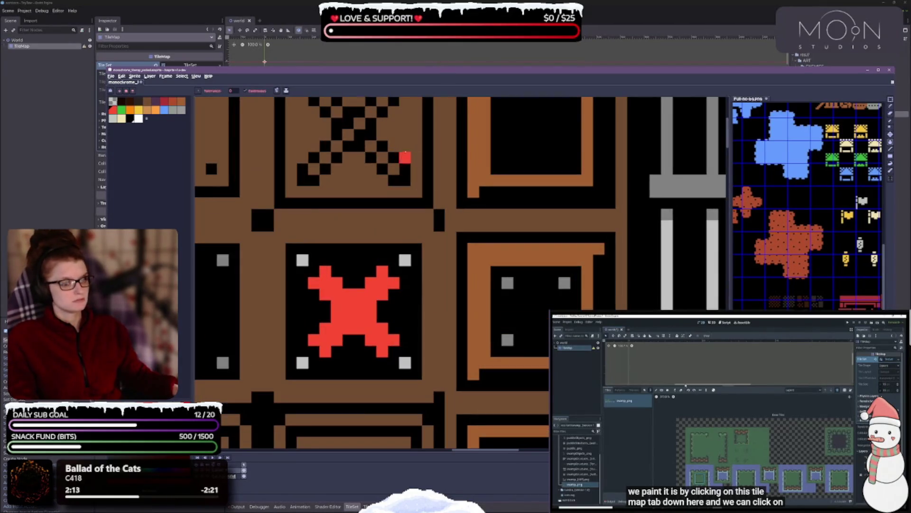
{"action": "left_click", "coordinate": [300, 329]}
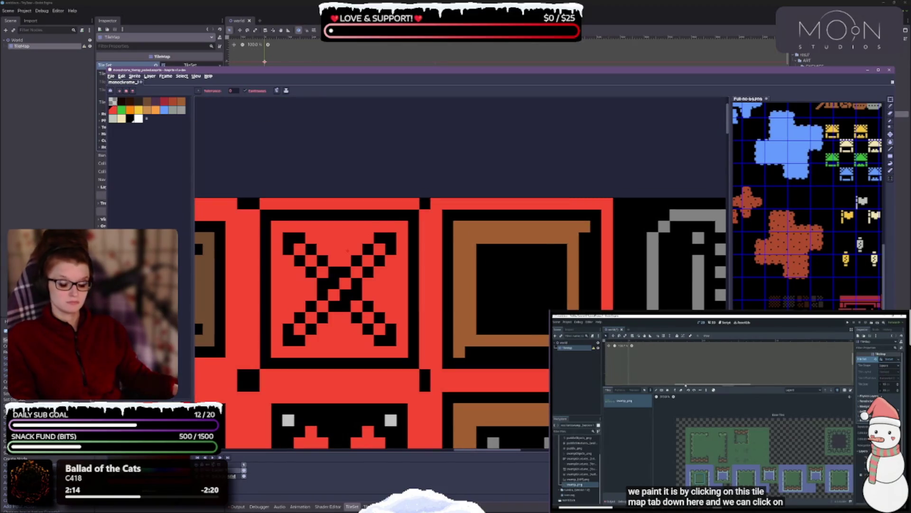
{"action": "key", "text": "ctrl+z"}
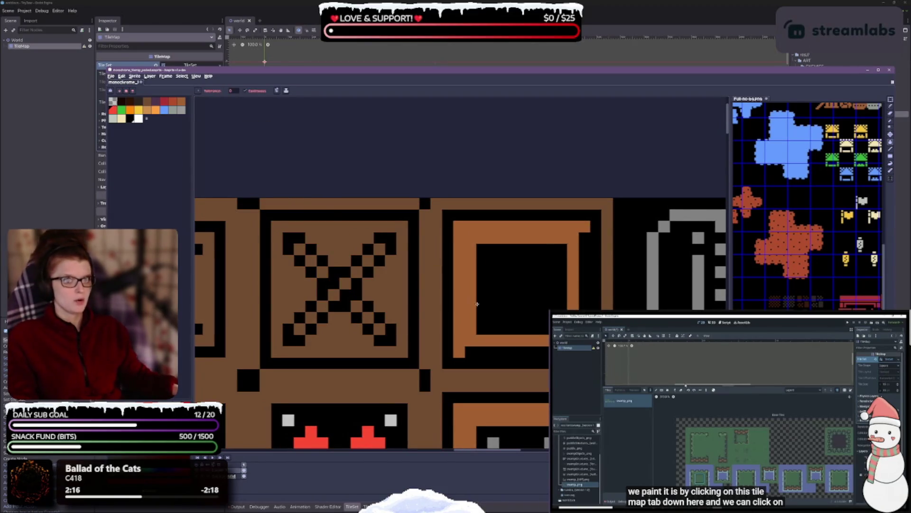
Draw thin red Pencil strokes along the arms of the top-row X
{"action": "key", "text": "b"}
{"action": "left_click_drag", "start_coordinate": [477, 304], "coordinate": [466, 271]}
{"action": "left_click_drag", "start_coordinate": [382, 210], "coordinate": [295, 296]}
{"action": "mouse_move", "coordinate": [306, 228]}
{"action": "left_mouse_down"}
{"action": "mouse_move", "coordinate": [295, 215]}
{"action": "mouse_move", "coordinate": [382, 299]}
{"action": "left_mouse_up"}
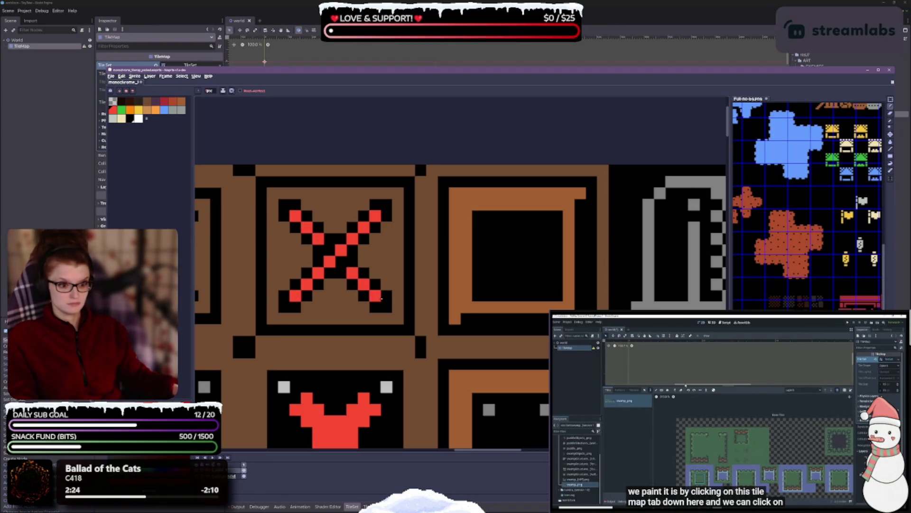
{"action": "scroll", "coordinate": [382, 298], "scroll_direction": "down", "scroll_amount": 3}
{"action": "scroll", "coordinate": [371, 327], "scroll_direction": "up", "scroll_amount": 1}
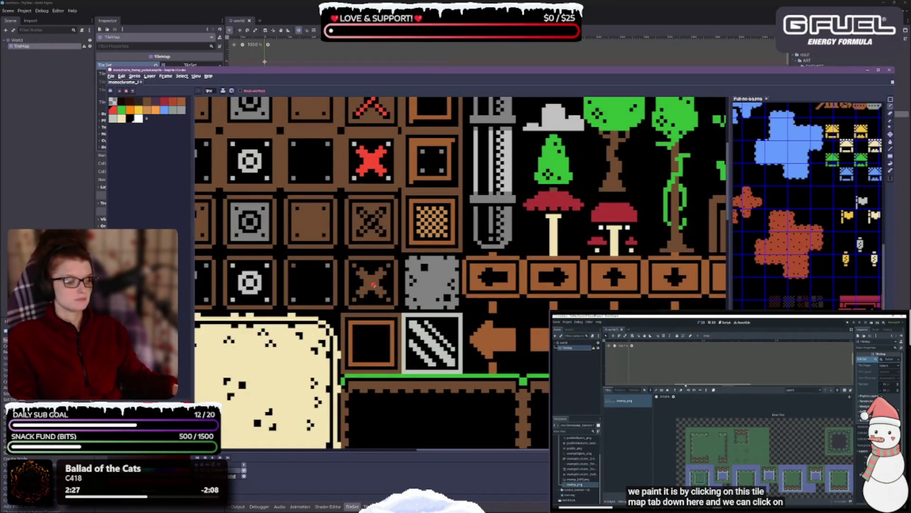
Try a red bucket fill around the X, undo it, and return to the Pencil
{"action": "key", "text": "g"}
{"action": "left_click", "coordinate": [373, 293]}
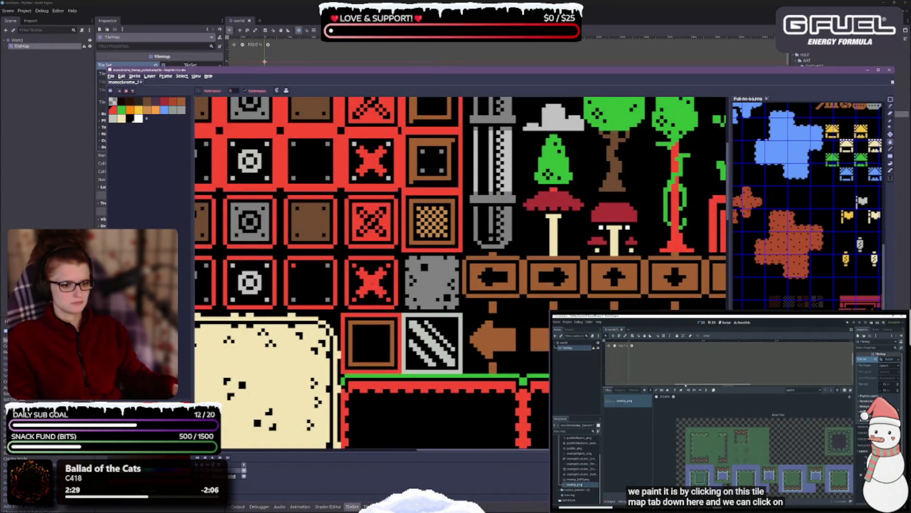
{"action": "key", "text": "ctrl+z"}
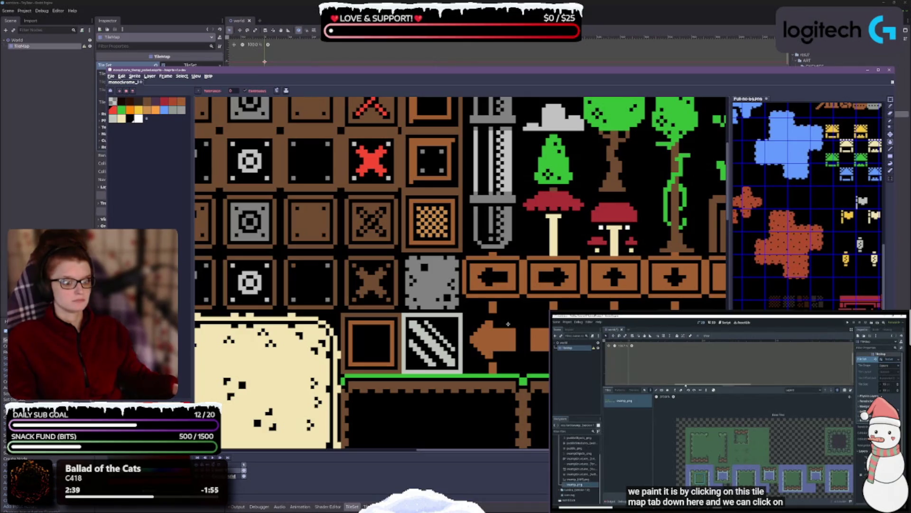
{"action": "key", "text": "b"}
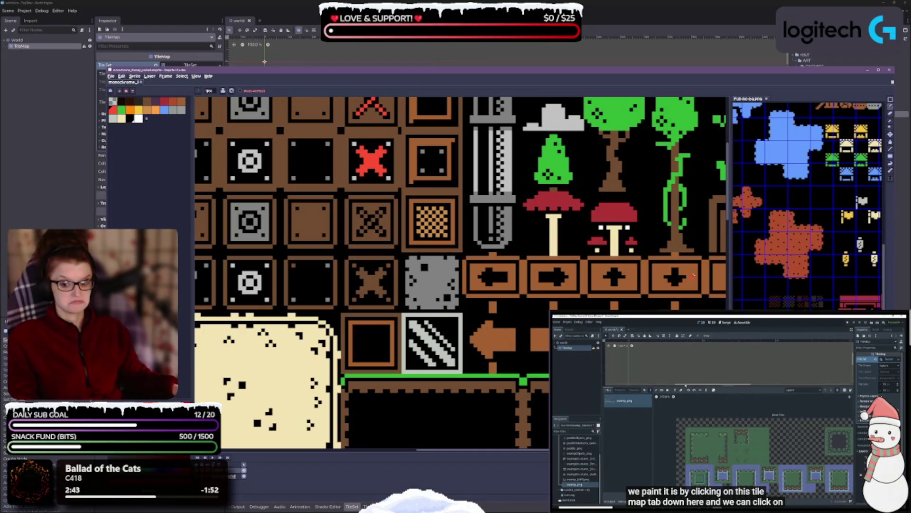
{"action": "scroll", "coordinate": [442, 215], "scroll_direction": "up", "scroll_amount": 2}
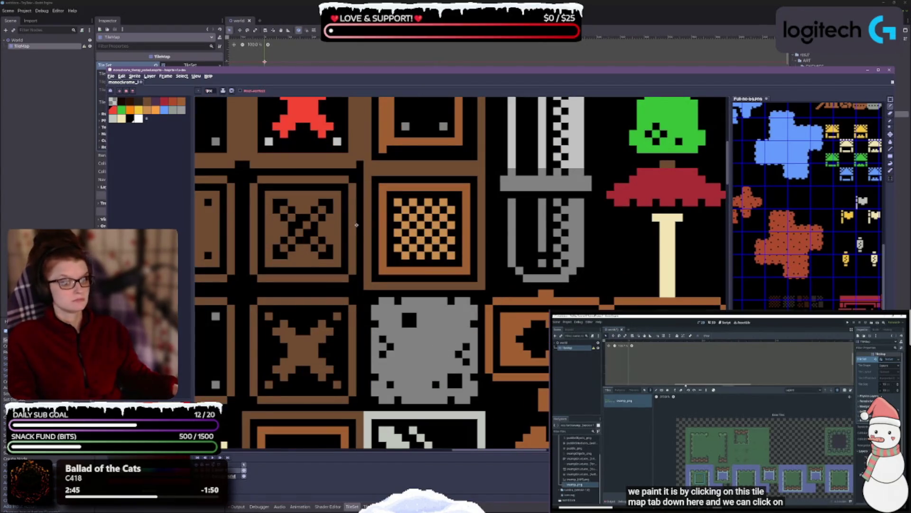
Paint red pixels across the X, then bucket-fill the brown X solid red
{"action": "left_click", "coordinate": [284, 247]}
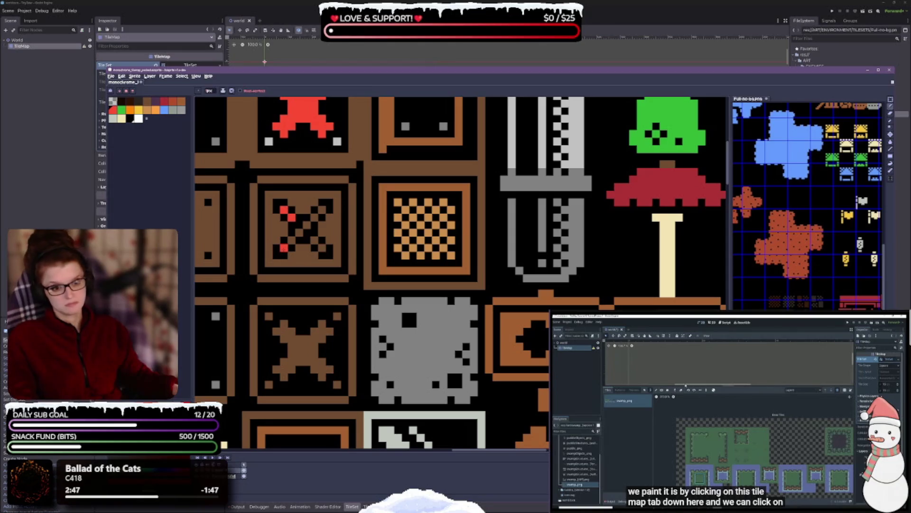
{"action": "left_click_drag", "start_coordinate": [297, 236], "coordinate": [325, 209]}
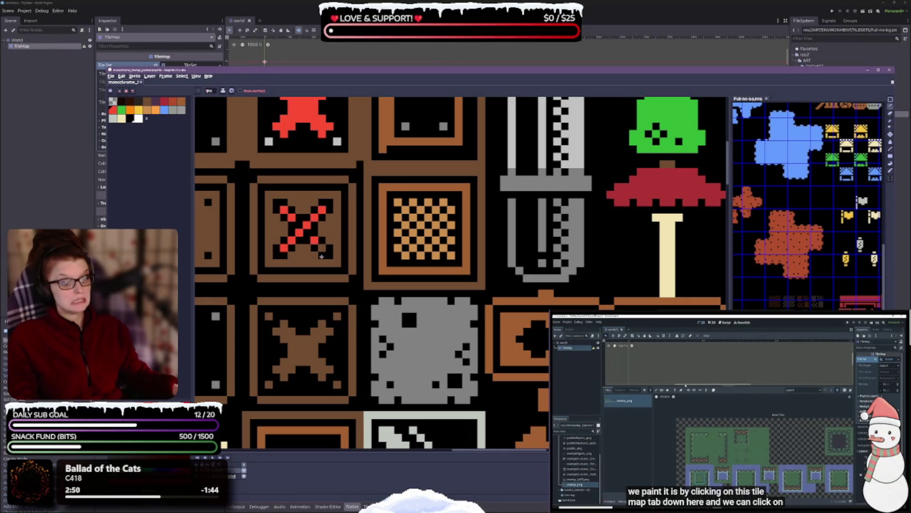
{"action": "scroll", "coordinate": [332, 223], "scroll_direction": "down", "scroll_amount": 1}
{"action": "scroll", "coordinate": [364, 217], "scroll_direction": "left", "scroll_amount": 3}
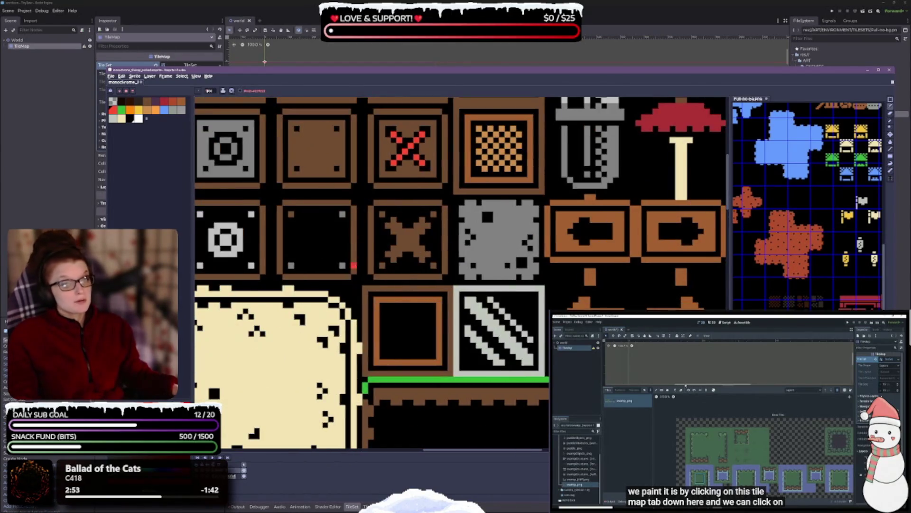
{"action": "key", "text": "l"}
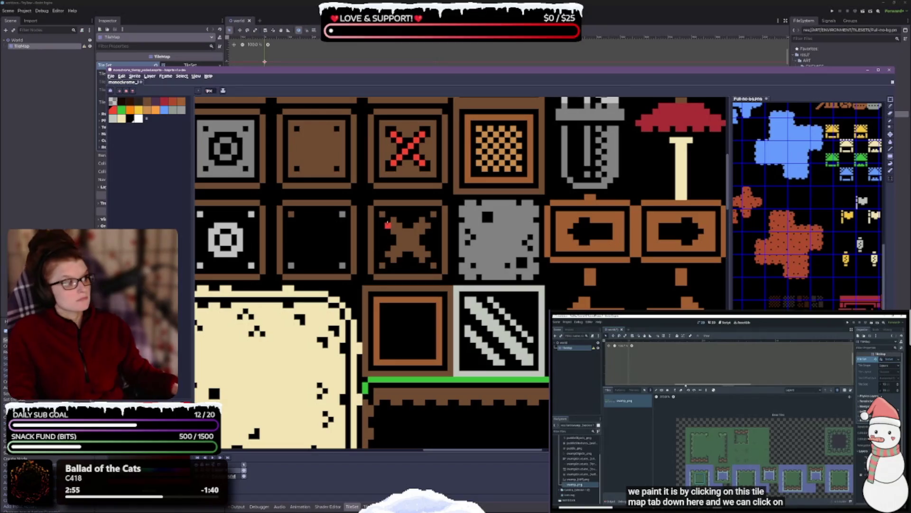
{"action": "left_click", "coordinate": [427, 257]}
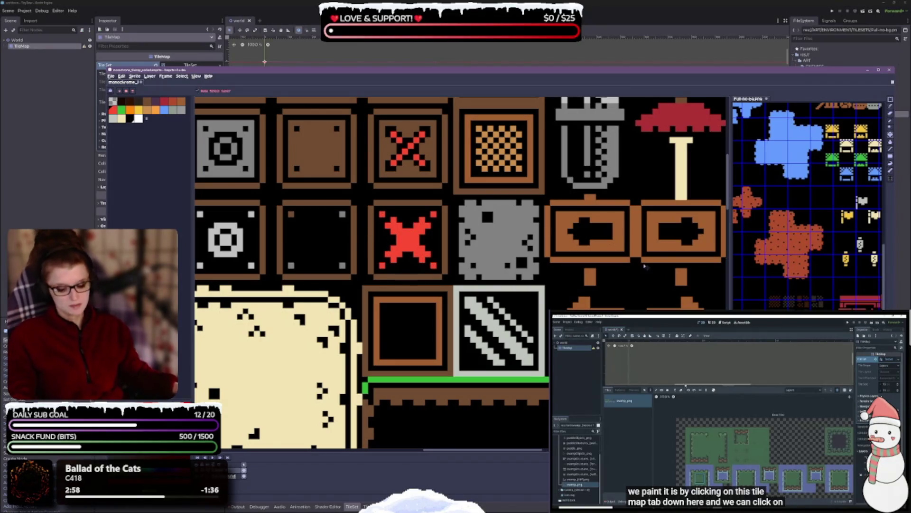
{"action": "scroll", "coordinate": [602, 264], "scroll_direction": "down", "scroll_amount": 2}
{"action": "scroll", "coordinate": [579, 232], "scroll_direction": "up", "scroll_amount": 4}
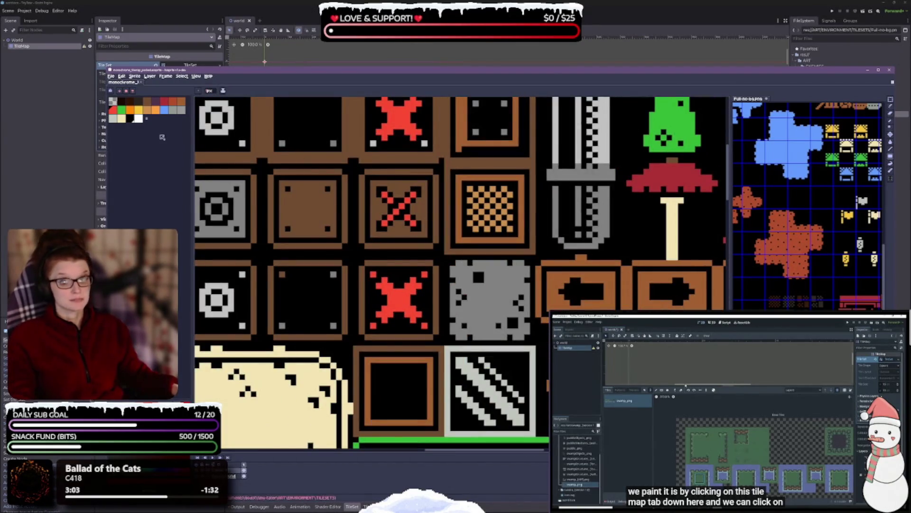
Add a white dot in each of the tile's four corners
{"action": "left_click", "coordinate": [138, 118]}
{"action": "left_click", "coordinate": [373, 275]}
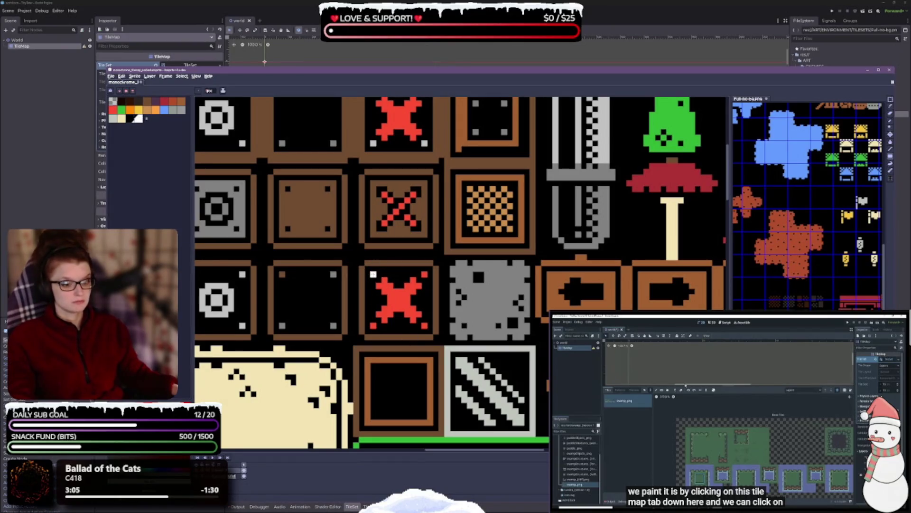
{"action": "left_click", "coordinate": [373, 326]}
{"action": "left_click", "coordinate": [424, 326]}
{"action": "left_click", "coordinate": [424, 274]}
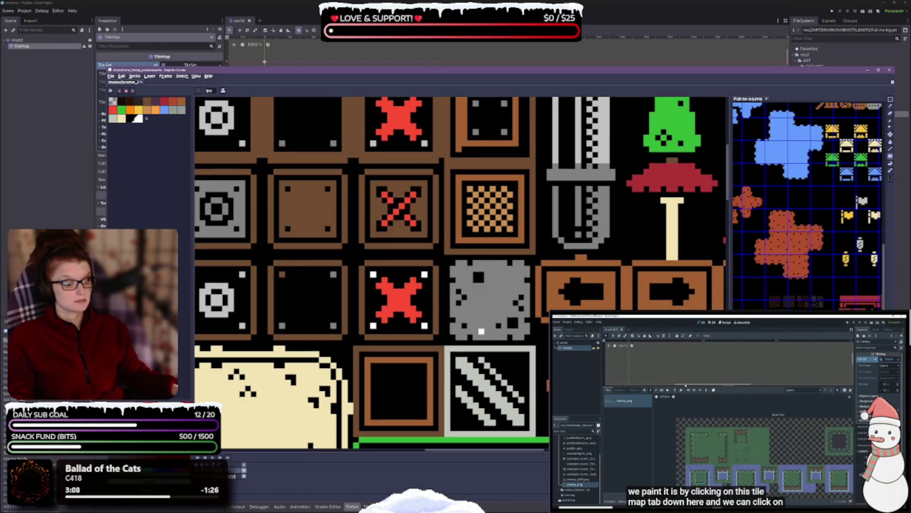
{"action": "scroll", "coordinate": [502, 248], "scroll_direction": "down", "scroll_amount": 2}
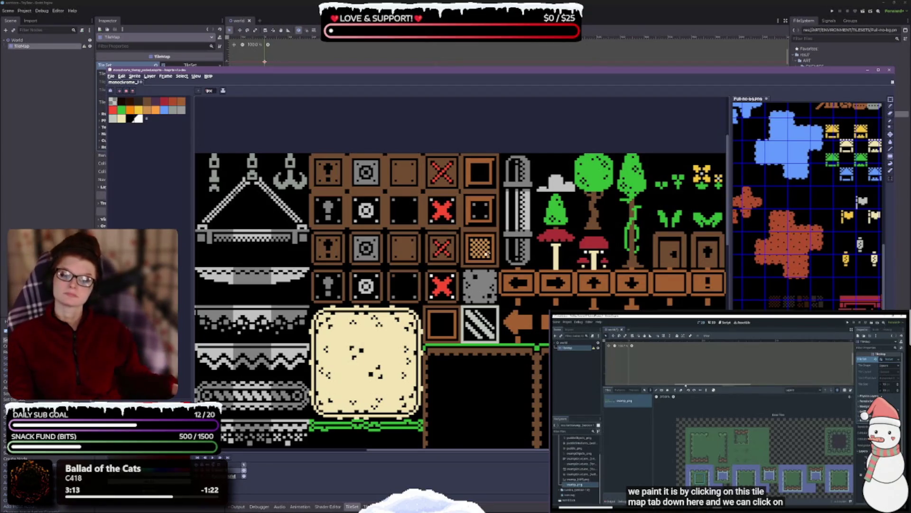
{"action": "scroll", "coordinate": [480, 246], "scroll_direction": "up", "scroll_amount": 1}
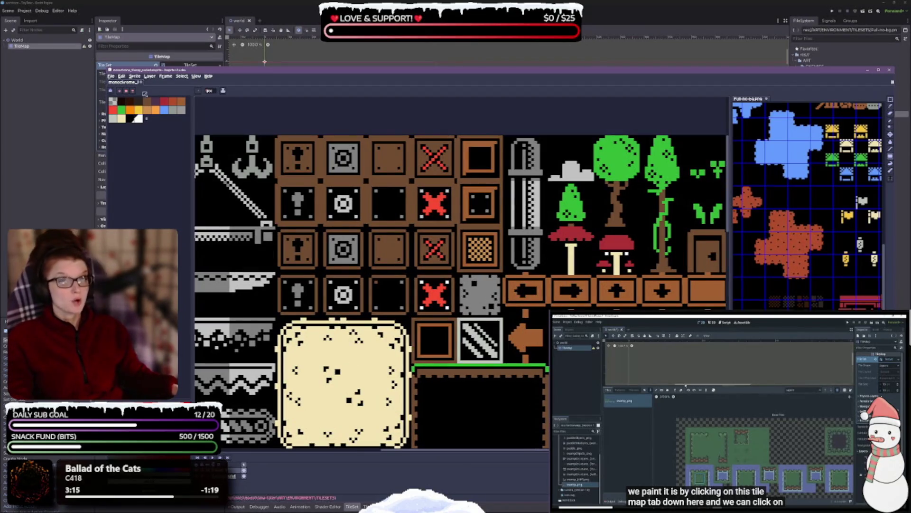
{"action": "scroll", "coordinate": [382, 235], "scroll_direction": "up", "scroll_amount": 1}
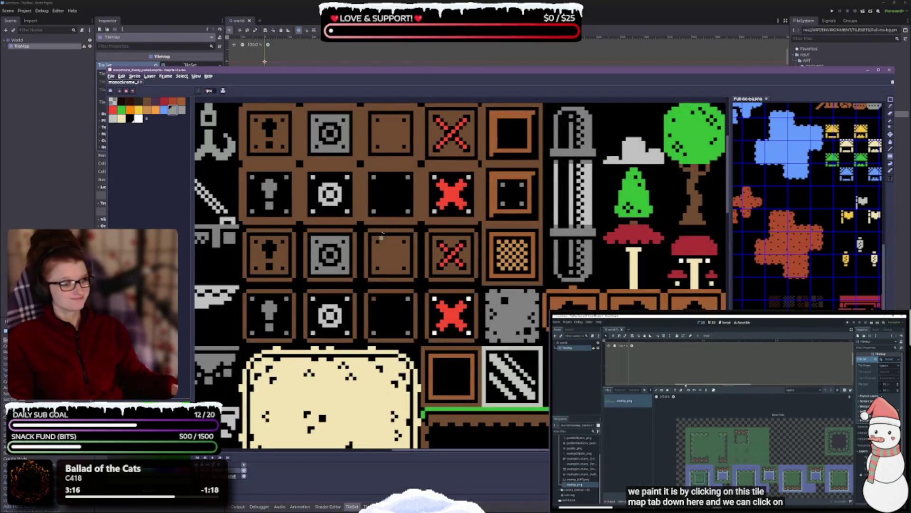
{"action": "scroll", "coordinate": [397, 280], "scroll_direction": "up", "scroll_amount": 1}
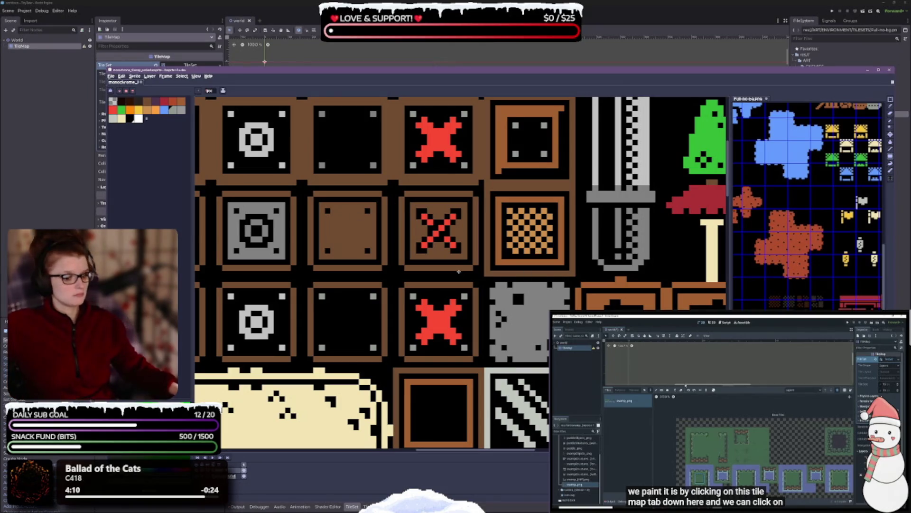
Undo the white recolour so the second-row ring tile is plain grey again
{"action": "scroll", "coordinate": [457, 238], "scroll_direction": "down", "scroll_amount": 2}
{"action": "key", "text": "b"}
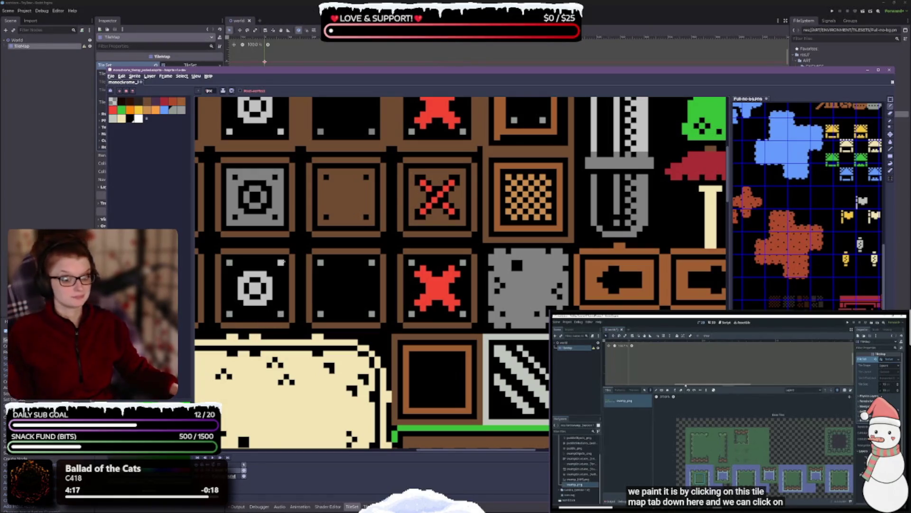
{"action": "scroll", "coordinate": [398, 288], "scroll_direction": "up", "scroll_amount": 5}
{"action": "mouse_move", "coordinate": [398, 288]}
{"action": "left_mouse_down"}
{"action": "mouse_move", "coordinate": [412, 256]}
{"action": "mouse_move", "coordinate": [491, 266]}
{"action": "left_mouse_up"}
{"action": "key", "text": "m"}
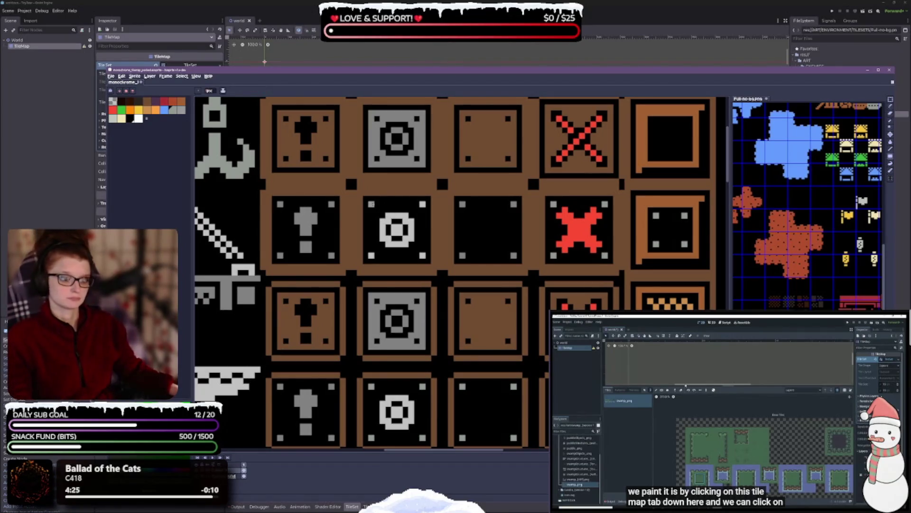
{"action": "key", "text": "ctrl+z"}
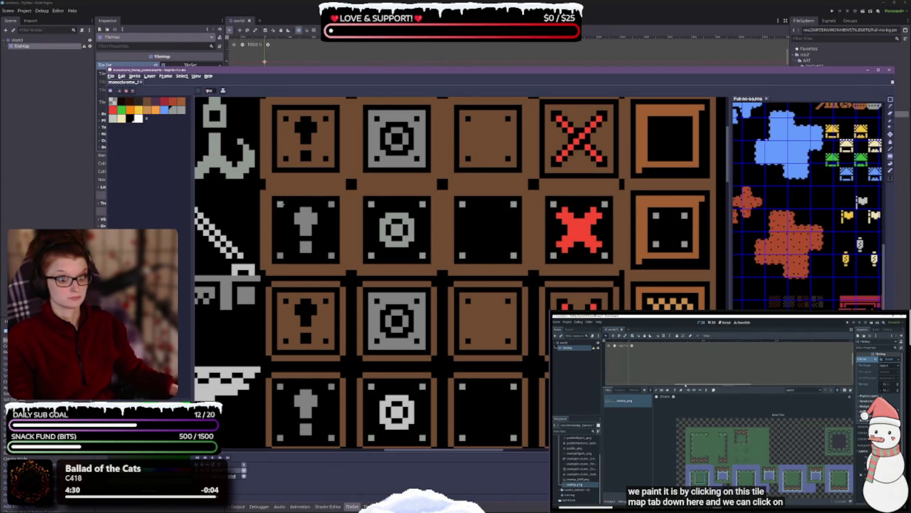
{"action": "left_click", "coordinate": [306, 223]}
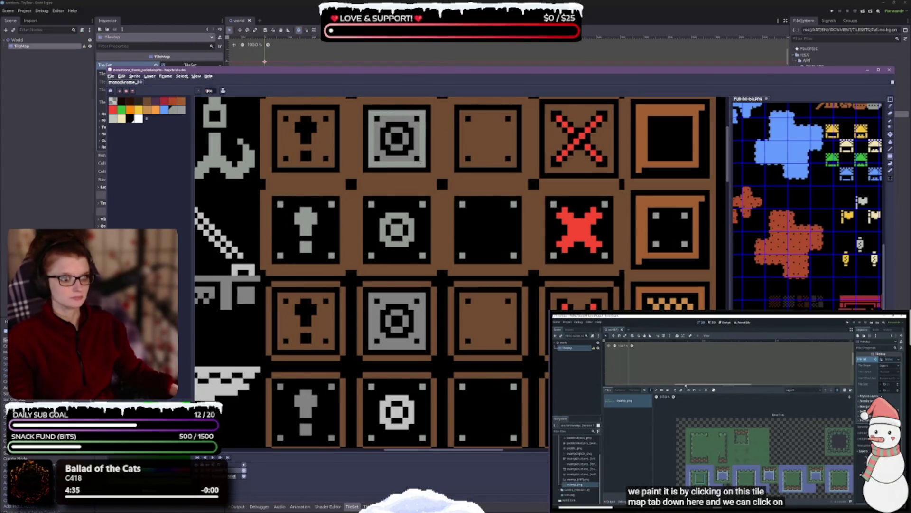
Draw filled light grey rectangles over the top and lower plain brown crate tiles
{"action": "mouse_move", "coordinate": [459, 110]}
{"action": "left_mouse_down"}
{"action": "mouse_move", "coordinate": [489, 153]}
{"action": "mouse_move", "coordinate": [516, 168]}
{"action": "left_mouse_up"}
{"action": "left_click_drag", "start_coordinate": [534, 240], "coordinate": [485, 205]}
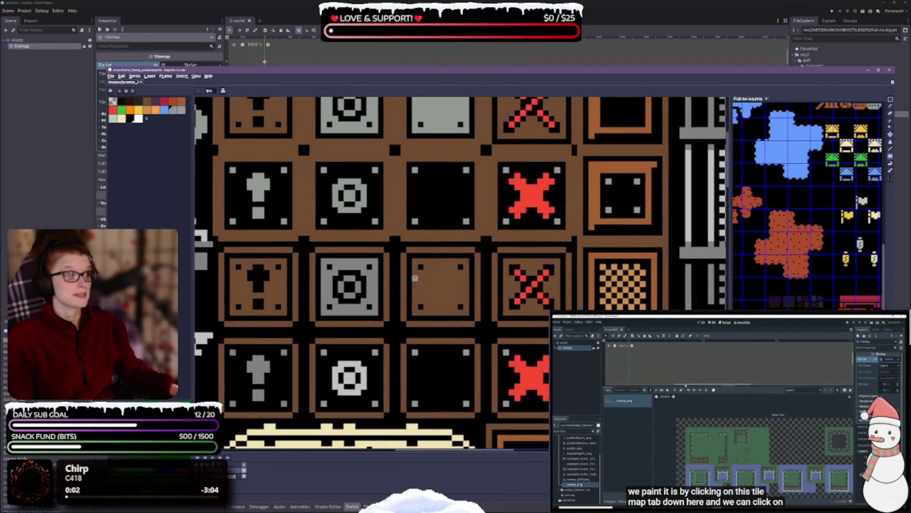
{"action": "mouse_move", "coordinate": [414, 261]}
{"action": "left_mouse_down"}
{"action": "mouse_move", "coordinate": [468, 317]}
{"action": "mouse_move", "coordinate": [466, 176]}
{"action": "left_mouse_up"}
{"action": "left_click", "coordinate": [467, 315]}
Draw a light grey rectangle outline inside the framed square tile
{"action": "left_click_drag", "start_coordinate": [405, 207], "coordinate": [372, 278]}
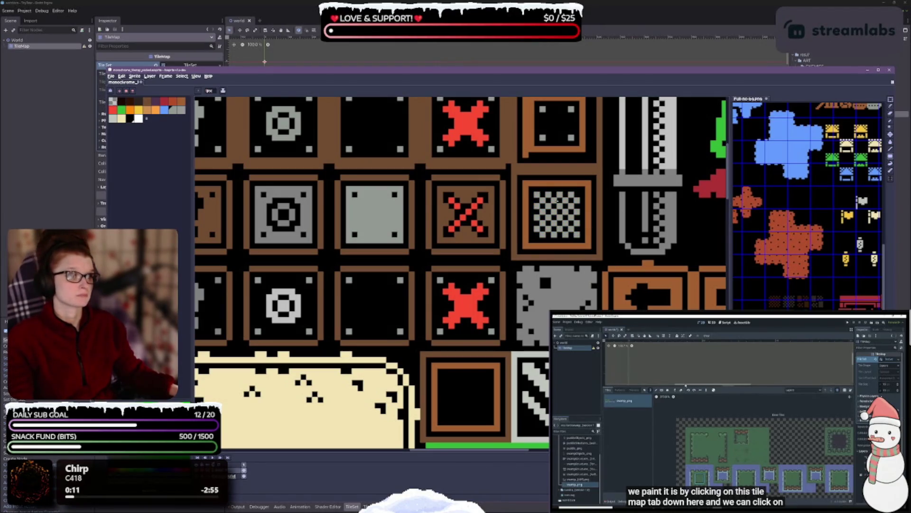
{"action": "left_click_drag", "start_coordinate": [557, 200], "coordinate": [480, 291]}
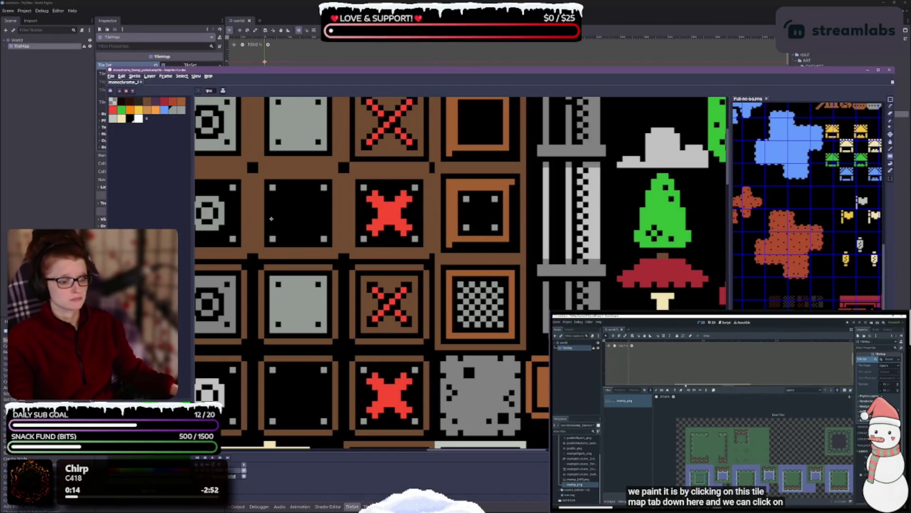
{"action": "left_click_drag", "start_coordinate": [272, 219], "coordinate": [238, 287]}
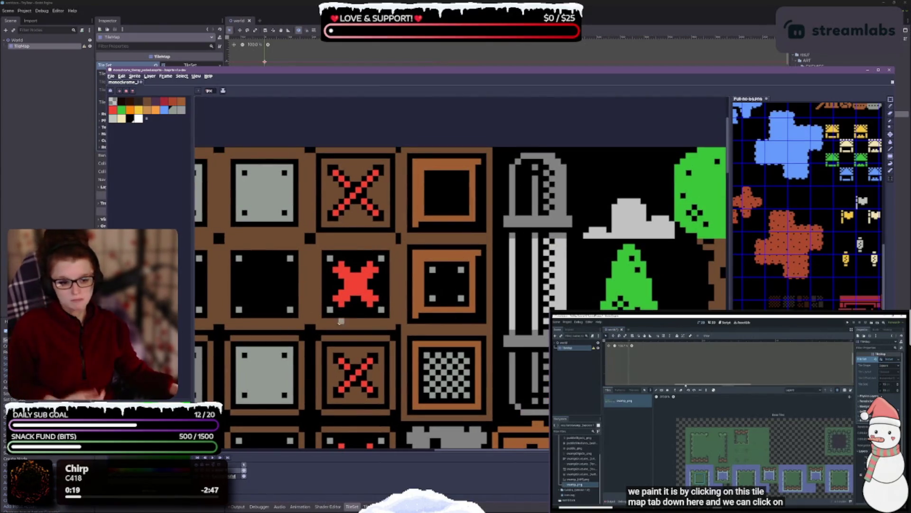
{"action": "scroll", "coordinate": [341, 321], "scroll_direction": "down", "scroll_amount": 2}
{"action": "left_click_drag", "start_coordinate": [270, 405], "coordinate": [342, 336]}
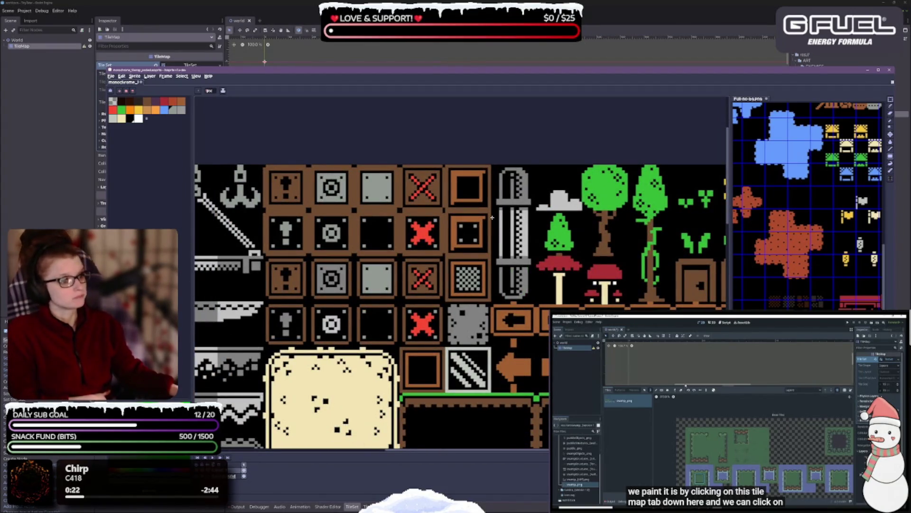
{"action": "scroll", "coordinate": [494, 219], "scroll_direction": "up", "scroll_amount": 2}
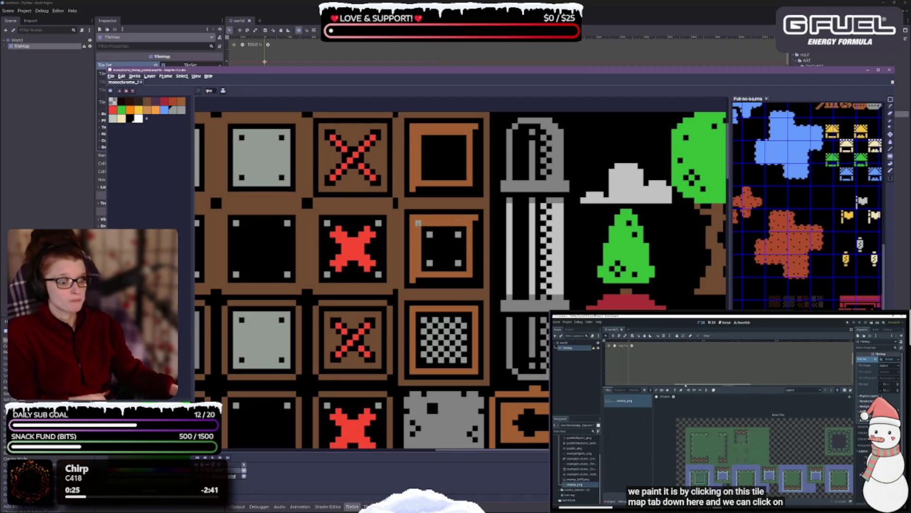
{"action": "left_click_drag", "start_coordinate": [418, 223], "coordinate": [474, 277]}
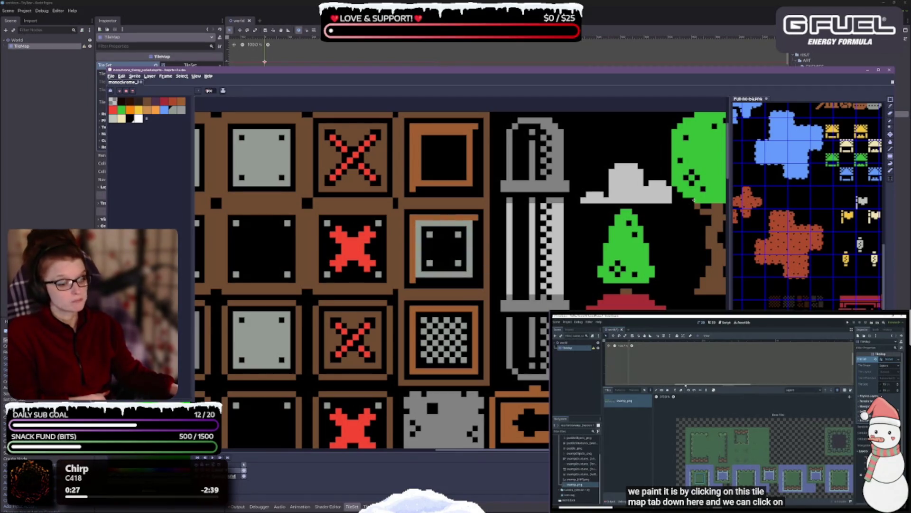
Undo the grey outline on the framed tile
{"action": "key", "text": "ctrl+z"}
{"action": "left_click_drag", "start_coordinate": [575, 268], "coordinate": [710, 109]}
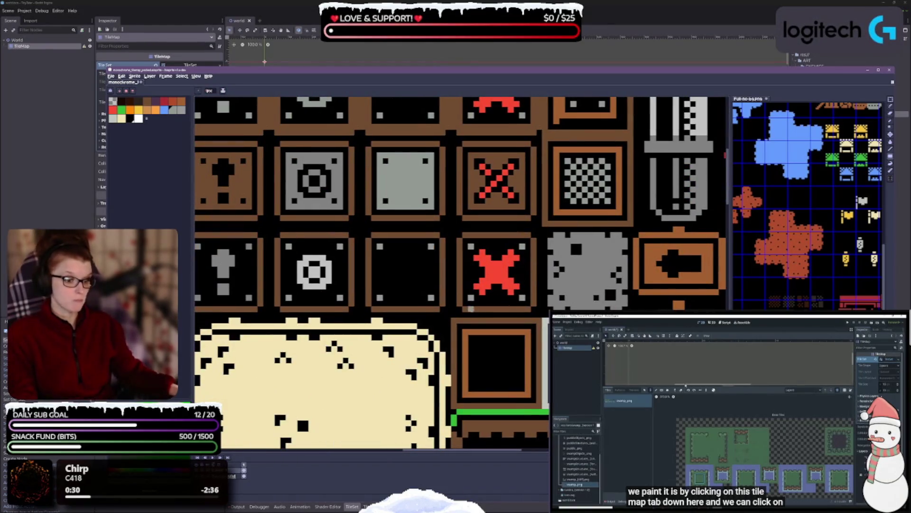
{"action": "left_click_drag", "start_coordinate": [424, 277], "coordinate": [489, 308]}
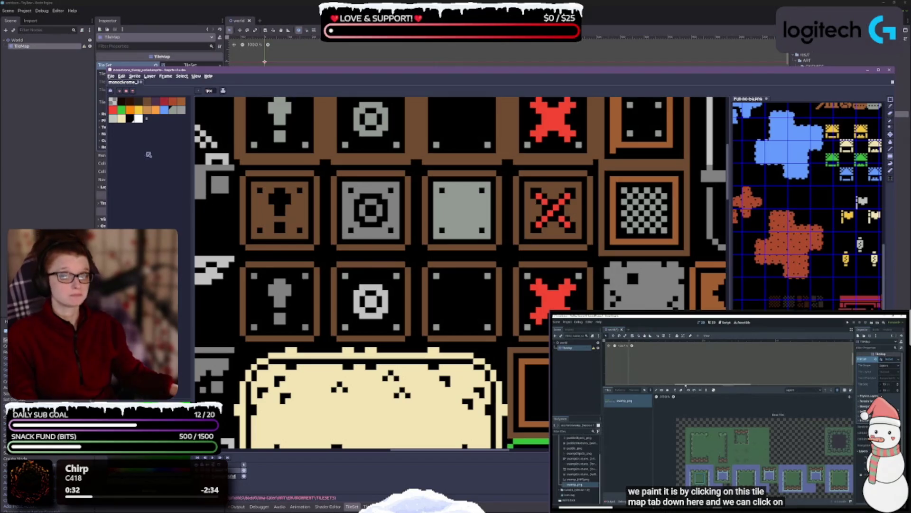
Bucket-fill both grey exclamation marks yellow on the black crate tiles
{"action": "left_click", "coordinate": [139, 109]}
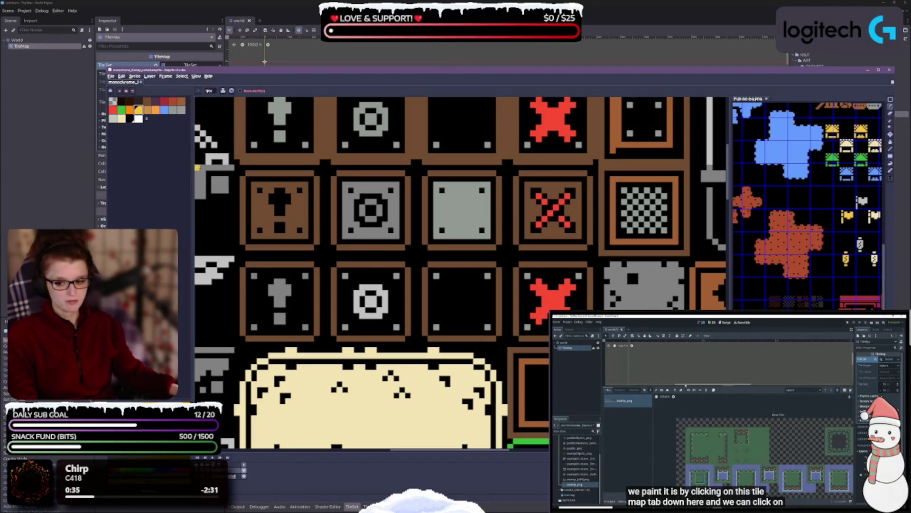
{"action": "left_click", "coordinate": [271, 293]}
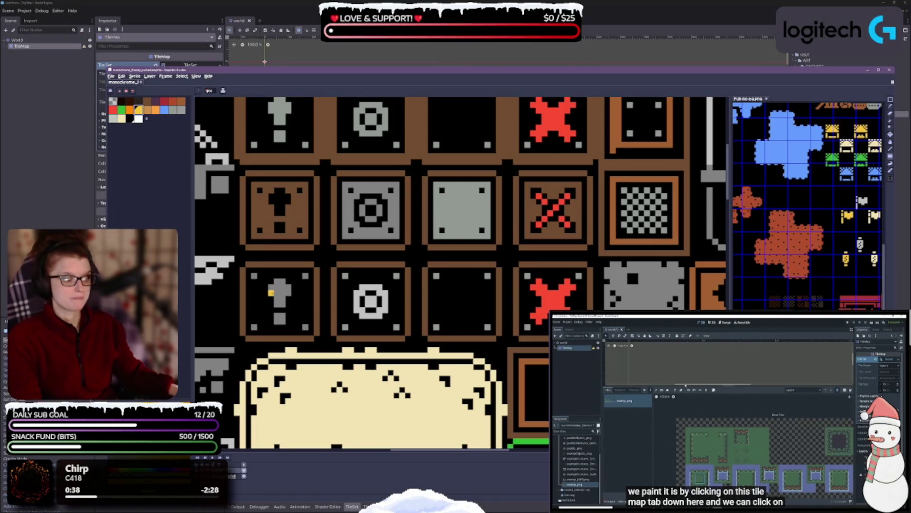
{"action": "left_click", "coordinate": [279, 291]}
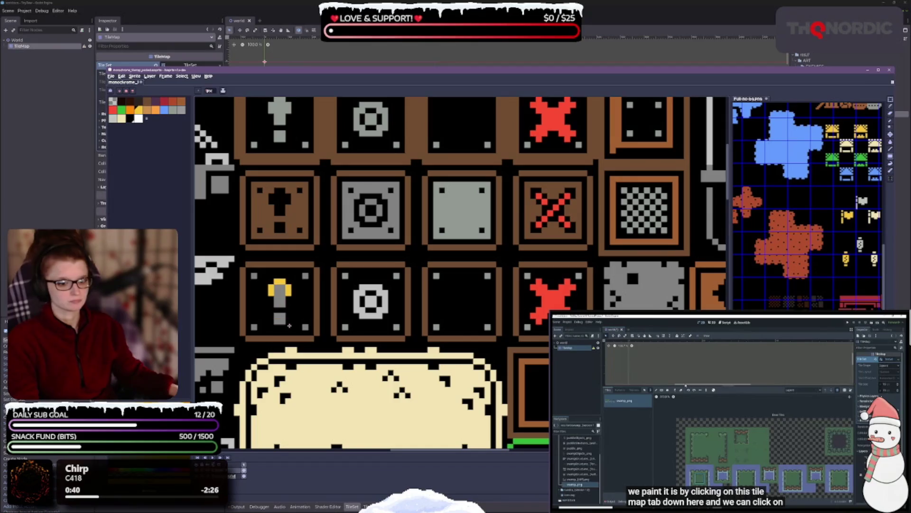
{"action": "left_click_drag", "start_coordinate": [362, 191], "coordinate": [370, 288]}
{"action": "left_click", "coordinate": [288, 205]}
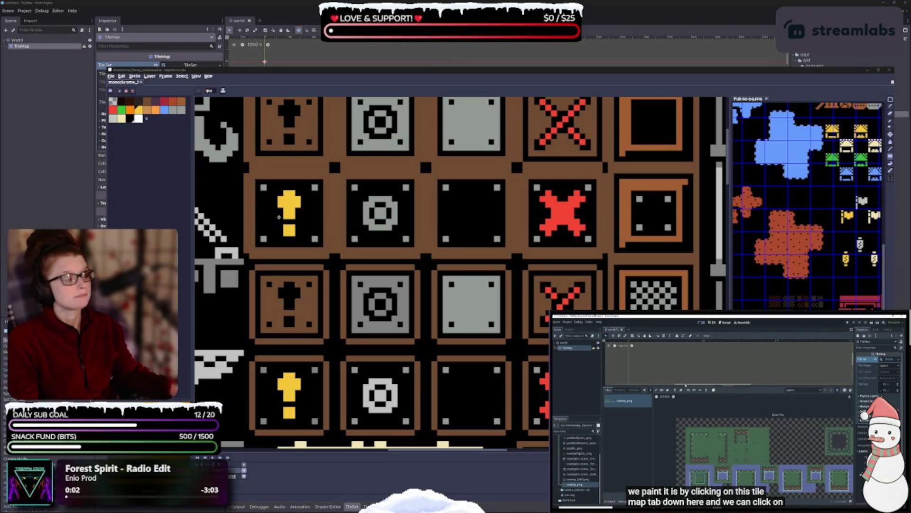
{"action": "scroll", "coordinate": [448, 233], "scroll_direction": "down", "scroll_amount": 3}
{"action": "scroll", "coordinate": [450, 233], "scroll_direction": "up", "scroll_amount": 1}
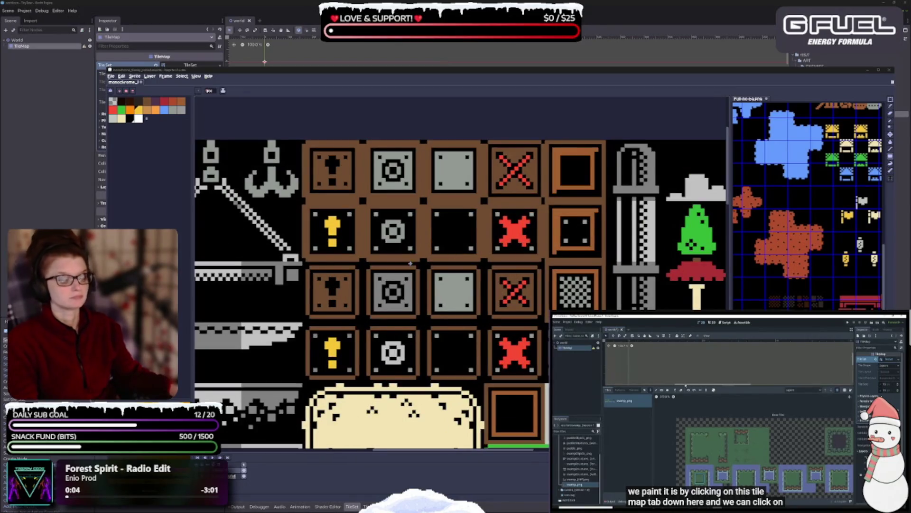
{"action": "left_click_drag", "start_coordinate": [410, 263], "coordinate": [388, 242]}
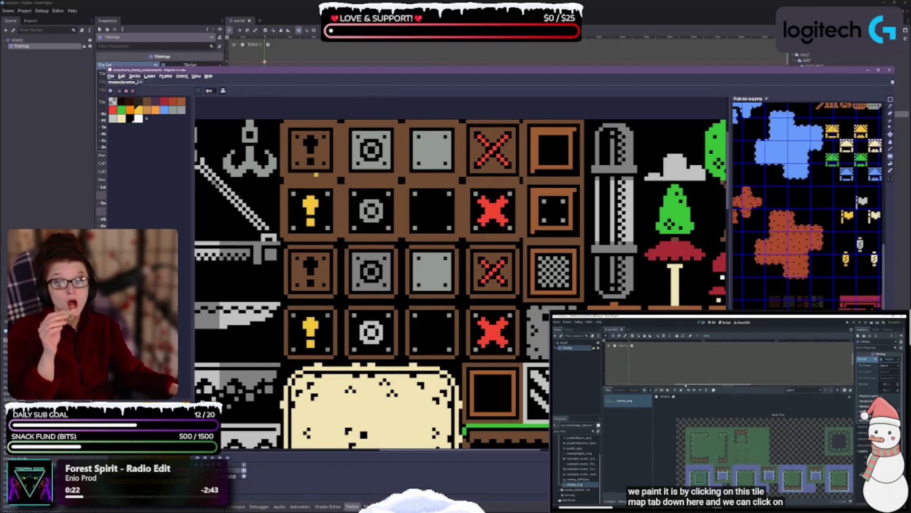
Paint the grey target rings orange with the Pencil
{"action": "left_click", "coordinate": [158, 111]}
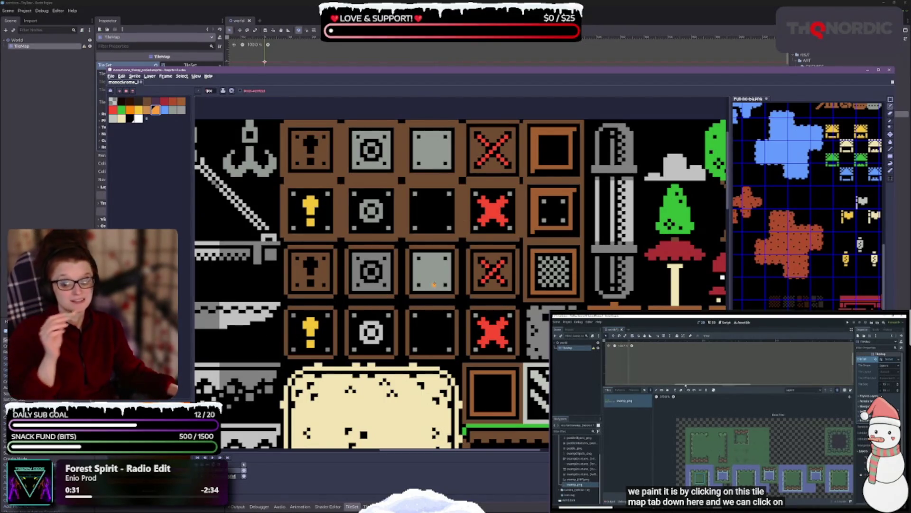
{"action": "scroll", "coordinate": [373, 143], "scroll_direction": "up", "scroll_amount": 2}
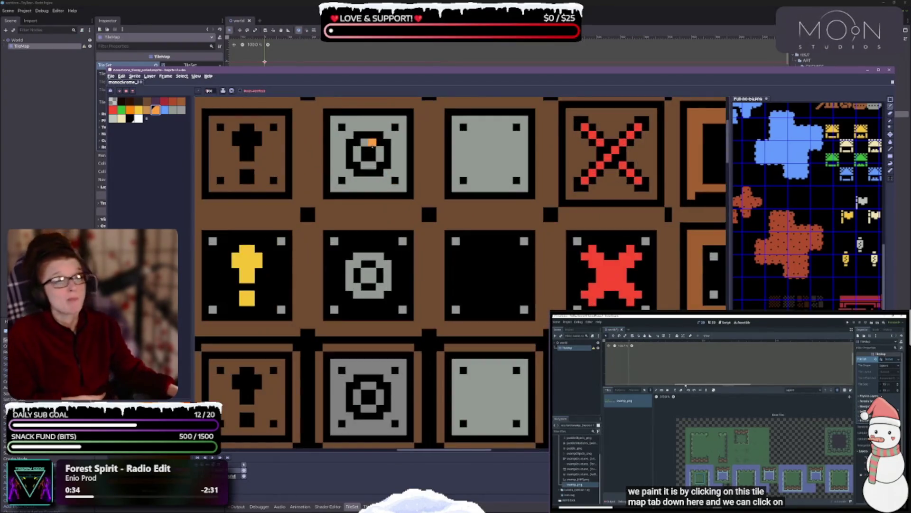
{"action": "mouse_move", "coordinate": [375, 150]}
{"action": "left_mouse_down"}
{"action": "mouse_move", "coordinate": [368, 166]}
{"action": "mouse_move", "coordinate": [357, 148]}
{"action": "left_mouse_up"}
{"action": "mouse_move", "coordinate": [350, 262]}
{"action": "left_mouse_down"}
{"action": "mouse_move", "coordinate": [354, 296]}
{"action": "mouse_move", "coordinate": [365, 296]}
{"action": "mouse_move", "coordinate": [385, 280]}
{"action": "mouse_move", "coordinate": [379, 256]}
{"action": "mouse_move", "coordinate": [357, 259]}
{"action": "left_mouse_up"}
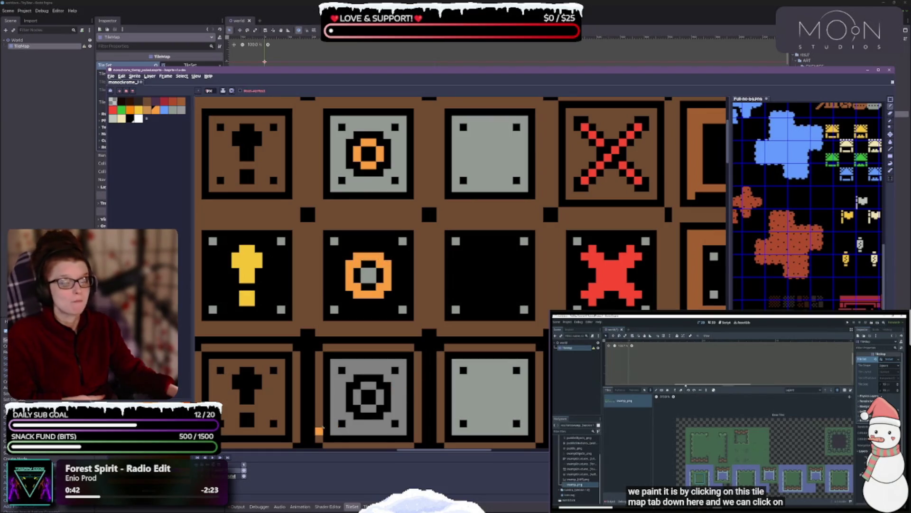
{"action": "mouse_move", "coordinate": [357, 393]}
{"action": "left_mouse_down"}
{"action": "mouse_move", "coordinate": [364, 403]}
{"action": "mouse_move", "coordinate": [369, 385]}
{"action": "mouse_move", "coordinate": [380, 402]}
{"action": "left_mouse_up"}
Paint the ring tile's grey centre yellow
{"action": "left_click", "coordinate": [139, 110]}
{"action": "mouse_move", "coordinate": [374, 281]}
{"action": "left_mouse_down"}
{"action": "mouse_move", "coordinate": [372, 271]}
{"action": "mouse_move", "coordinate": [365, 278]}
{"action": "left_mouse_up"}
{"action": "scroll", "coordinate": [459, 231], "scroll_direction": "down", "scroll_amount": 2}
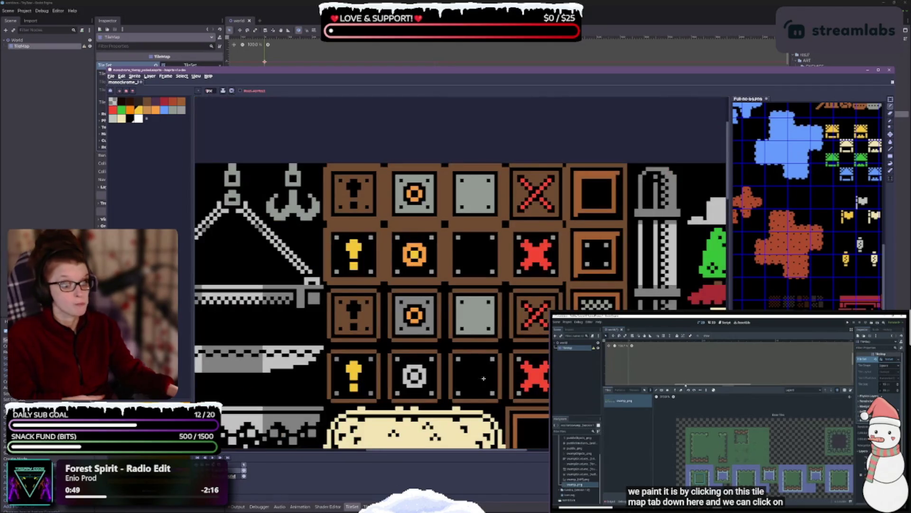
Fill the middle-row ring centre yellow and trace its grey ring in orange
{"action": "scroll", "coordinate": [389, 321], "scroll_direction": "up", "scroll_amount": 2}
{"action": "left_click", "coordinate": [390, 276]}
{"action": "left_click", "coordinate": [155, 109]}
{"action": "left_click", "coordinate": [387, 260]}
{"action": "mouse_move", "coordinate": [383, 263]}
{"action": "left_mouse_down"}
{"action": "mouse_move", "coordinate": [378, 294]}
{"action": "mouse_move", "coordinate": [393, 299]}
{"action": "mouse_move", "coordinate": [414, 292]}
{"action": "mouse_move", "coordinate": [414, 268]}
{"action": "mouse_move", "coordinate": [401, 261]}
{"action": "left_mouse_up"}
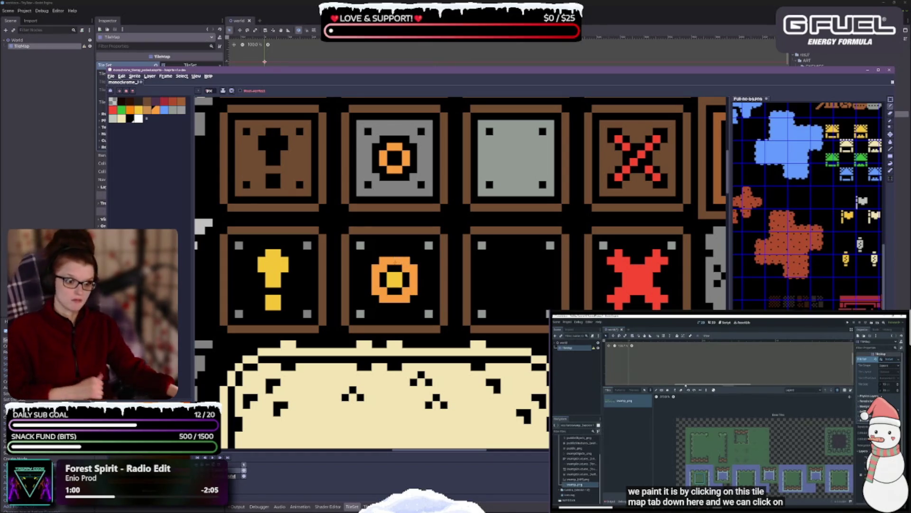
Paint the brown interiors of the top-left and third-row exclamation blocks grey
{"action": "scroll", "coordinate": [588, 270], "scroll_direction": "down", "scroll_amount": 2}
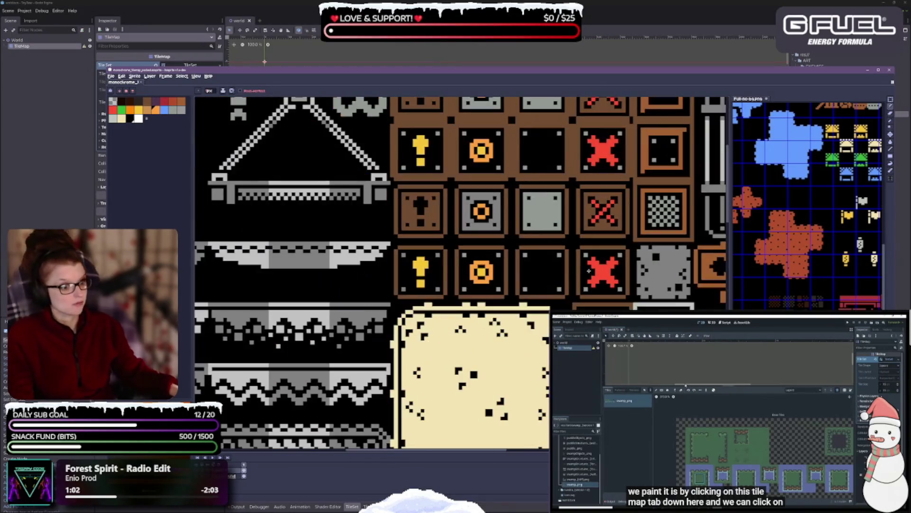
{"action": "left_click_drag", "start_coordinate": [589, 271], "coordinate": [534, 249]}
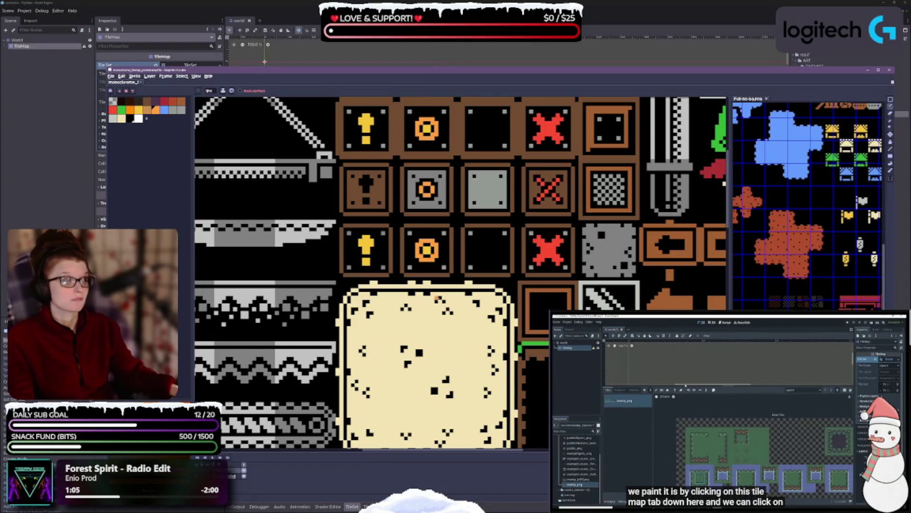
{"action": "left_click_drag", "start_coordinate": [440, 292], "coordinate": [472, 365]}
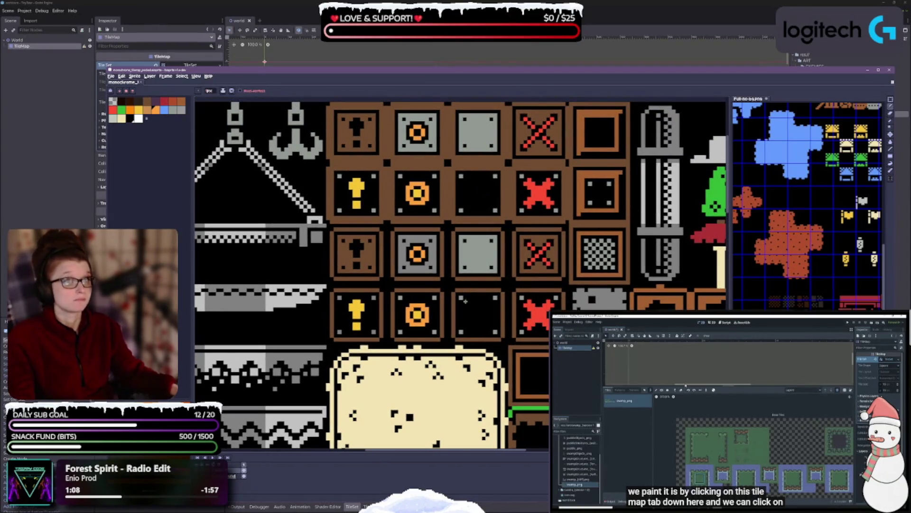
{"action": "scroll", "coordinate": [439, 297], "scroll_direction": "down", "scroll_amount": 1}
{"action": "scroll", "coordinate": [430, 272], "scroll_direction": "up", "scroll_amount": 1}
{"action": "left_click", "coordinate": [173, 110]}
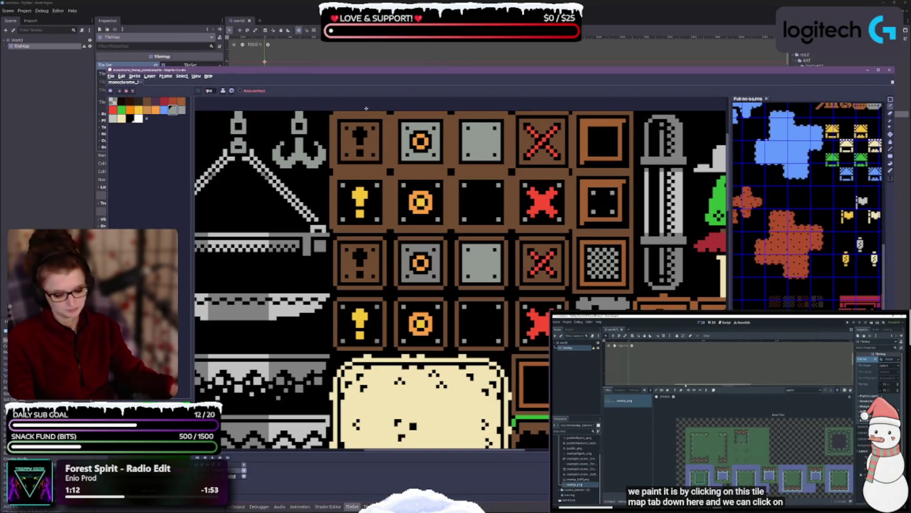
{"action": "key", "text": "space"}
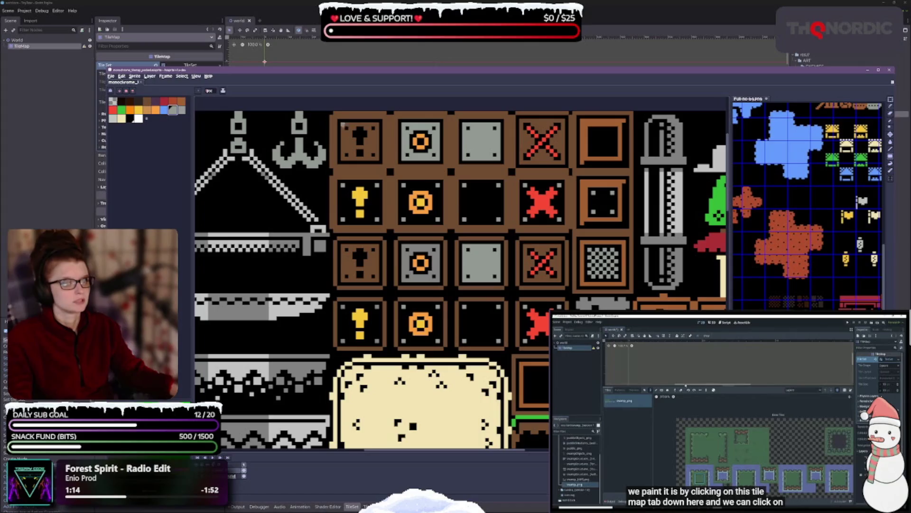
{"action": "mouse_move", "coordinate": [342, 122]}
{"action": "left_mouse_down"}
{"action": "mouse_move", "coordinate": [375, 152]}
{"action": "mouse_move", "coordinate": [370, 159]}
{"action": "left_mouse_up"}
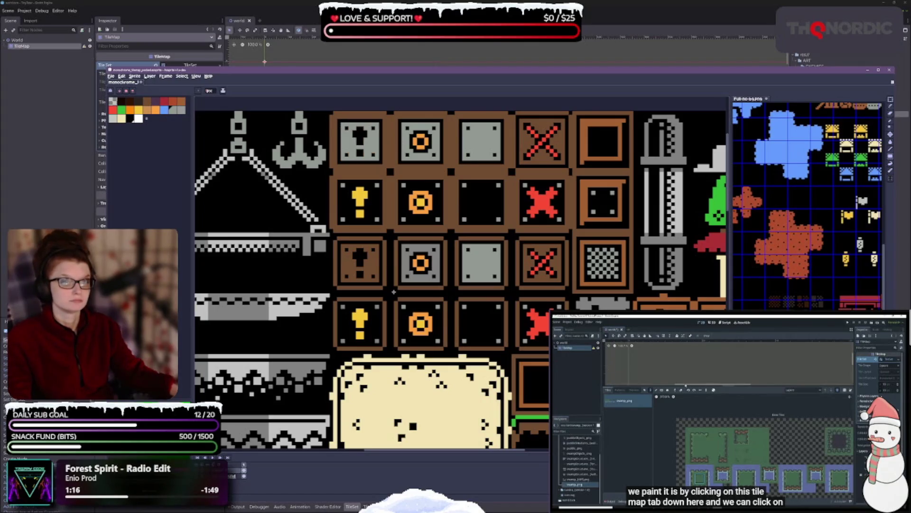
{"action": "left_click_drag", "start_coordinate": [345, 246], "coordinate": [378, 283]}
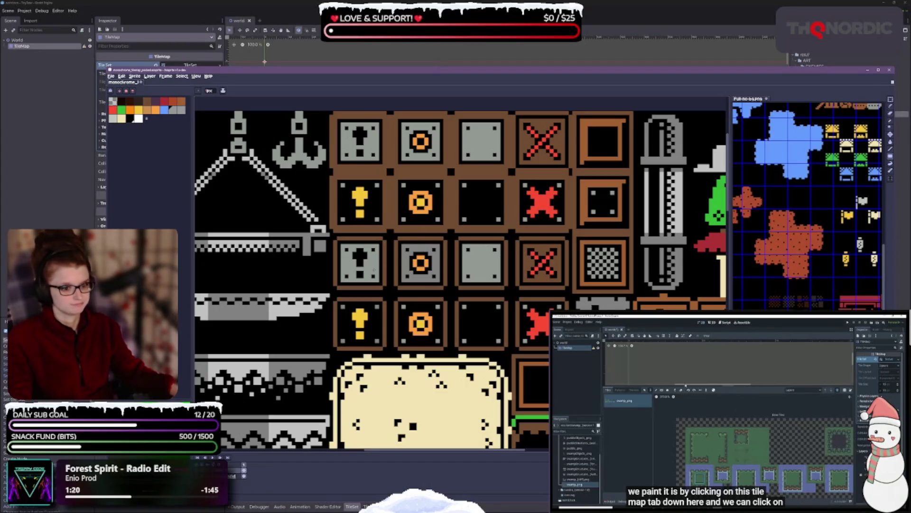
Bucket-fill the dark grey tile with lighter grey, then pan to reveal the tiles on the left
{"action": "key", "text": "v"}
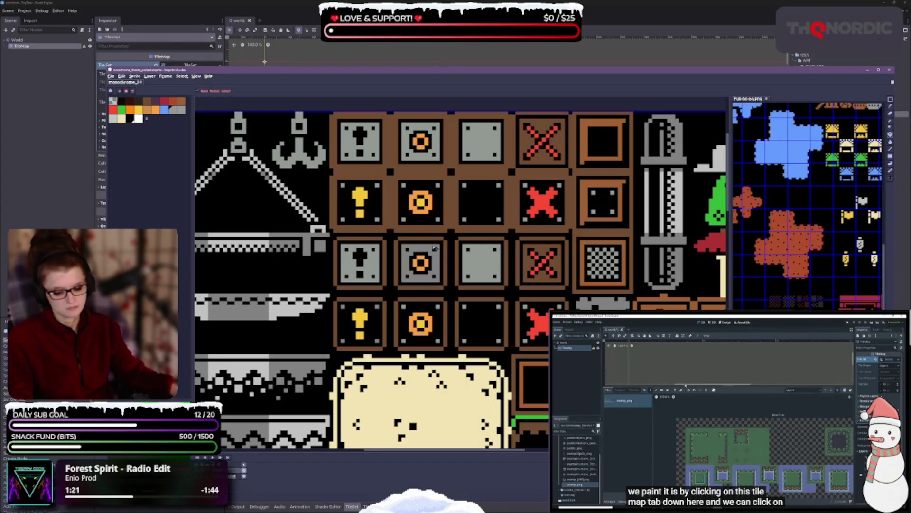
{"action": "key", "text": "b"}
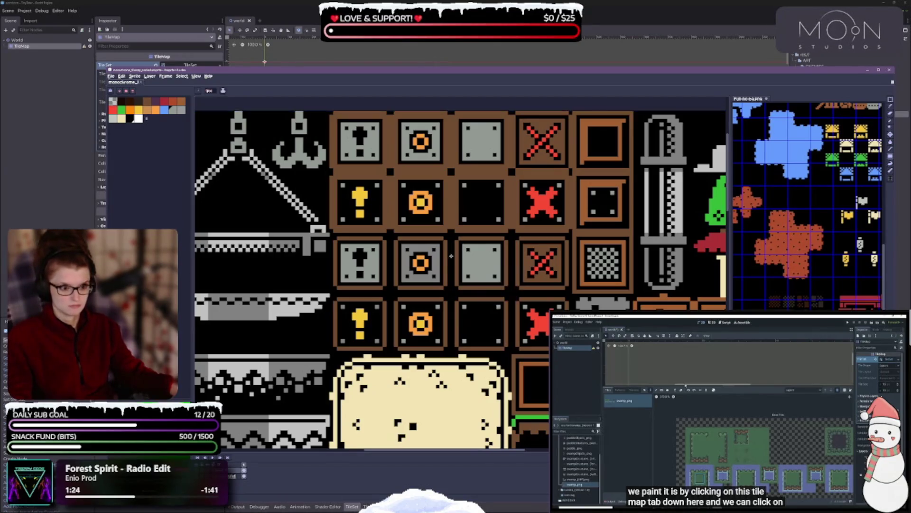
{"action": "key", "text": "g"}
{"action": "left_click", "coordinate": [433, 274]}
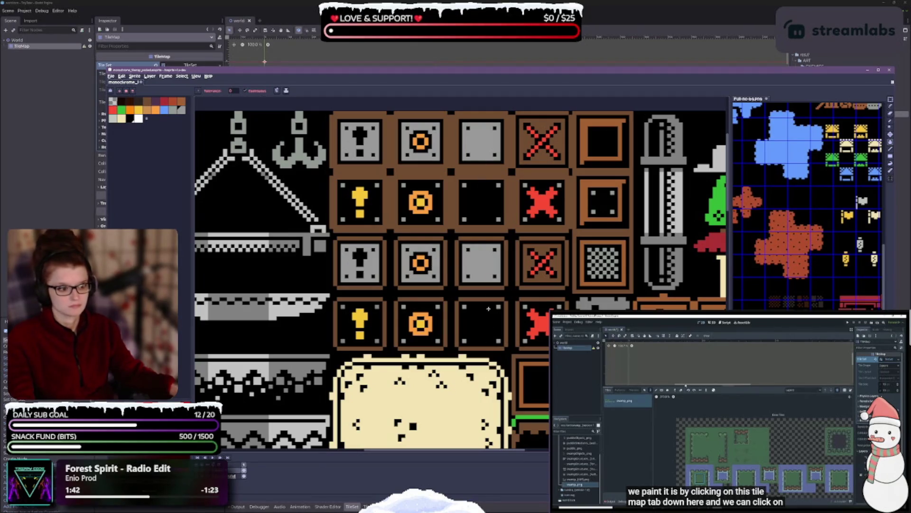
{"action": "scroll", "coordinate": [489, 309], "scroll_direction": "down", "scroll_amount": 2}
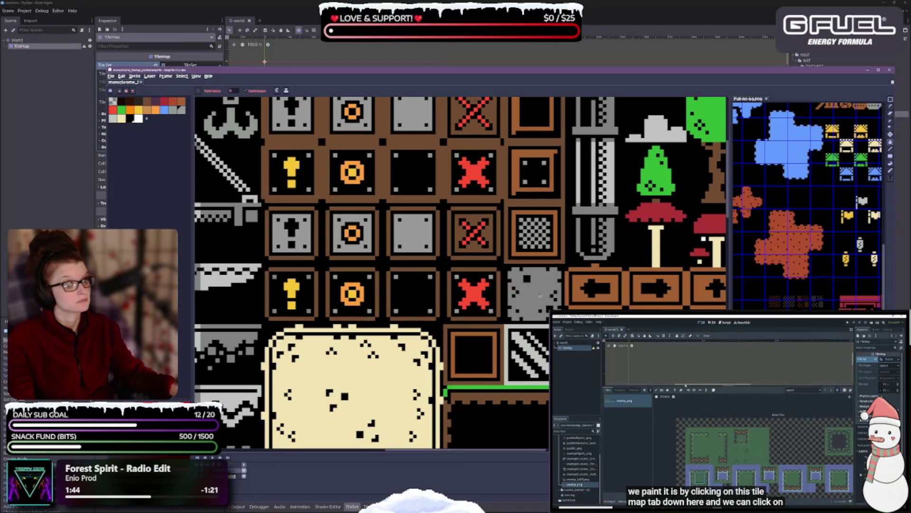
{"action": "scroll", "coordinate": [491, 215], "scroll_direction": "up", "scroll_amount": 4}
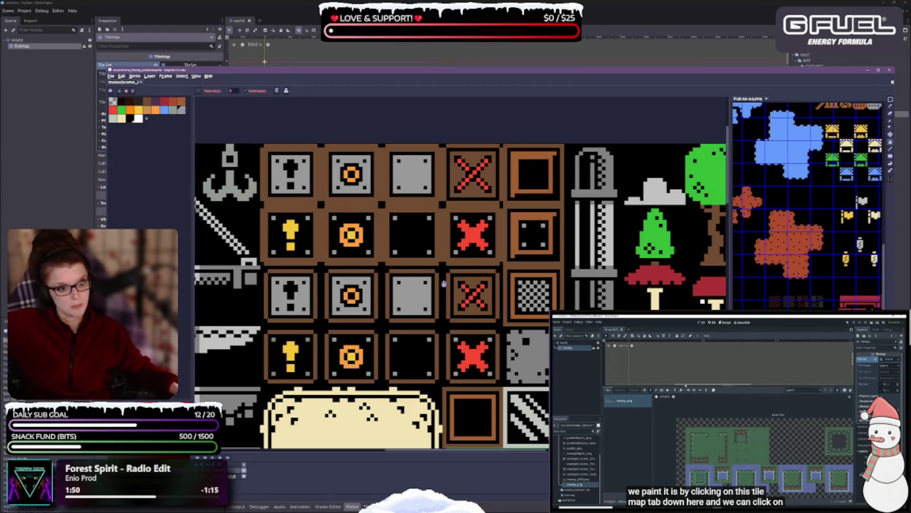
{"action": "left_click_drag", "start_coordinate": [443, 283], "coordinate": [532, 261]}
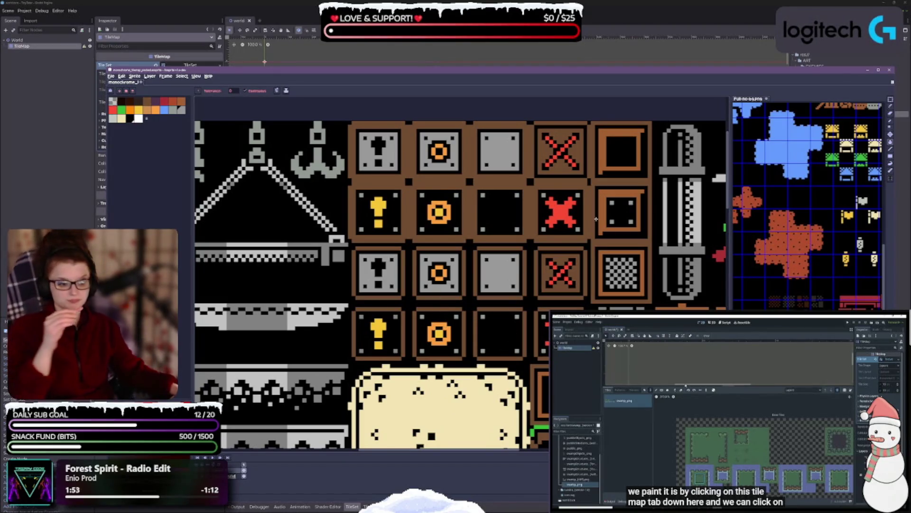
{"action": "scroll", "coordinate": [446, 257], "scroll_direction": "down", "scroll_amount": 1}
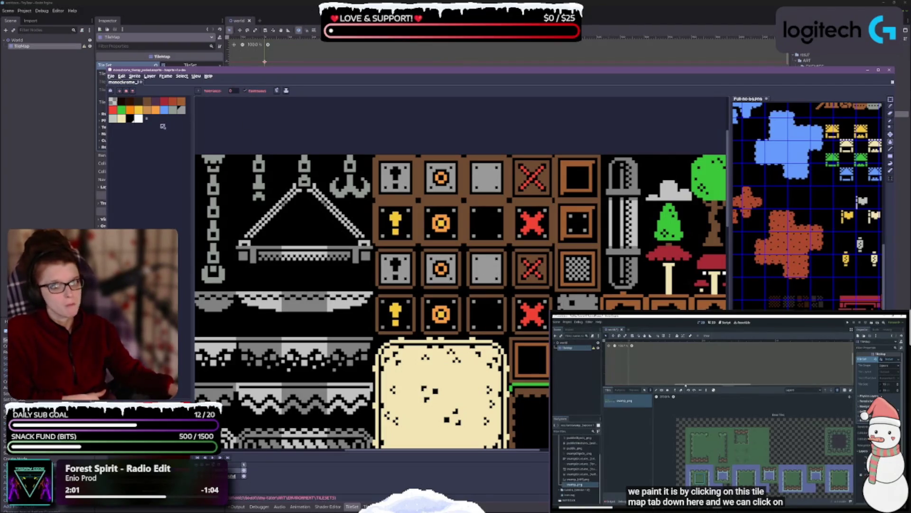
Fill both yellow exclamation marks on the dark blocks with blue
{"action": "left_click", "coordinate": [164, 109]}
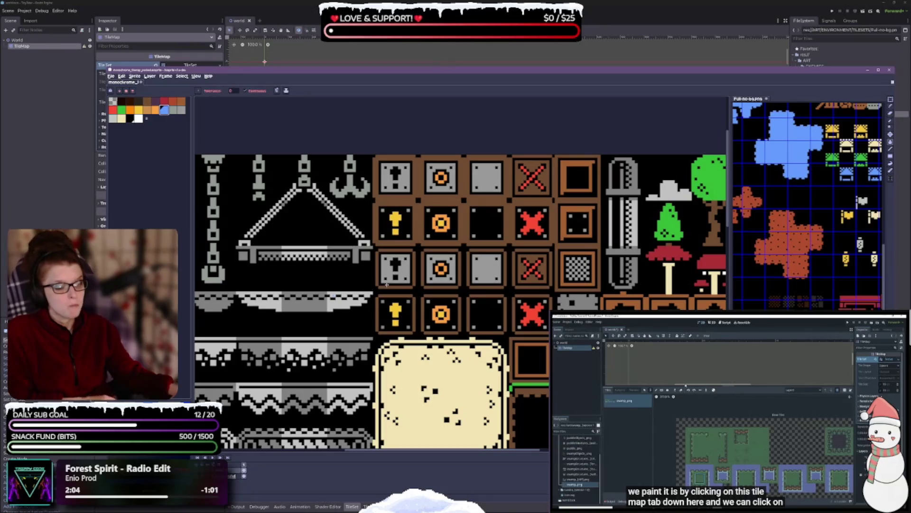
{"action": "left_click", "coordinate": [393, 220]}
{"action": "left_click", "coordinate": [398, 315]}
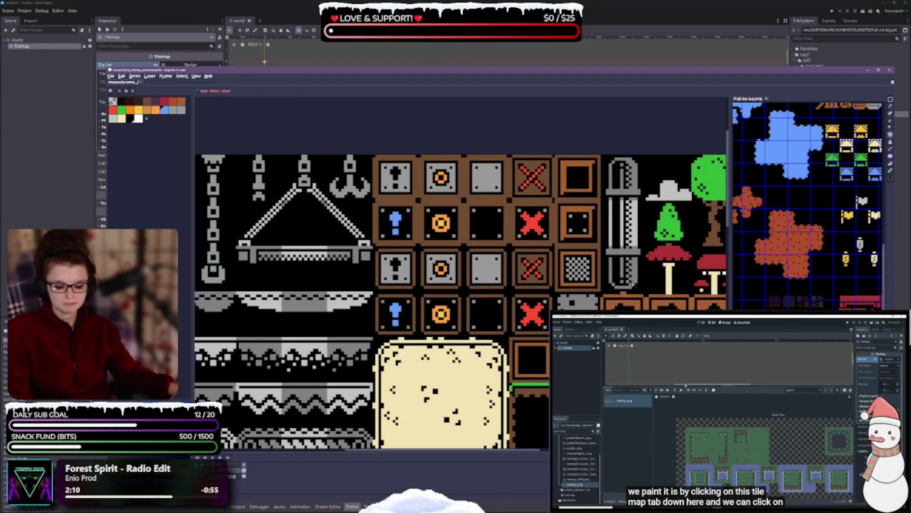
{"action": "scroll", "coordinate": [651, 213], "scroll_direction": "down", "scroll_amount": 1}
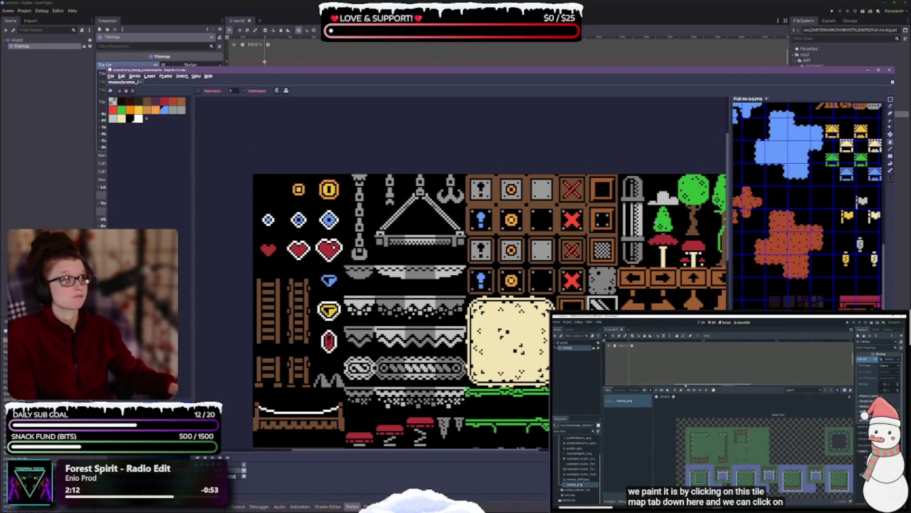
{"action": "scroll", "coordinate": [556, 195], "scroll_direction": "up", "scroll_amount": 2}
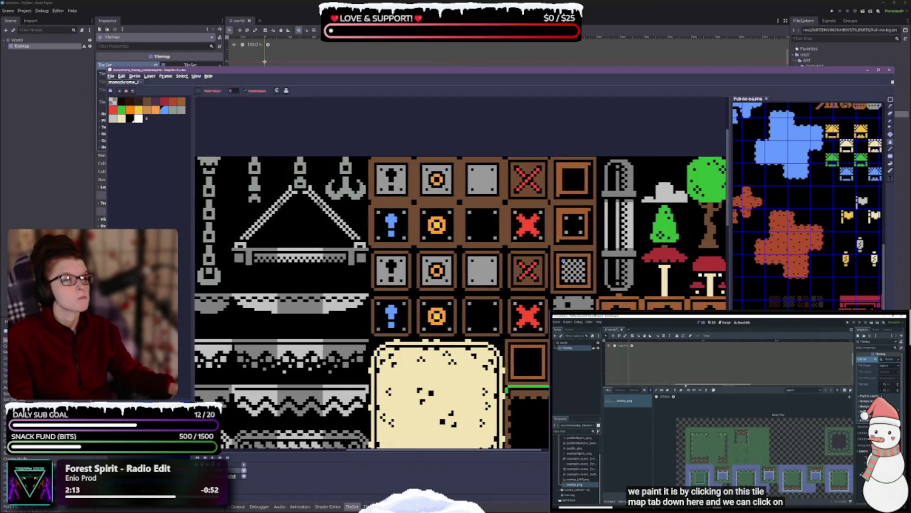
{"action": "left_click_drag", "start_coordinate": [563, 262], "coordinate": [437, 205]}
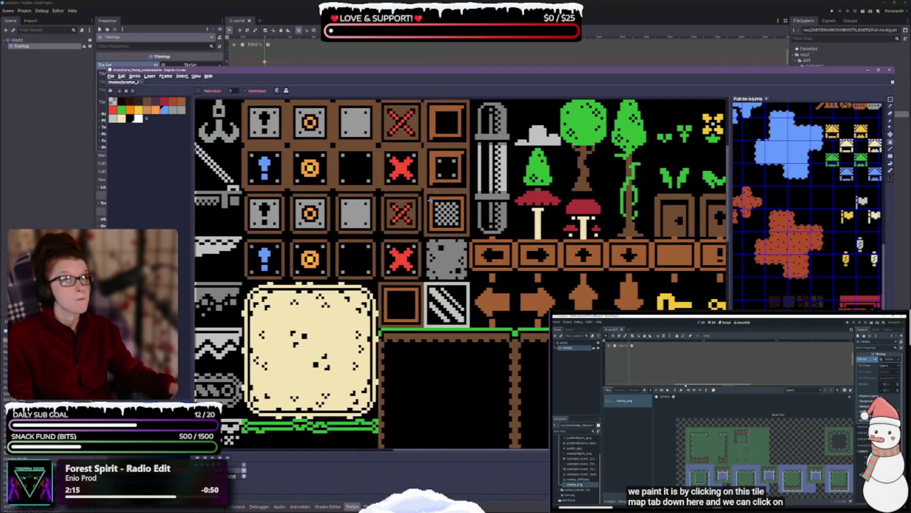
Refill the upper and lower exclamation marks with white
{"action": "left_click", "coordinate": [138, 118]}
{"action": "left_click", "coordinate": [264, 258]}
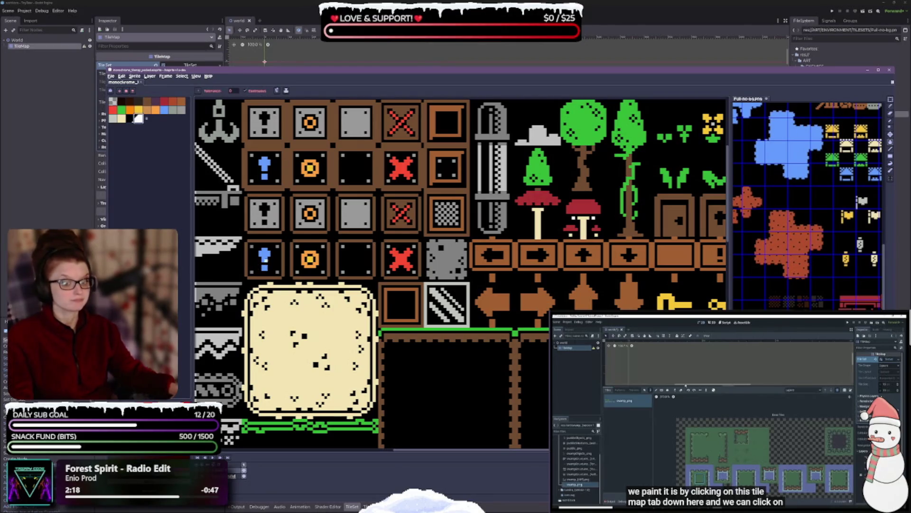
{"action": "left_click", "coordinate": [264, 166]}
{"action": "left_click_drag", "start_coordinate": [604, 255], "coordinate": [656, 268]}
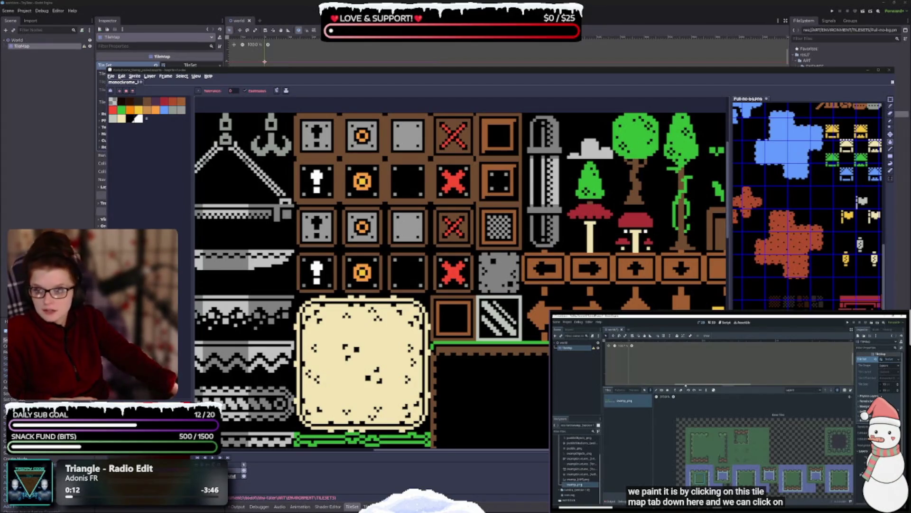
Page from the urban sheet through the platformer, interior and fantasy sheets to the weapons sheet
{"action": "key", "text": "alt+Tab"}
{"action": "scroll", "coordinate": [512, 218], "scroll_direction": "up", "scroll_amount": 2}
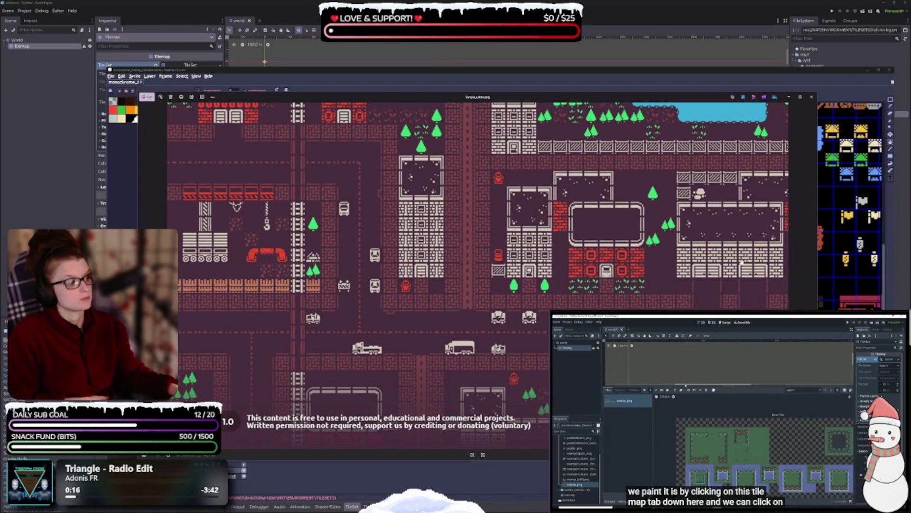
{"action": "left_click", "coordinate": [813, 277]}
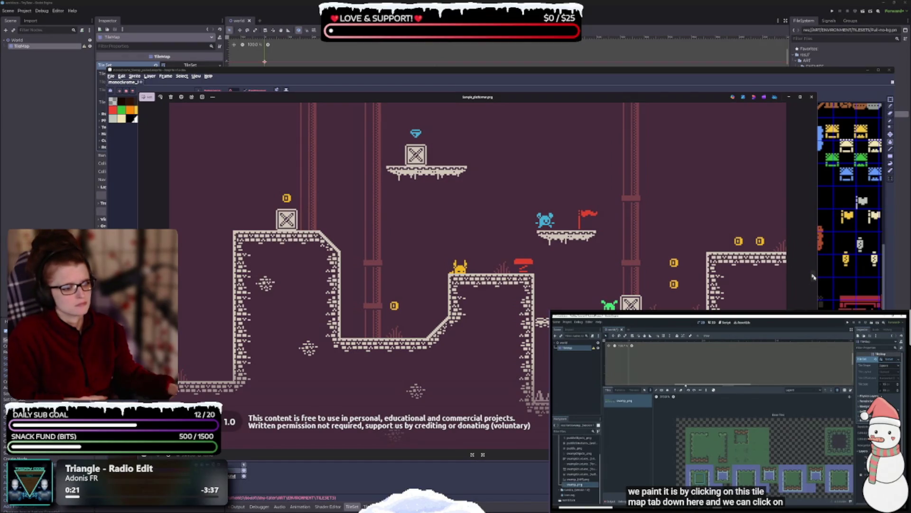
{"action": "left_click", "coordinate": [812, 277]}
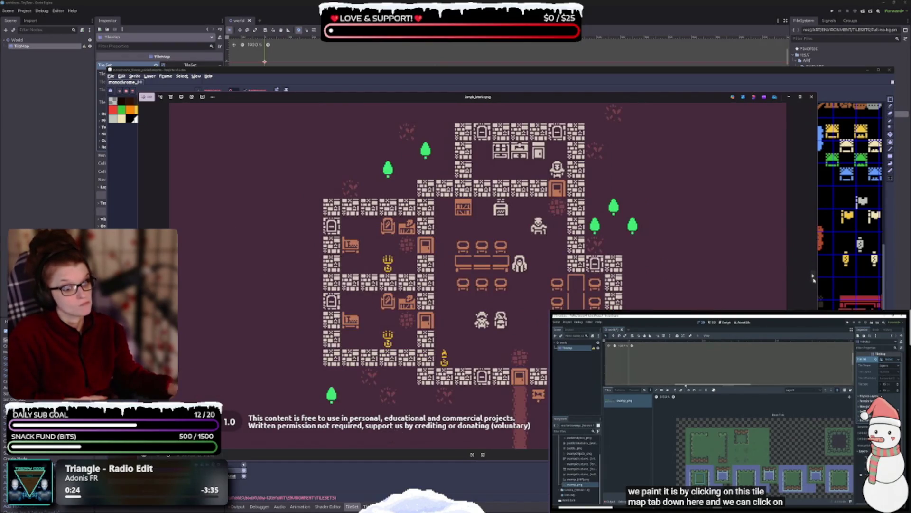
{"action": "left_click", "coordinate": [814, 277]}
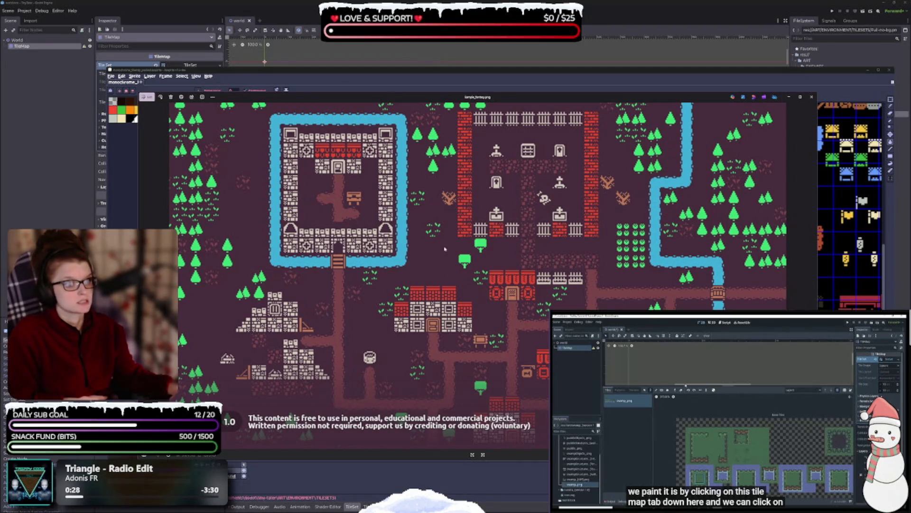
{"action": "key", "text": "minus"}
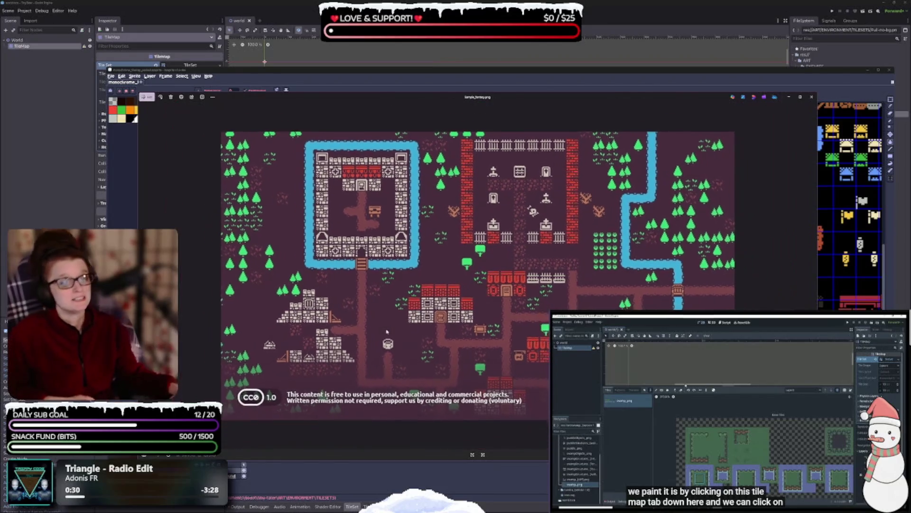
{"action": "left_click", "coordinate": [812, 97]}
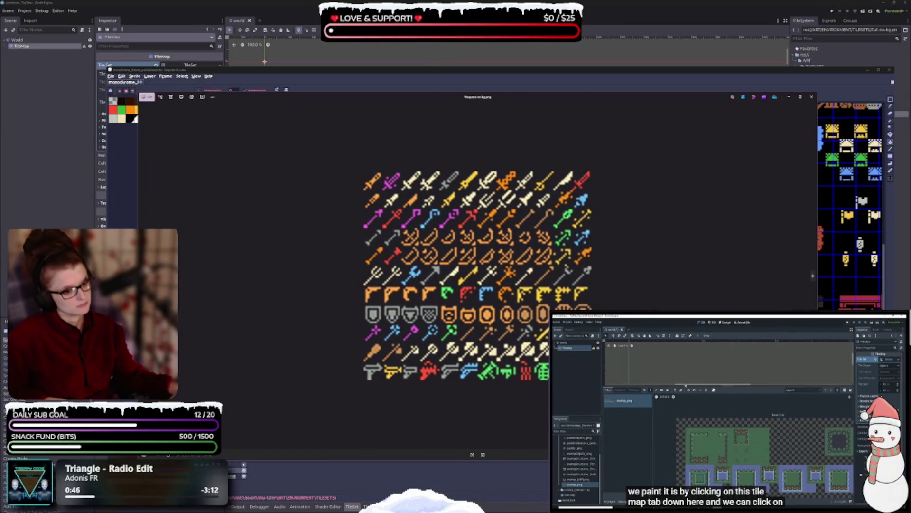
Browse the item icon, jewelry, food and clothing sprite sheets, then close the clothing image
{"action": "left_click", "coordinate": [814, 278]}
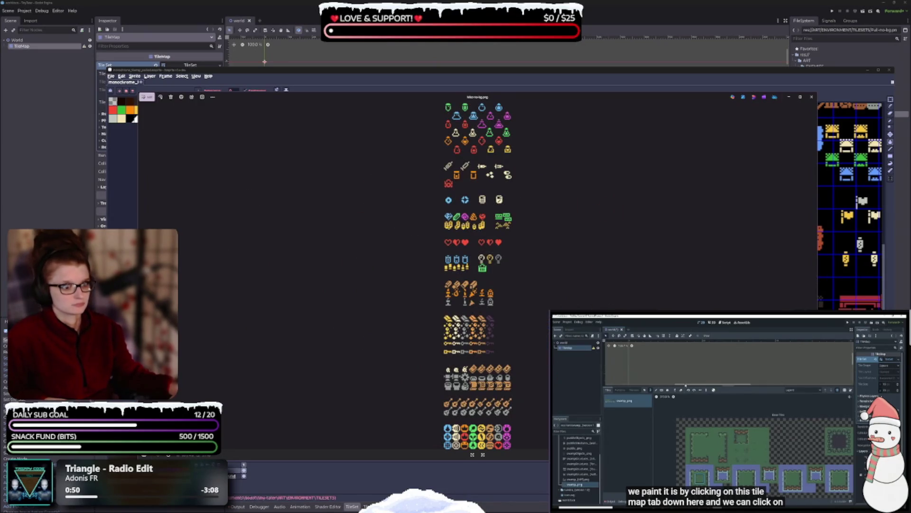
{"action": "scroll", "coordinate": [529, 381], "scroll_direction": "up", "scroll_amount": 3}
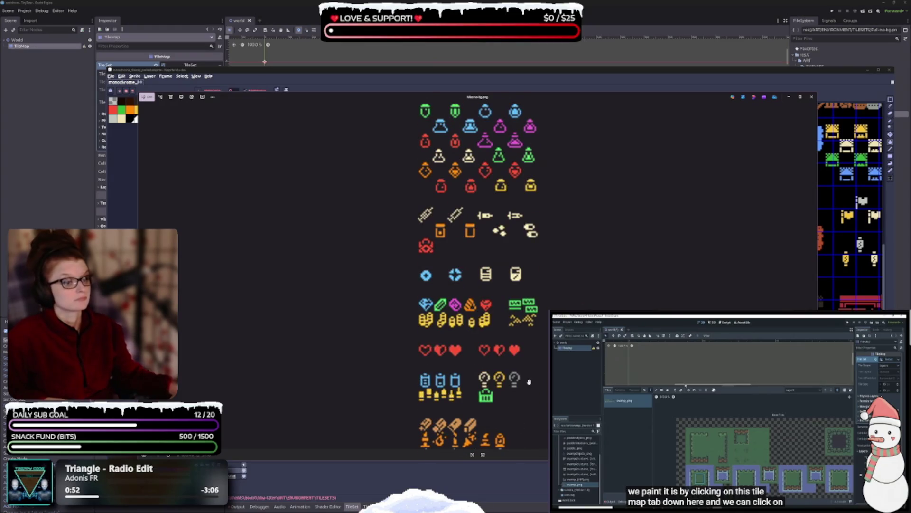
{"action": "scroll", "coordinate": [572, 287], "scroll_direction": "down", "scroll_amount": 5}
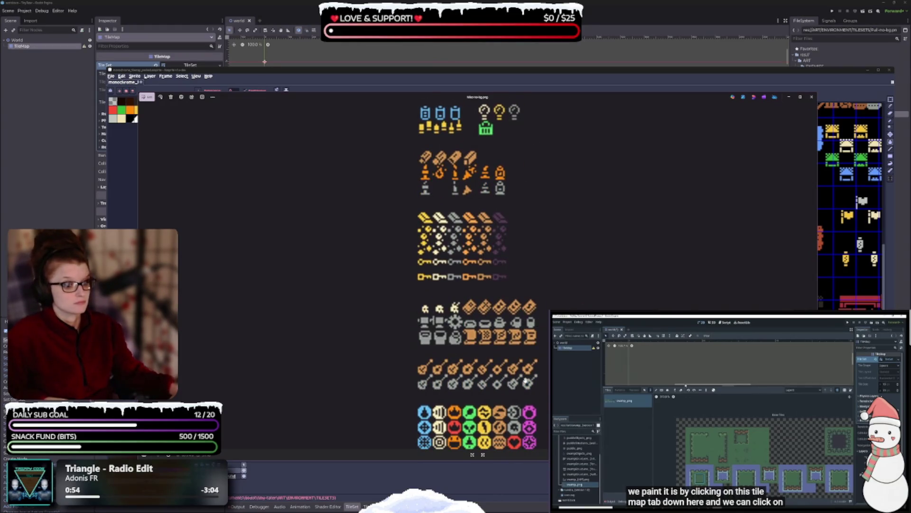
{"action": "key", "text": "Right"}
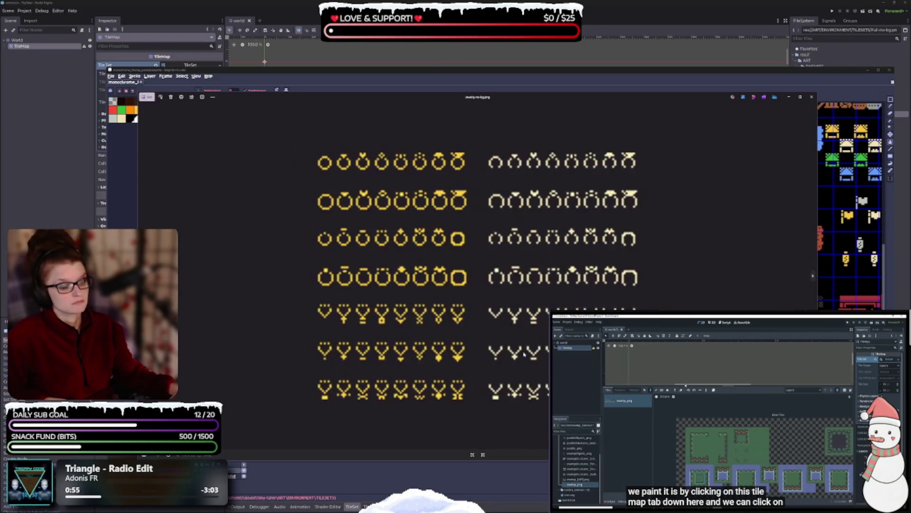
{"action": "left_click", "coordinate": [813, 277]}
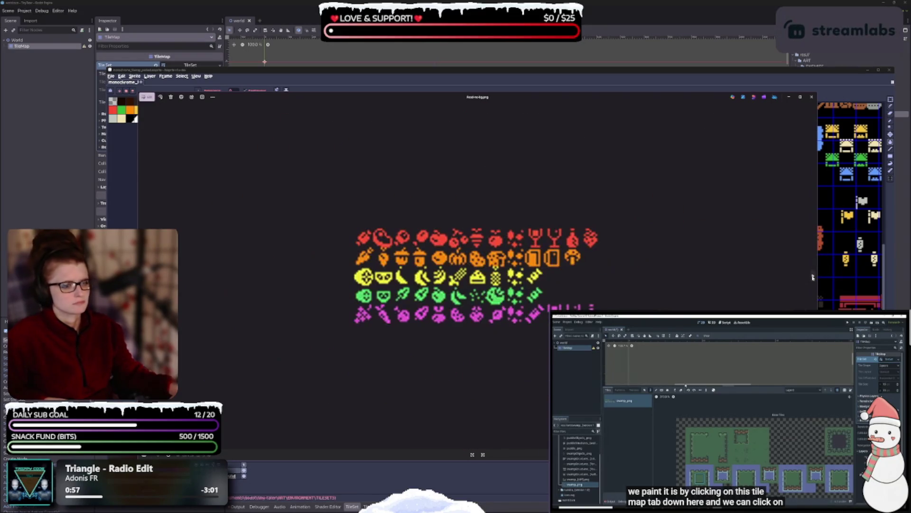
{"action": "left_click", "coordinate": [812, 277]}
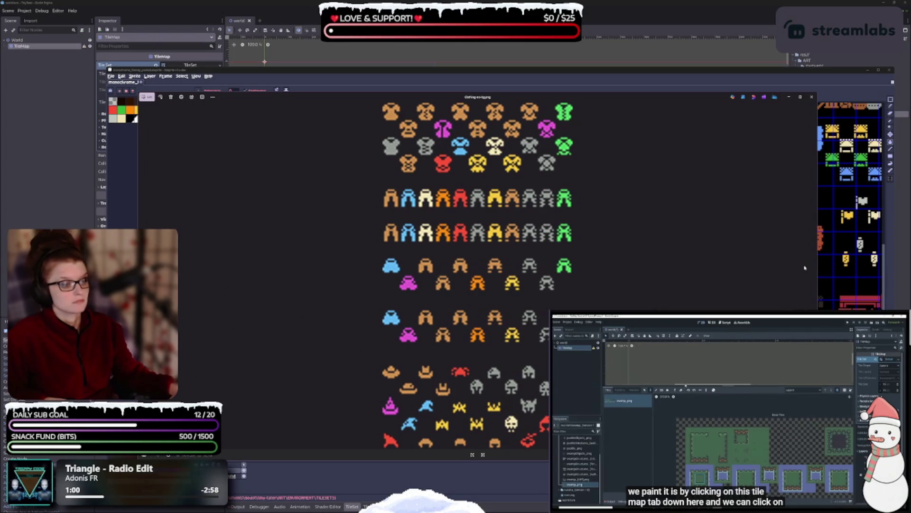
{"action": "left_click", "coordinate": [812, 96]}
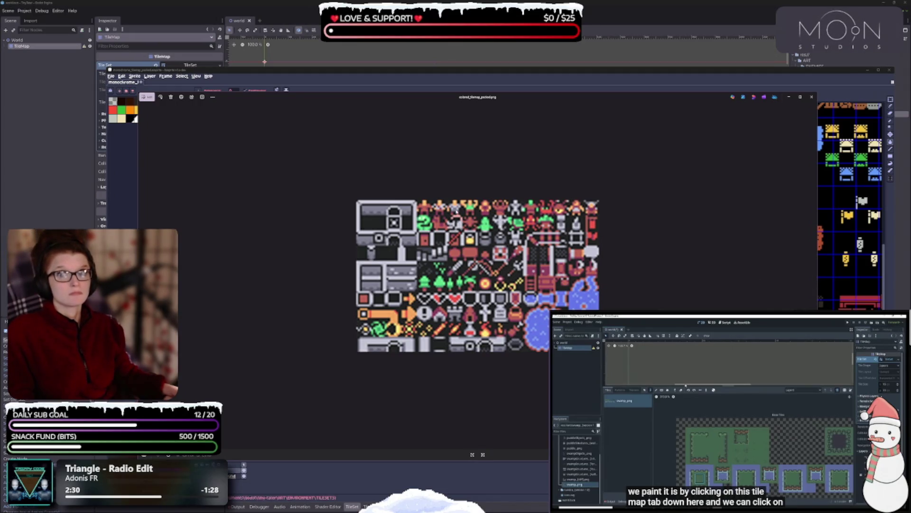
Close the coloured packed tilemap image
{"action": "left_click", "coordinate": [811, 96]}
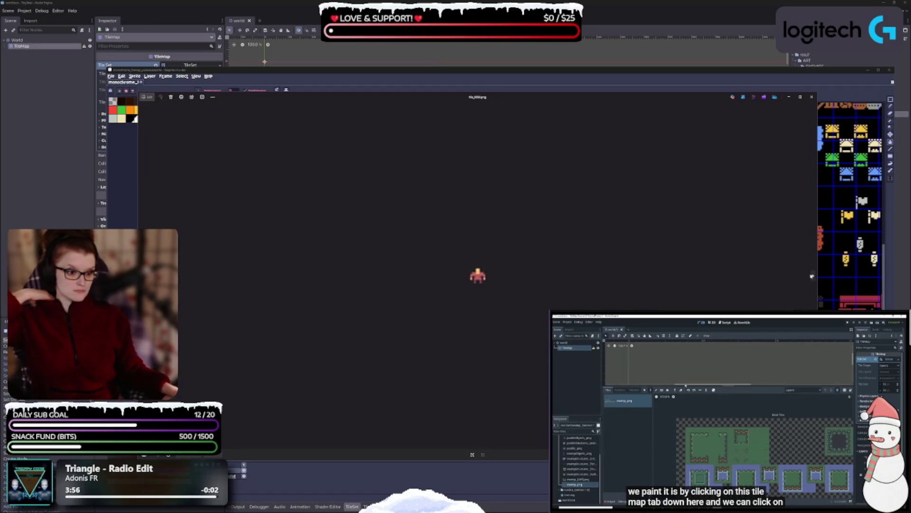
Close the single-sprite image, then close the item icon sheet
{"action": "left_click", "coordinate": [812, 97]}
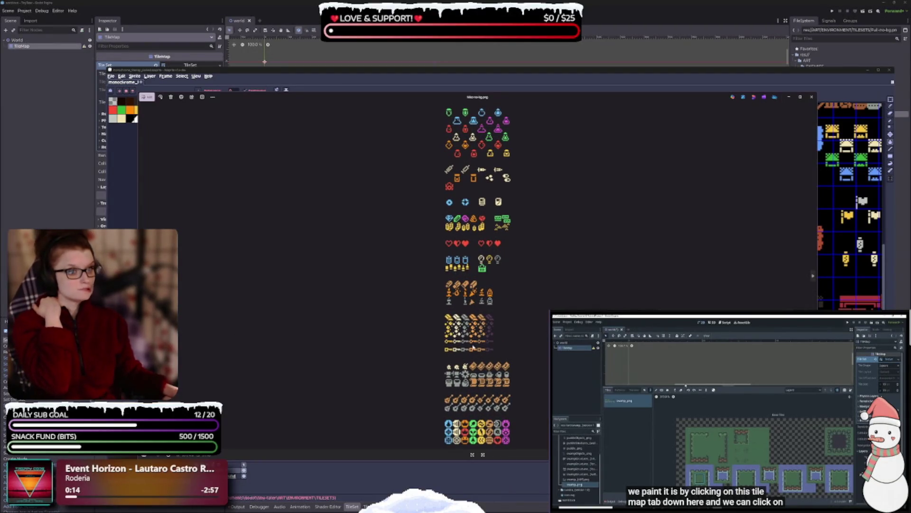
{"action": "left_click", "coordinate": [812, 96]}
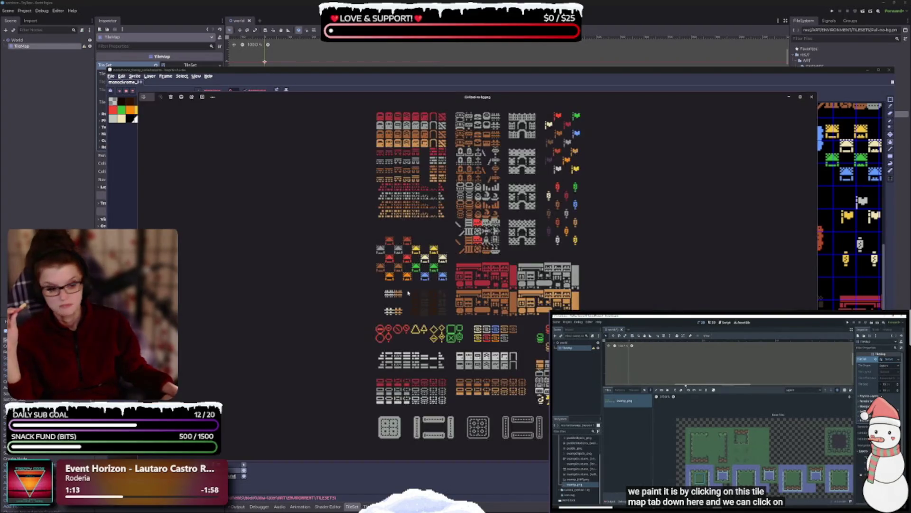
Zoom over the Civilized tileset, advance to Full-no-bg and Nature-no-bg, and maximize the viewer
{"action": "scroll", "coordinate": [503, 361], "scroll_direction": "up", "scroll_amount": 1}
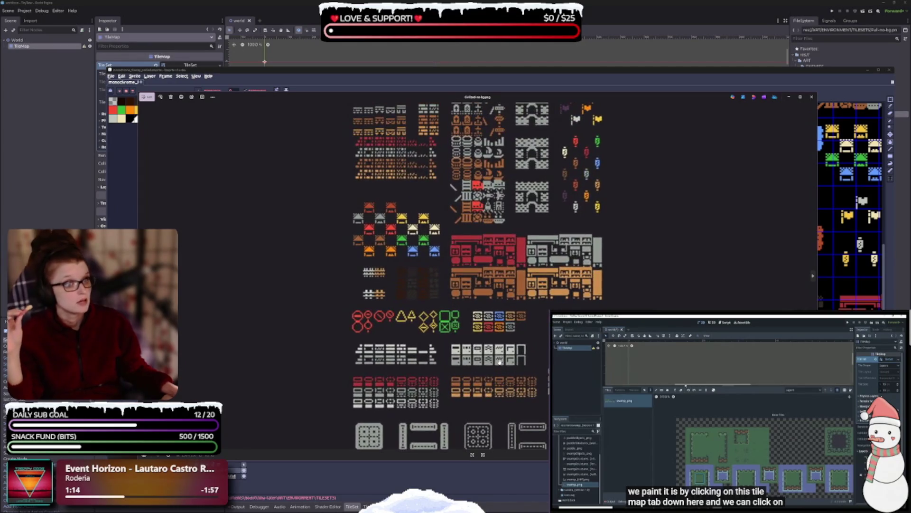
{"action": "scroll", "coordinate": [486, 366], "scroll_direction": "up", "scroll_amount": 1}
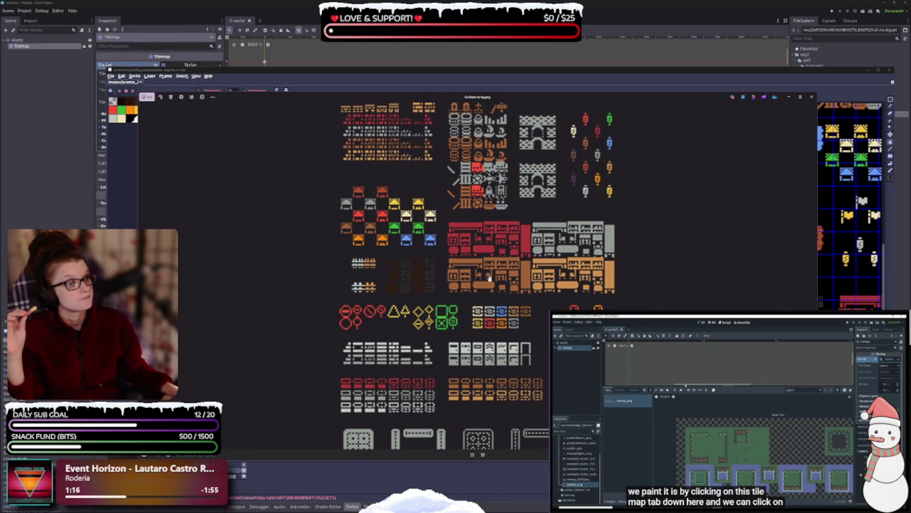
{"action": "scroll", "coordinate": [491, 276], "scroll_direction": "down", "scroll_amount": 1}
{"action": "scroll", "coordinate": [531, 228], "scroll_direction": "up", "scroll_amount": 1}
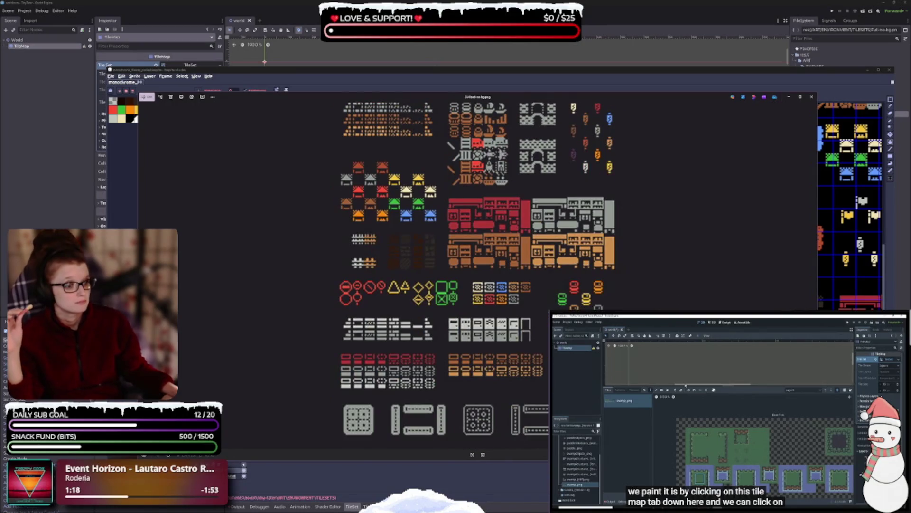
{"action": "scroll", "coordinate": [547, 269], "scroll_direction": "up", "scroll_amount": 3}
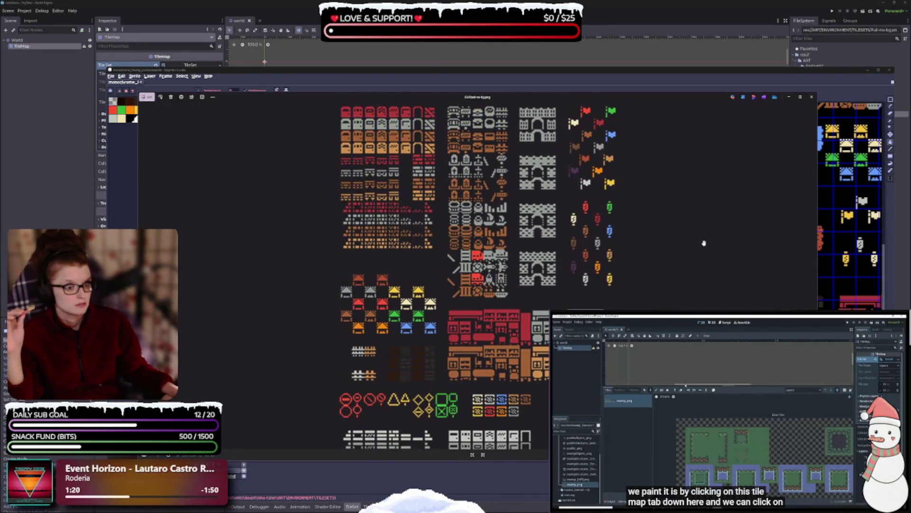
{"action": "left_click", "coordinate": [813, 277]}
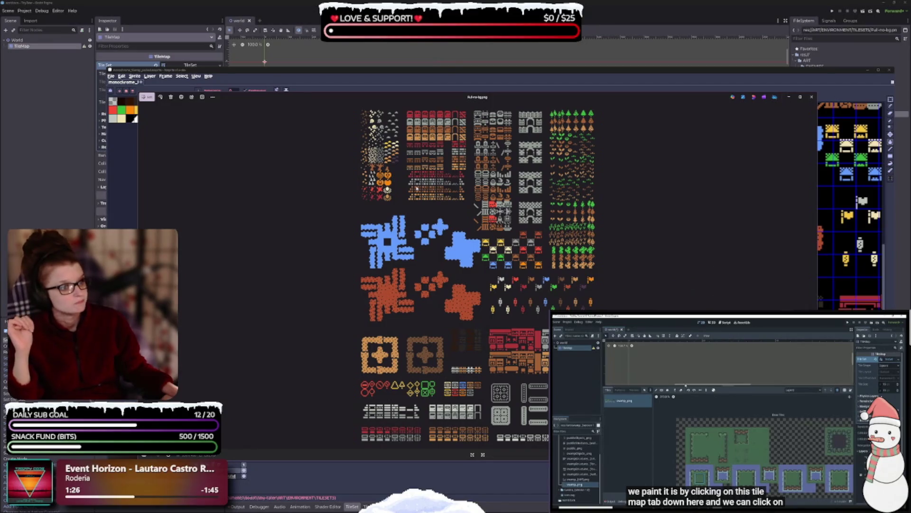
{"action": "scroll", "coordinate": [475, 200], "scroll_direction": "up", "scroll_amount": 4}
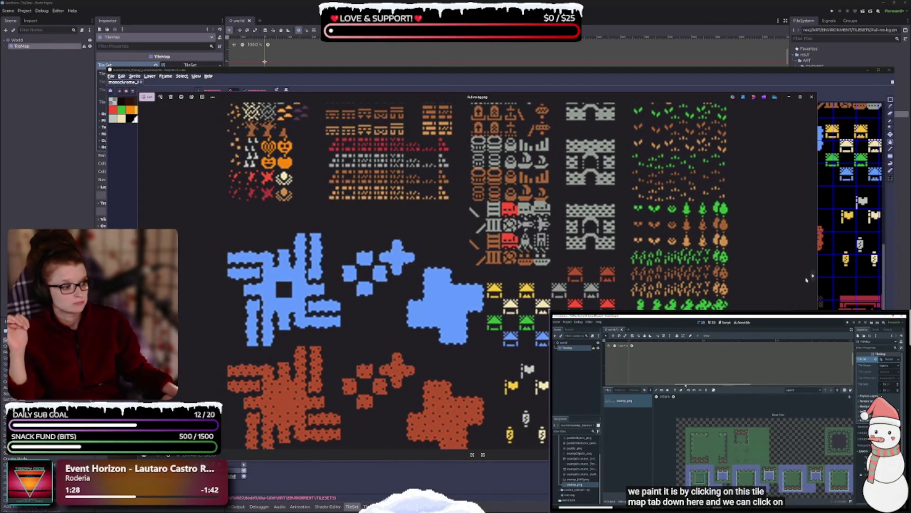
{"action": "left_click", "coordinate": [809, 277]}
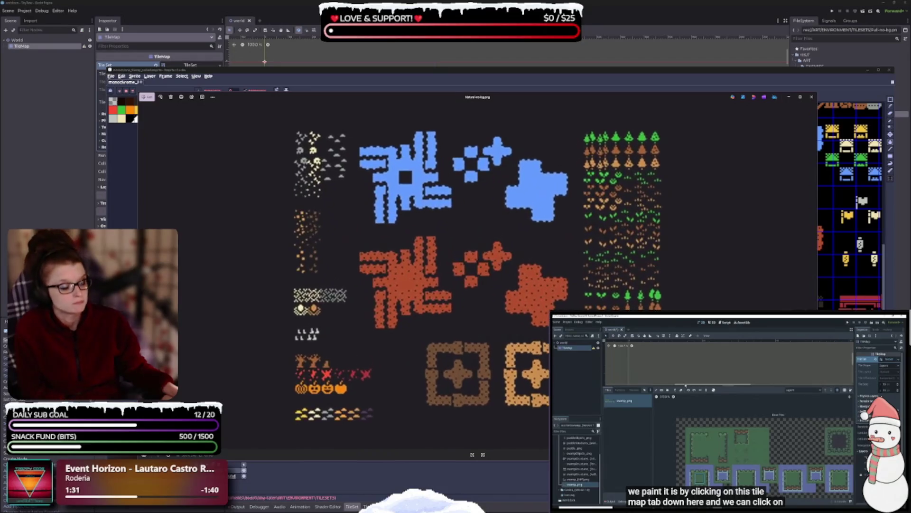
{"action": "left_click", "coordinate": [801, 98]}
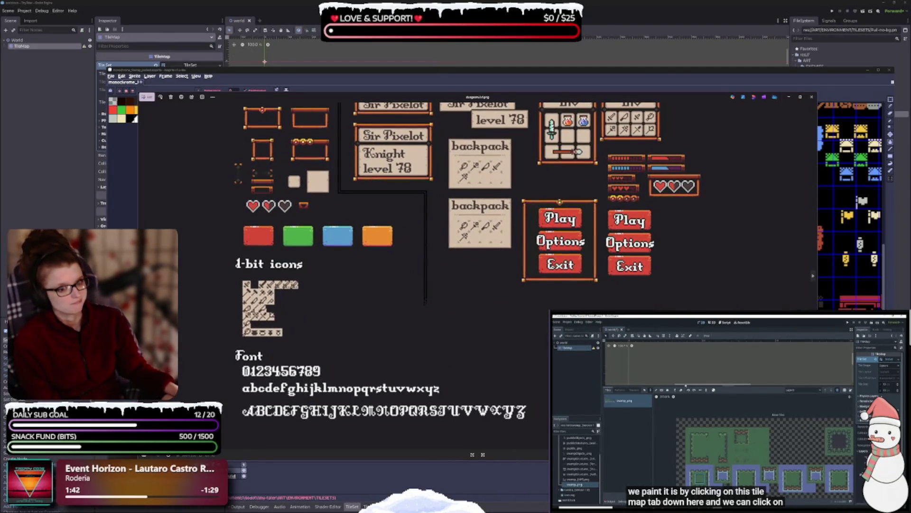
Step through the cursor, timer and colourful icon sheets, then close the viewer
{"action": "left_click", "coordinate": [812, 277]}
{"action": "left_click", "coordinate": [812, 278]}
{"action": "left_click", "coordinate": [812, 278]}
{"action": "left_click", "coordinate": [812, 278]}
{"action": "left_click", "coordinate": [812, 278]}
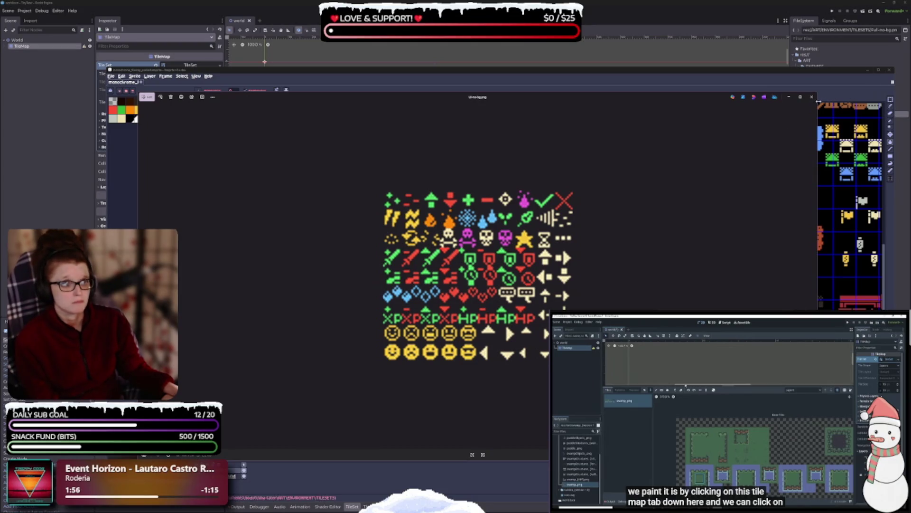
{"action": "left_click", "coordinate": [811, 98]}
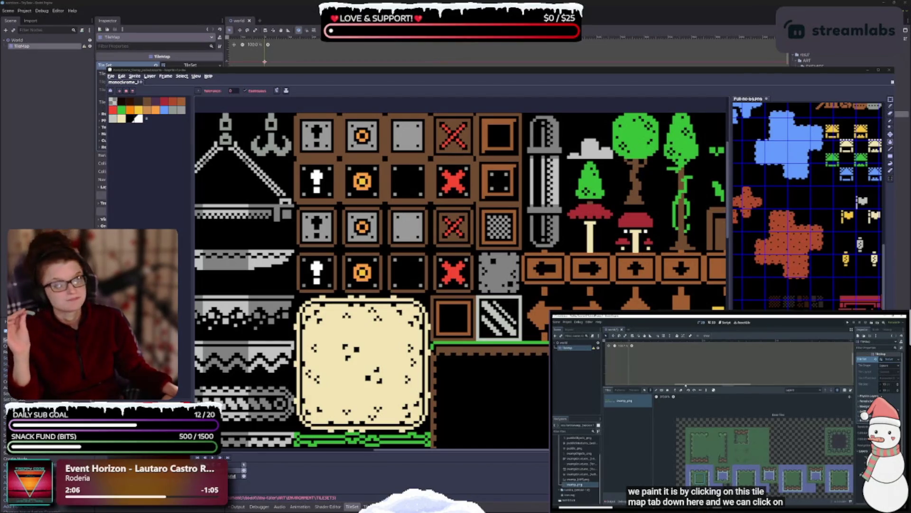
Zoom in and out on the Creatures-no-bg creature reference sheet
{"action": "scroll", "coordinate": [446, 219], "scroll_direction": "down", "scroll_amount": 5}
{"action": "scroll", "coordinate": [495, 322], "scroll_direction": "up", "scroll_amount": 5}
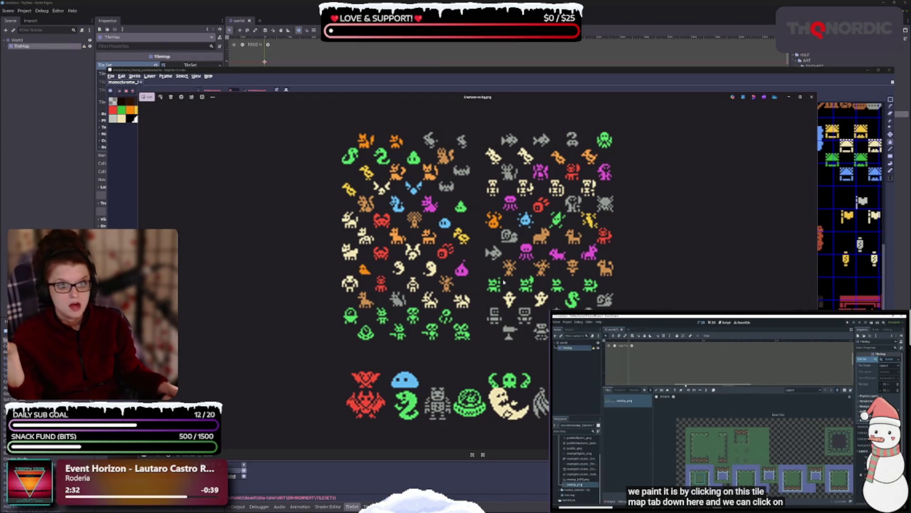
Close the Creatures-no-bg image, zoom over the people sprite sheet, then close it too
{"action": "left_click", "coordinate": [812, 97]}
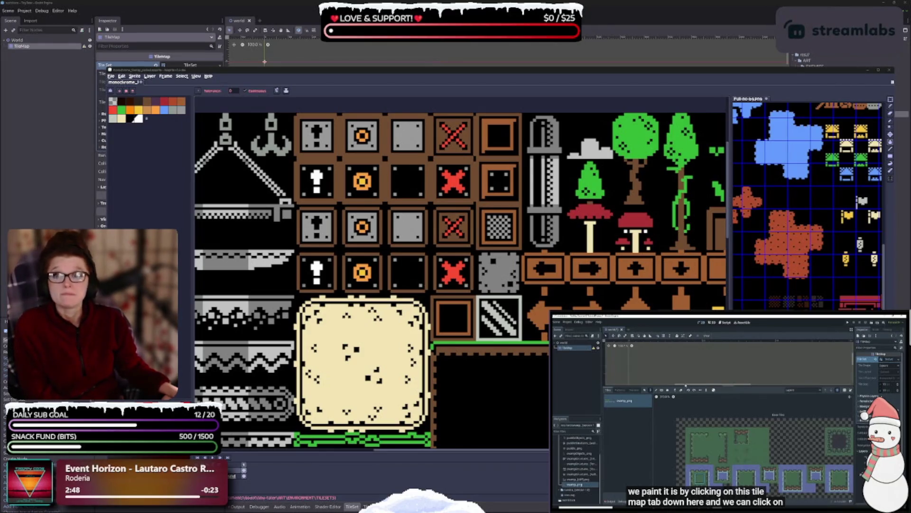
{"action": "scroll", "coordinate": [377, 286], "scroll_direction": "down", "scroll_amount": 5}
{"action": "scroll", "coordinate": [376, 287], "scroll_direction": "up", "scroll_amount": 4}
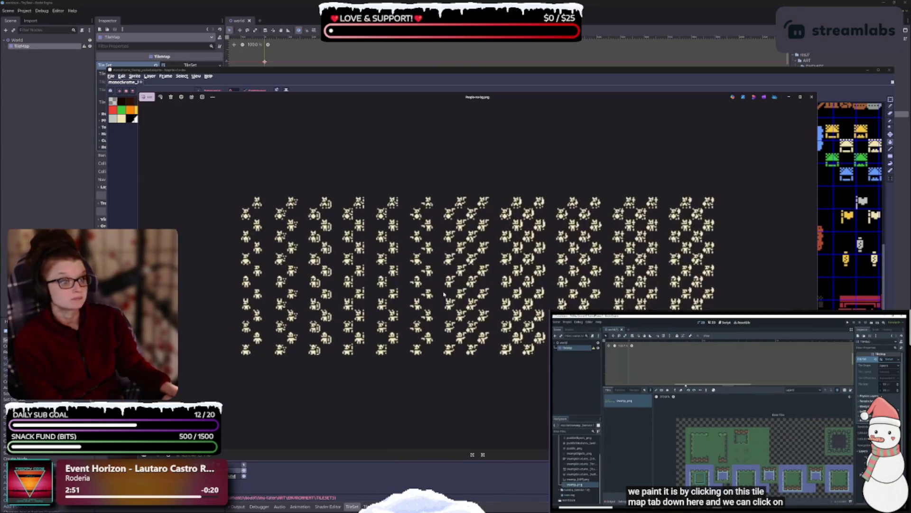
{"action": "scroll", "coordinate": [420, 300], "scroll_direction": "up", "scroll_amount": 2}
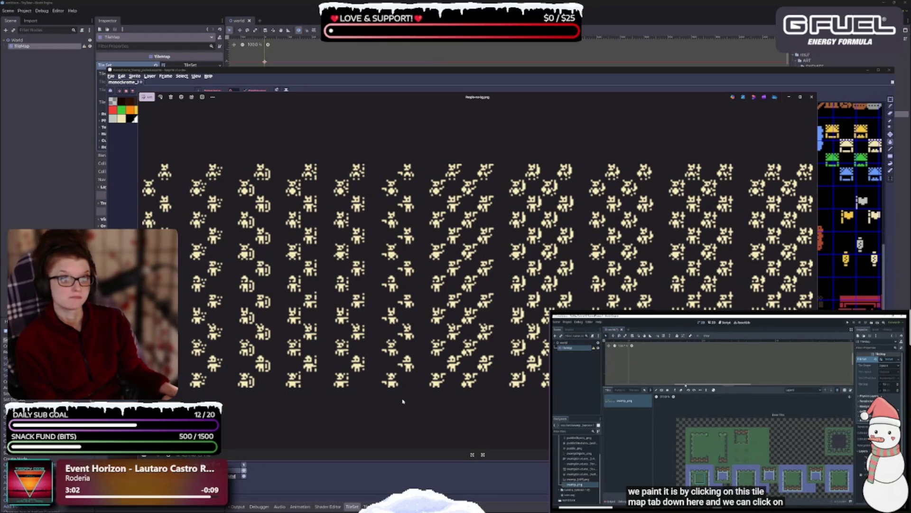
{"action": "scroll", "coordinate": [378, 401], "scroll_direction": "down", "scroll_amount": 2}
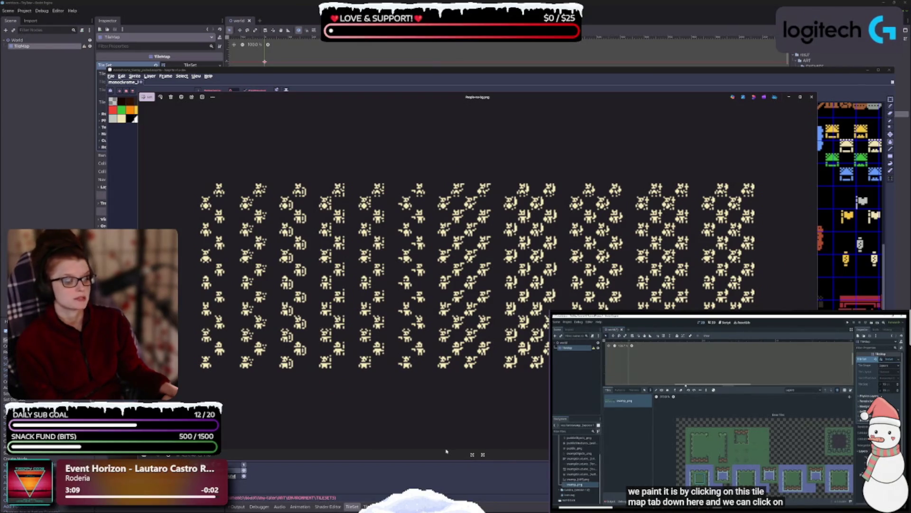
{"action": "left_click", "coordinate": [812, 97]}
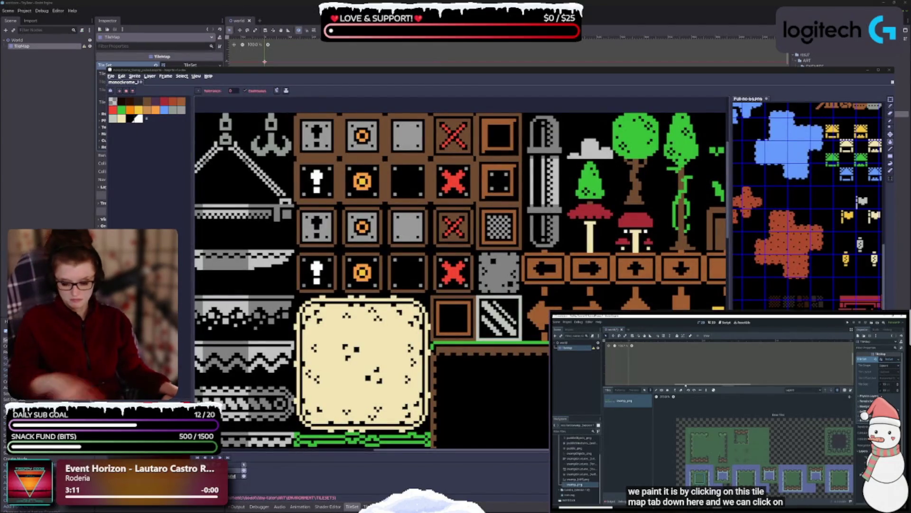
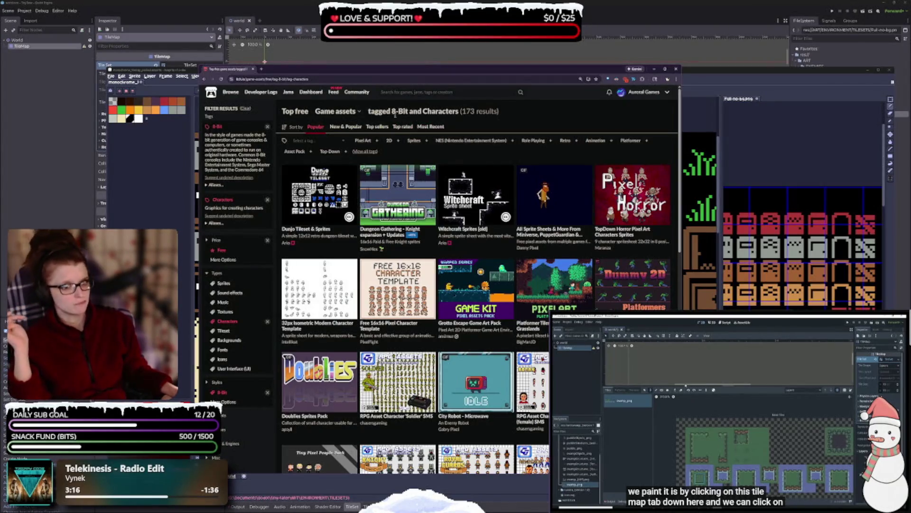
Try the Formats and Themes filters, briefly narrowing to Top-Down characters, then restore all results
{"action": "mouse_move", "coordinate": [334, 198]}
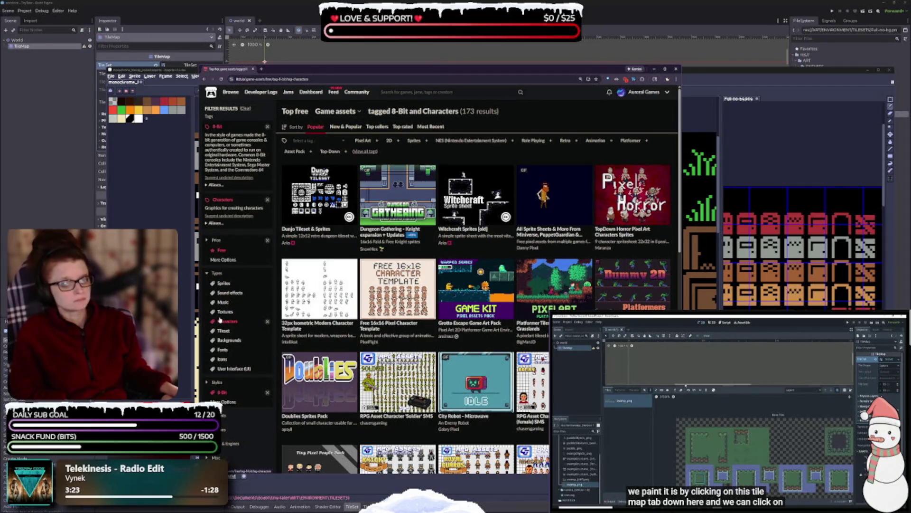
{"action": "scroll", "coordinate": [219, 319], "scroll_direction": "down", "scroll_amount": 3}
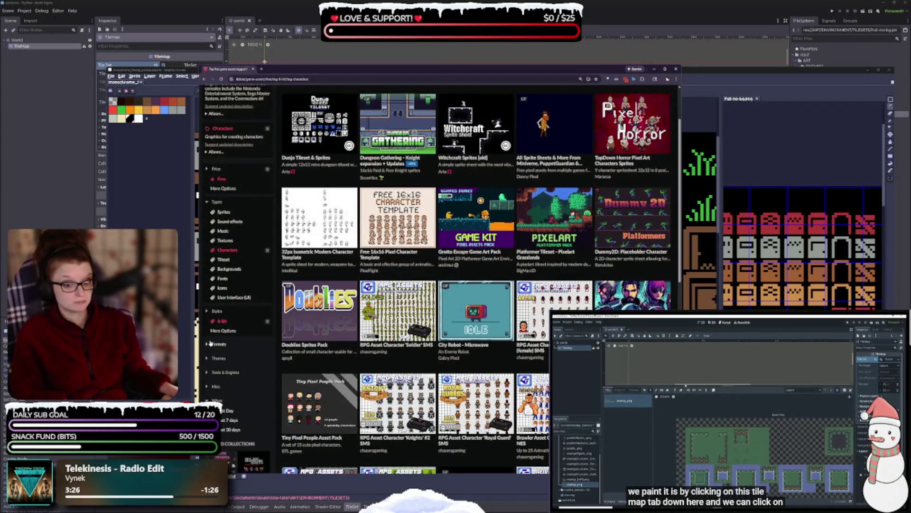
{"action": "left_click", "coordinate": [207, 346]}
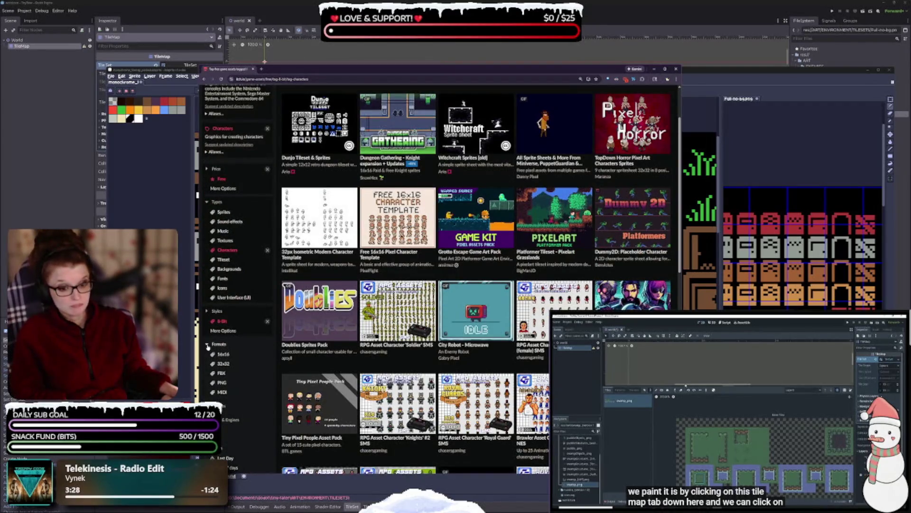
{"action": "left_click", "coordinate": [208, 346]}
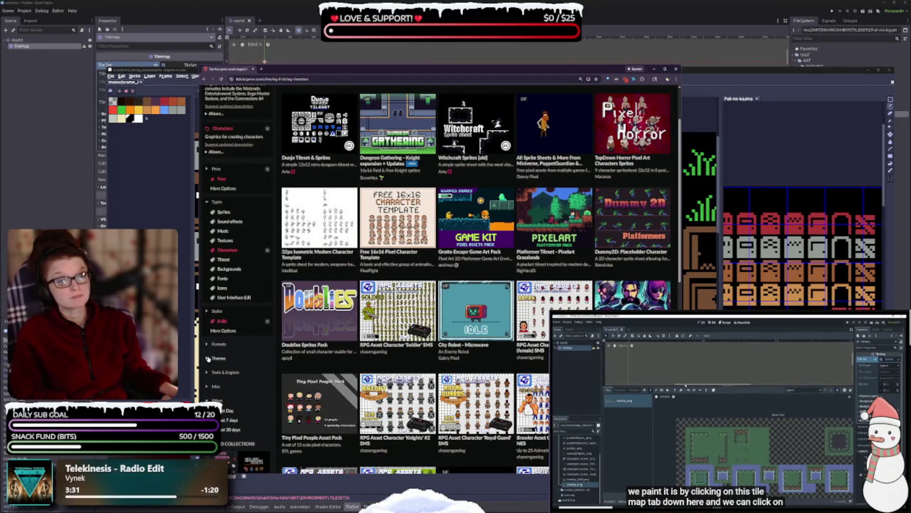
{"action": "left_click", "coordinate": [211, 359]}
{"action": "left_click", "coordinate": [227, 453]}
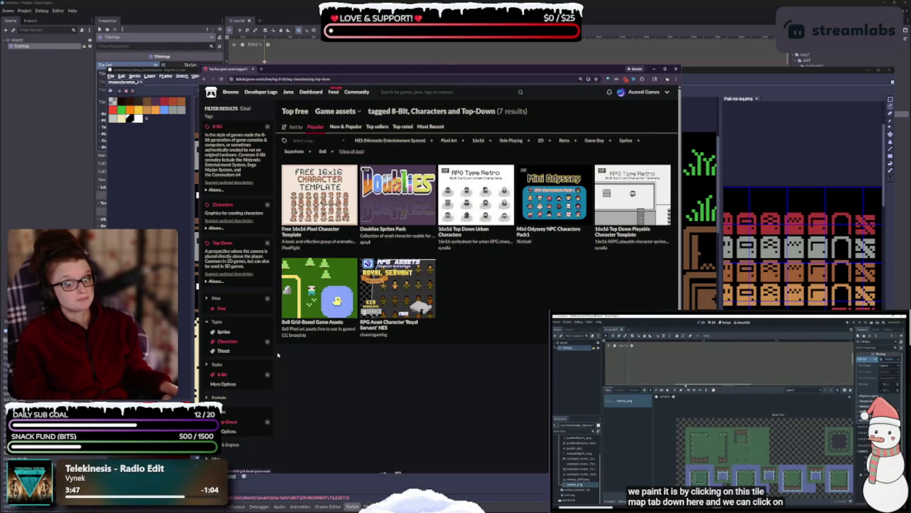
{"action": "left_click", "coordinate": [268, 423]}
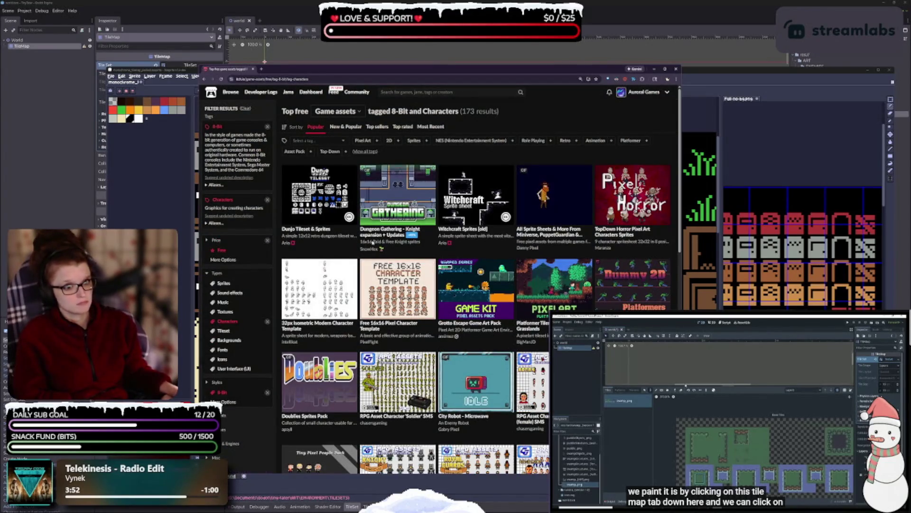
Open Dunjo Tileset & Sprites in a new tab and browse the 8-bit character results
{"action": "middle_click", "coordinate": [323, 190]}
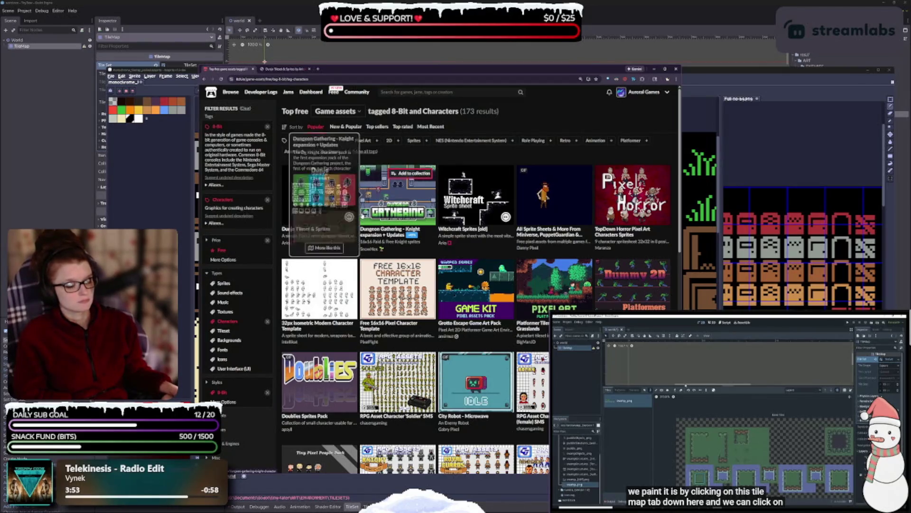
{"action": "mouse_move", "coordinate": [586, 173]}
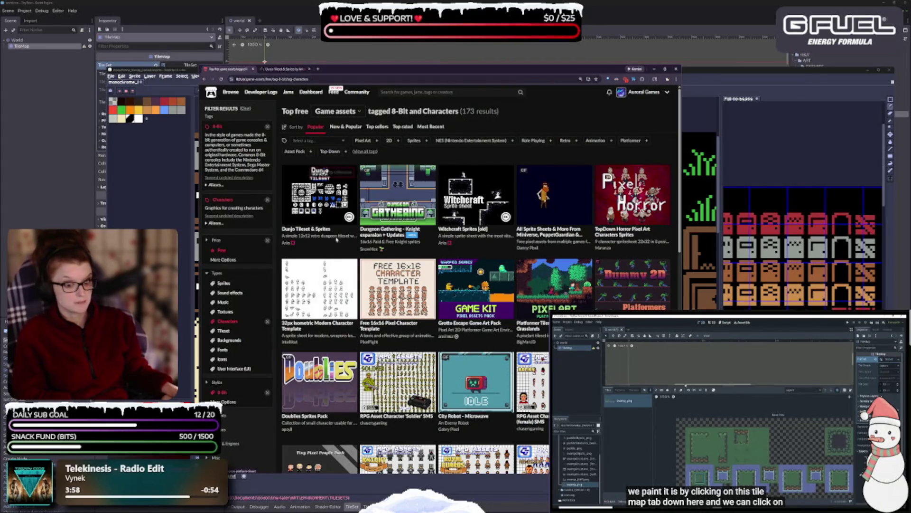
{"action": "mouse_move", "coordinate": [313, 297]}
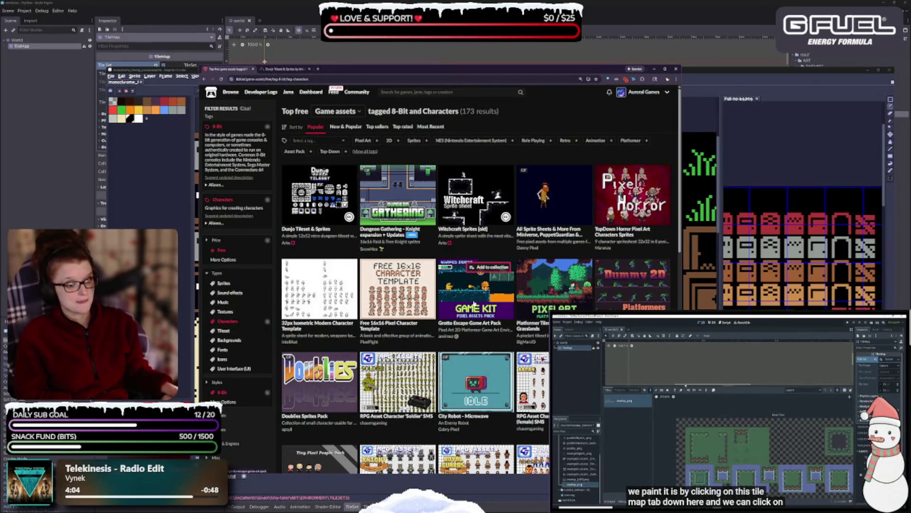
{"action": "mouse_move", "coordinate": [474, 302]}
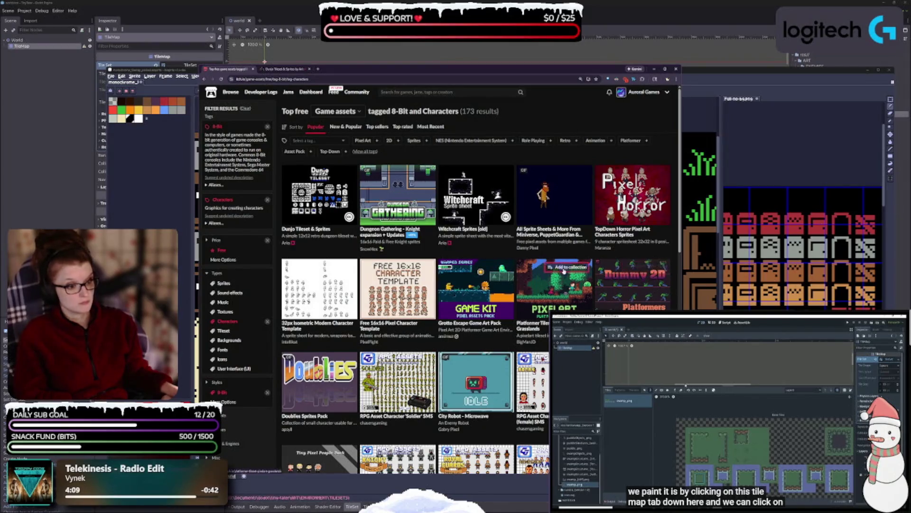
{"action": "mouse_move", "coordinate": [561, 285]}
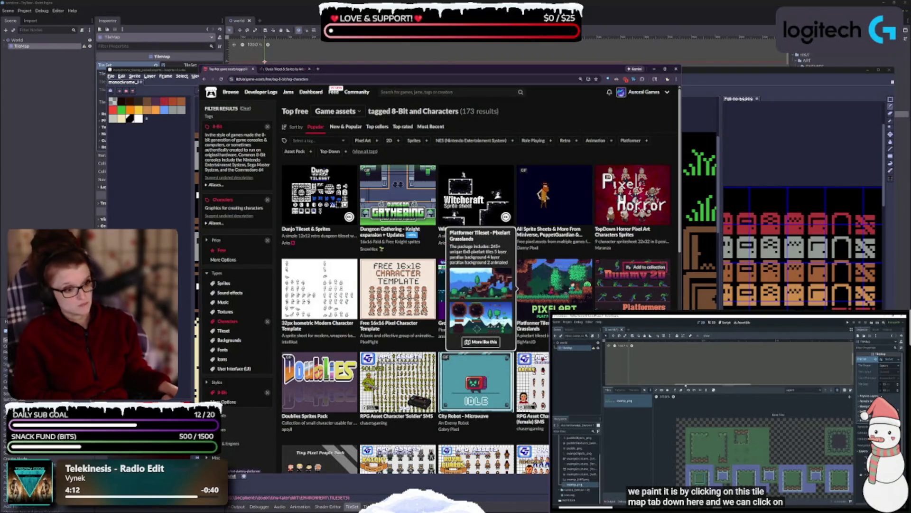
{"action": "mouse_move", "coordinate": [632, 284]}
{"action": "scroll", "coordinate": [631, 285], "scroll_direction": "down", "scroll_amount": 1}
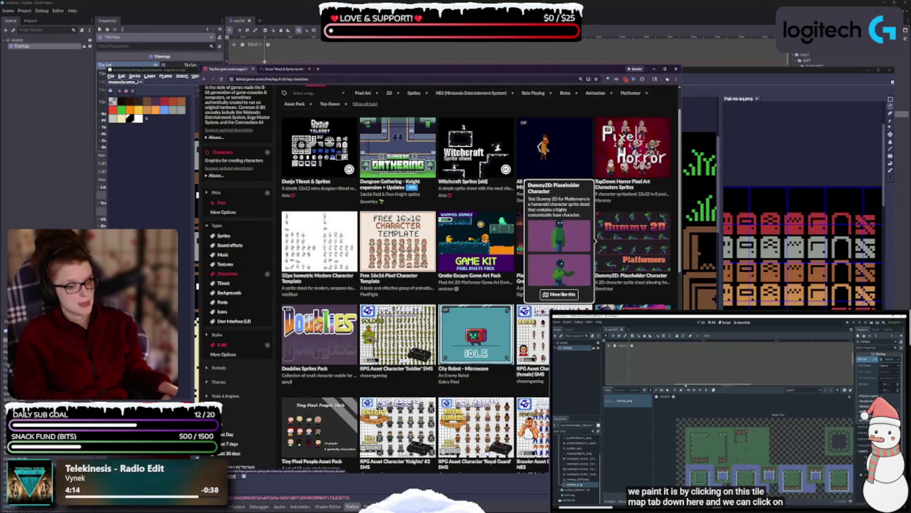
{"action": "scroll", "coordinate": [595, 240], "scroll_direction": "down", "scroll_amount": 1}
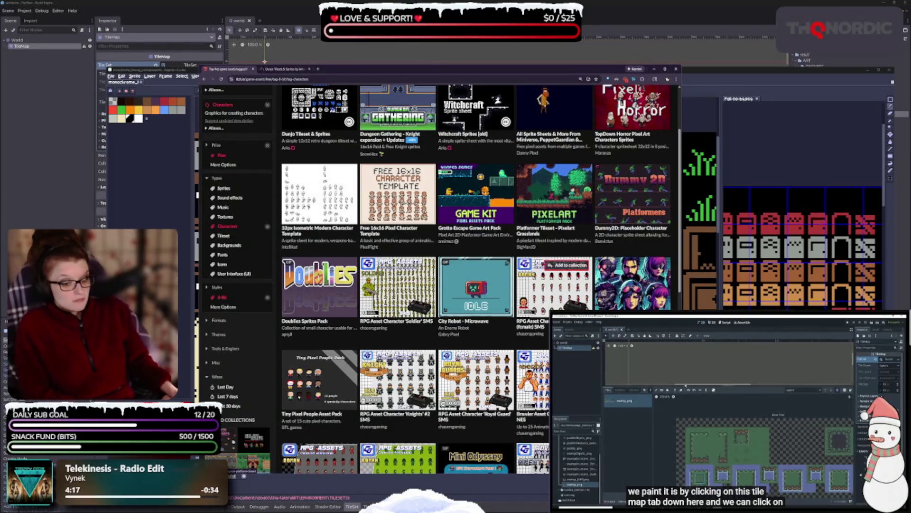
{"action": "mouse_move", "coordinate": [331, 389]}
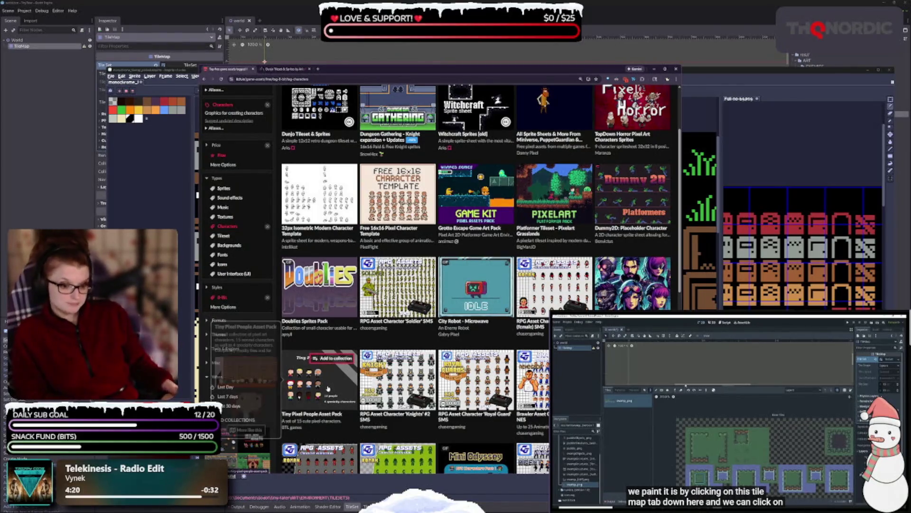
{"action": "mouse_move", "coordinate": [394, 314]}
{"action": "scroll", "coordinate": [391, 321], "scroll_direction": "down", "scroll_amount": 1}
{"action": "scroll", "coordinate": [391, 321], "scroll_direction": "down", "scroll_amount": 5}
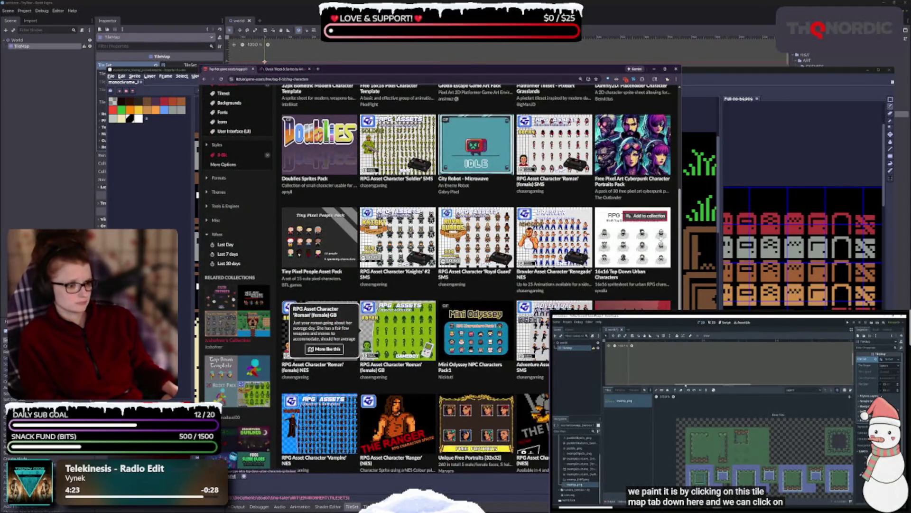
Keep scrolling the character packs and zoom the page in so thumbnails look bigger
{"action": "mouse_move", "coordinate": [636, 247]}
{"action": "scroll", "coordinate": [636, 256], "scroll_direction": "down", "scroll_amount": 2}
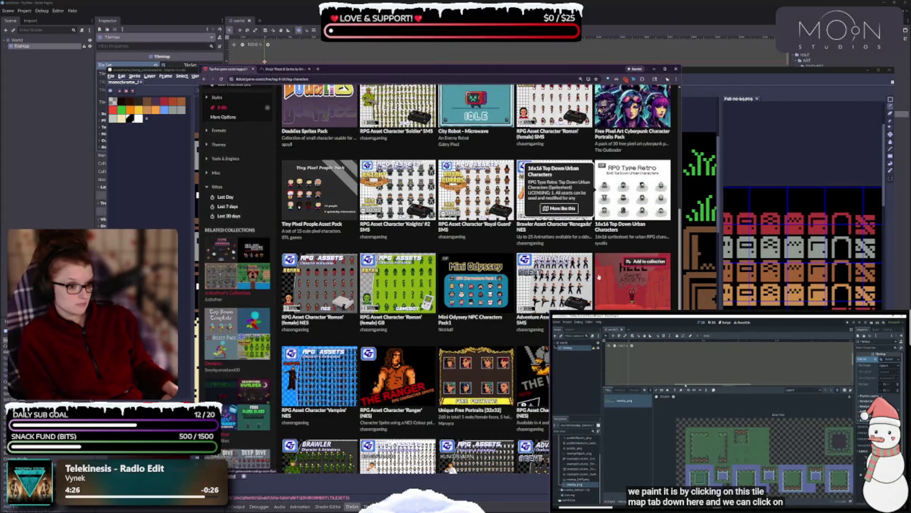
{"action": "mouse_move", "coordinate": [497, 288]}
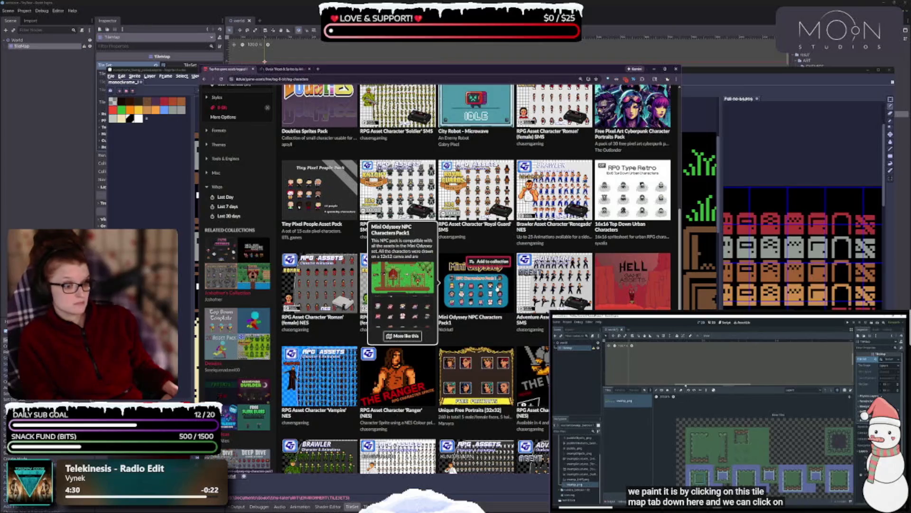
{"action": "mouse_move", "coordinate": [562, 228]}
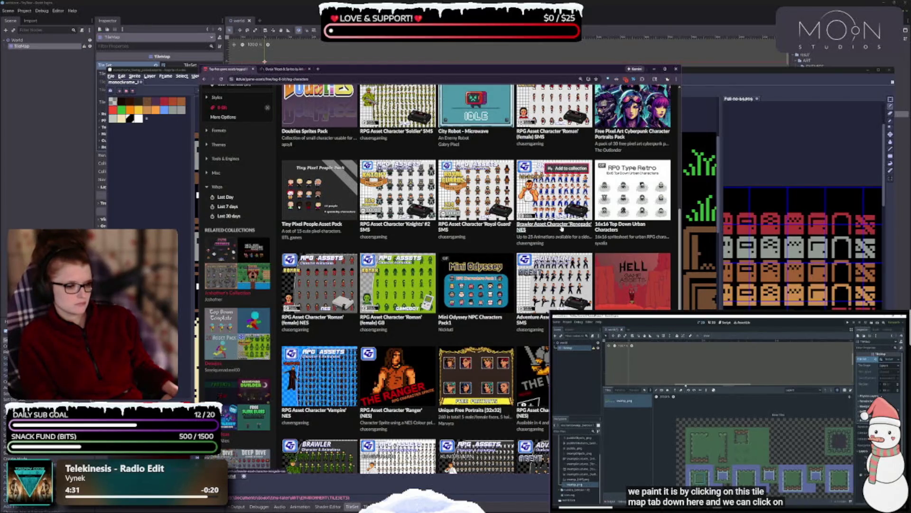
{"action": "scroll", "coordinate": [454, 286], "scroll_direction": "down", "scroll_amount": 2}
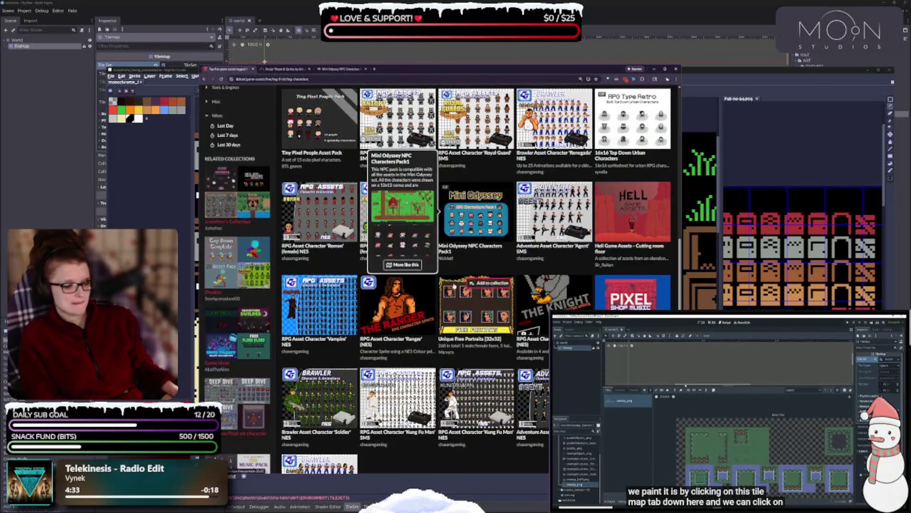
{"action": "scroll", "coordinate": [402, 296], "scroll_direction": "down", "scroll_amount": 2}
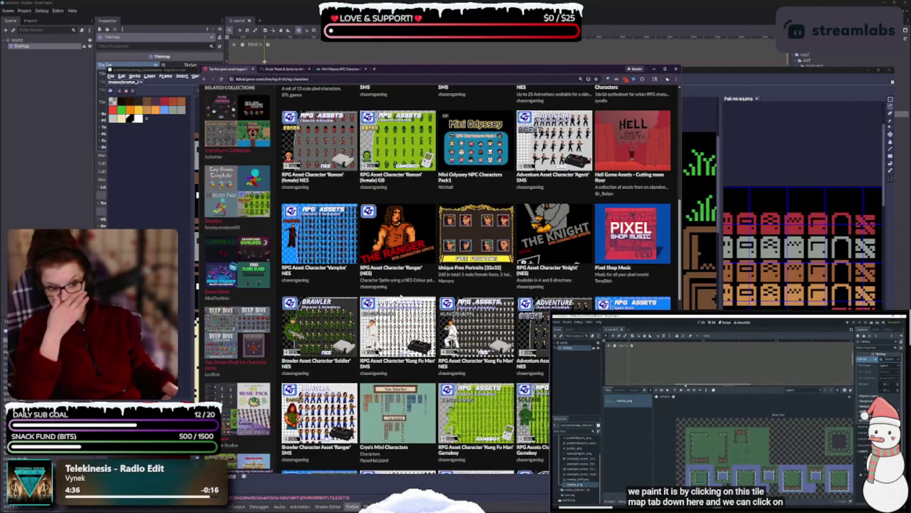
{"action": "scroll", "coordinate": [402, 297], "scroll_direction": "down", "scroll_amount": 2}
{"action": "scroll", "coordinate": [402, 296], "scroll_direction": "down", "scroll_amount": 3}
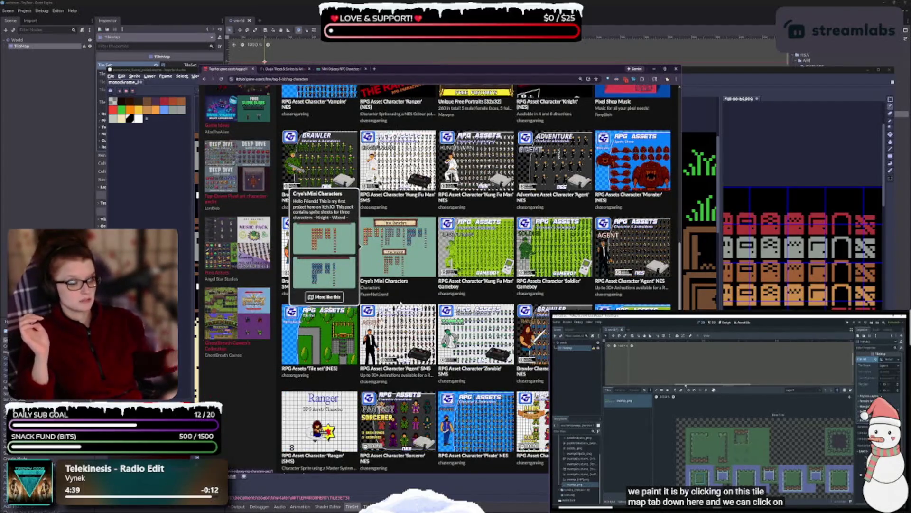
{"action": "scroll", "coordinate": [461, 290], "scroll_direction": "down", "scroll_amount": 3}
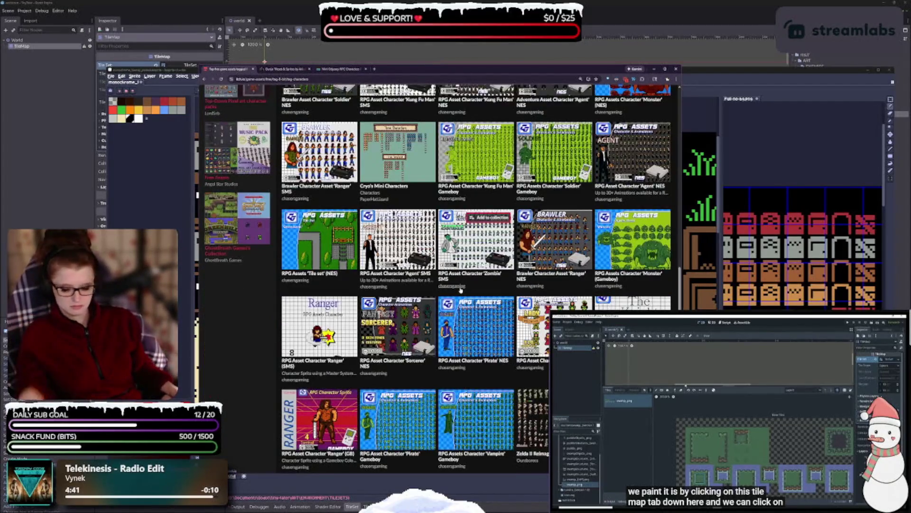
{"action": "key", "text": "ctrl+plus"}
{"action": "key", "text": "ctrl+plus"}
{"action": "key", "text": "ctrl+plus"}
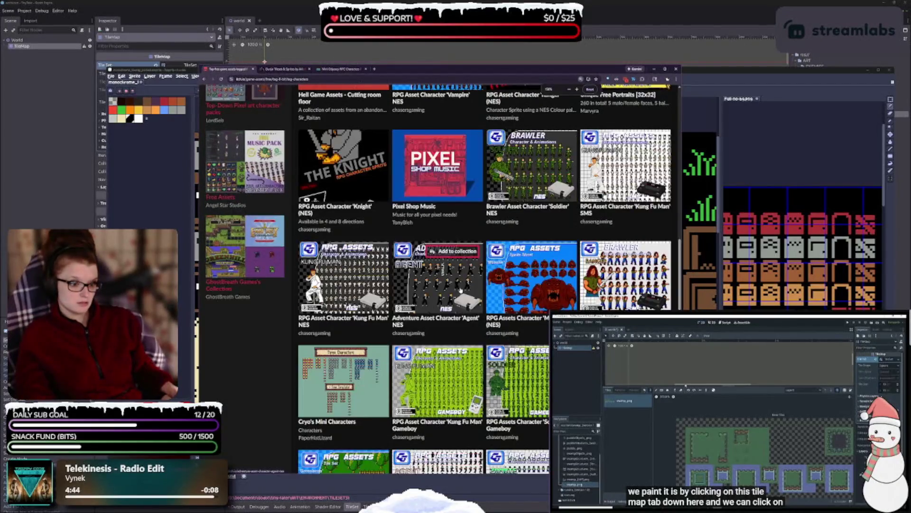
{"action": "scroll", "coordinate": [413, 297], "scroll_direction": "down", "scroll_amount": 10}
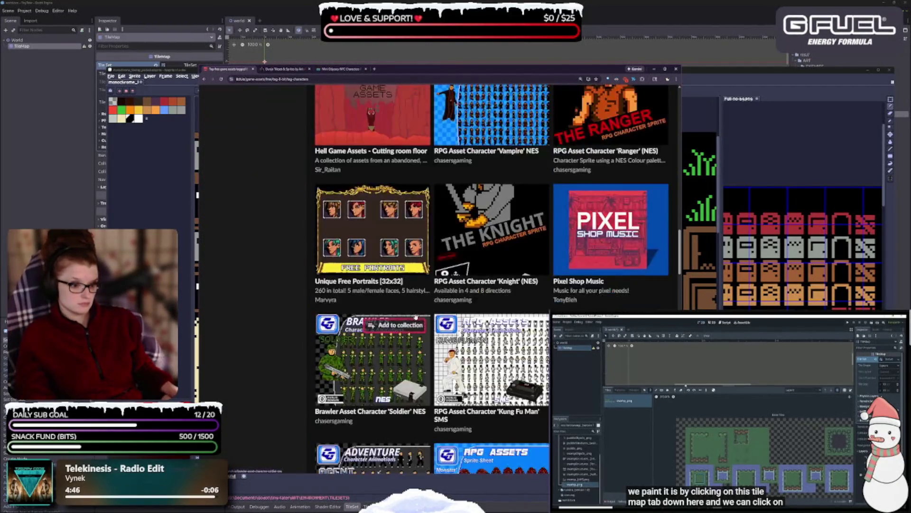
{"action": "scroll", "coordinate": [411, 352], "scroll_direction": "down", "scroll_amount": 3}
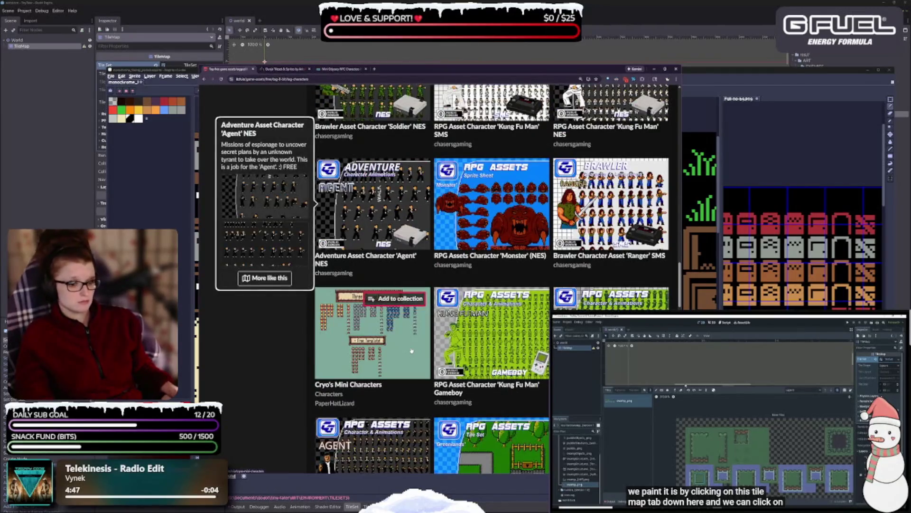
{"action": "mouse_move", "coordinate": [365, 352]}
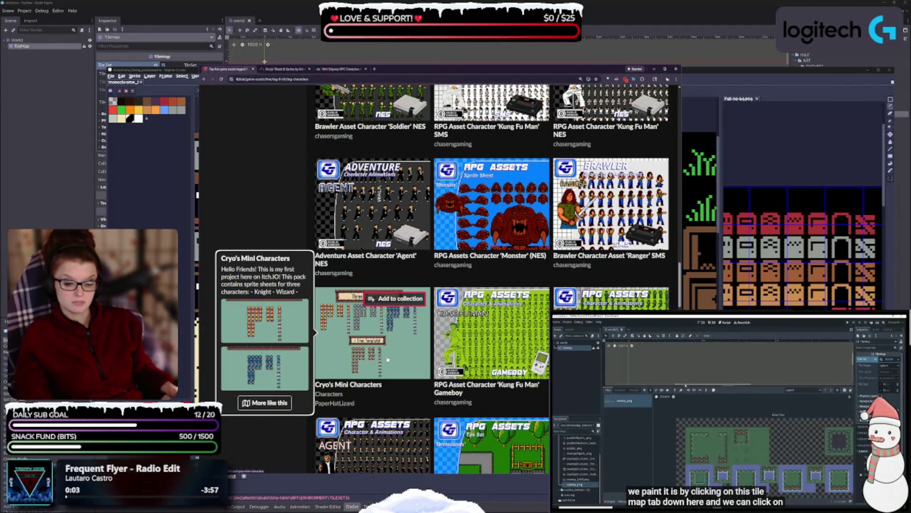
{"action": "scroll", "coordinate": [522, 304], "scroll_direction": "down", "scroll_amount": 2}
{"action": "scroll", "coordinate": [527, 300], "scroll_direction": "down", "scroll_amount": 2}
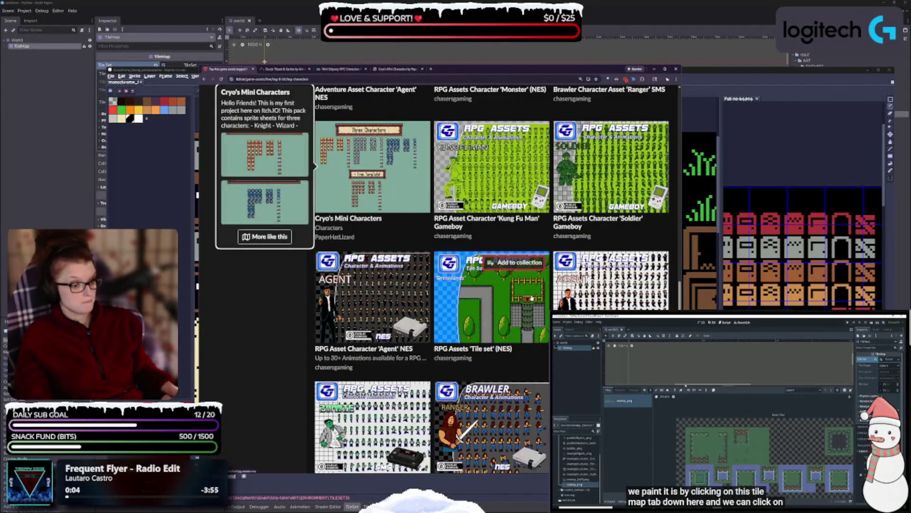
{"action": "mouse_move", "coordinate": [524, 297]}
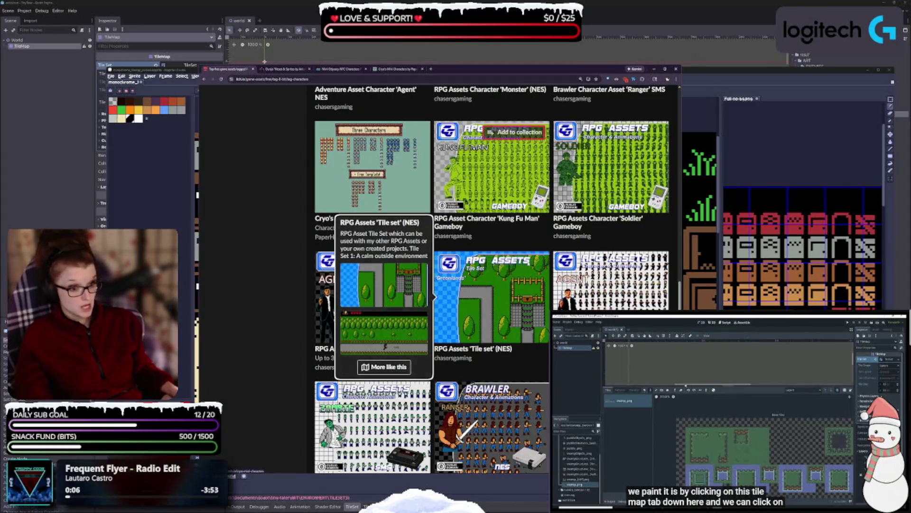
{"action": "mouse_move", "coordinate": [618, 285]}
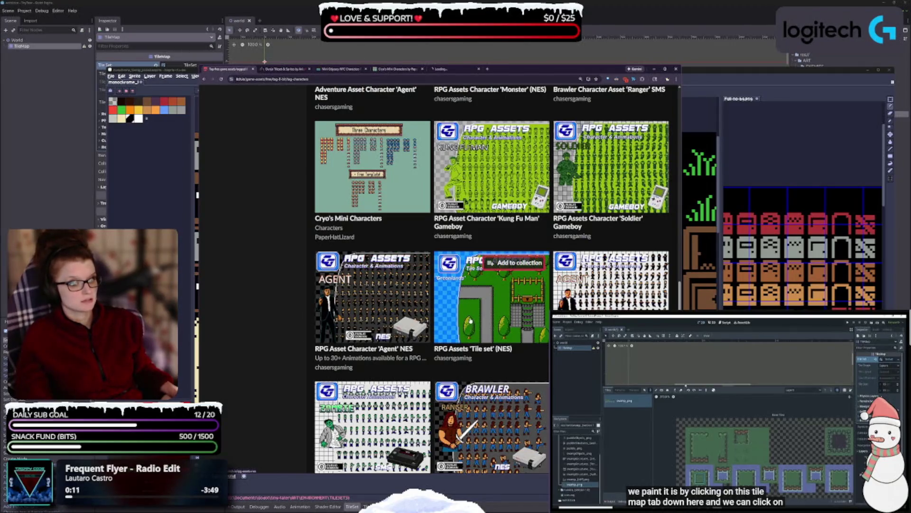
{"action": "mouse_move", "coordinate": [470, 320]}
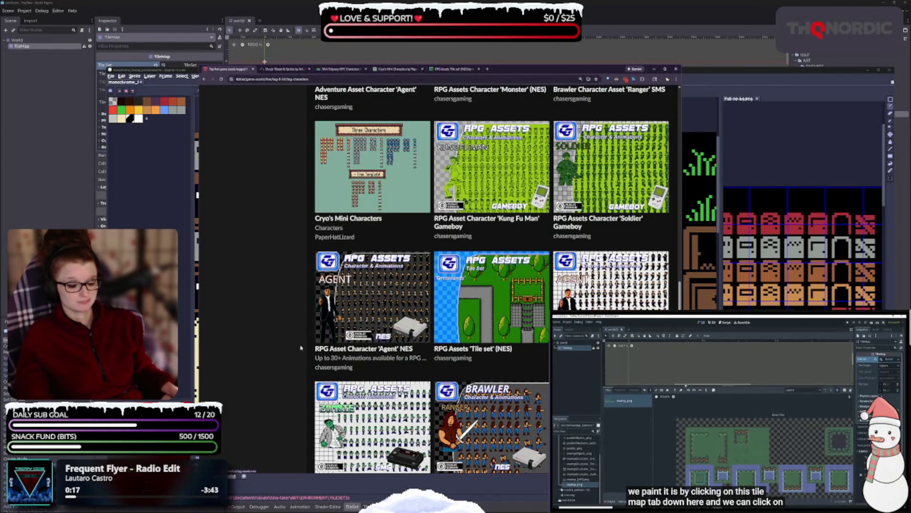
{"action": "scroll", "coordinate": [361, 284], "scroll_direction": "down", "scroll_amount": 5}
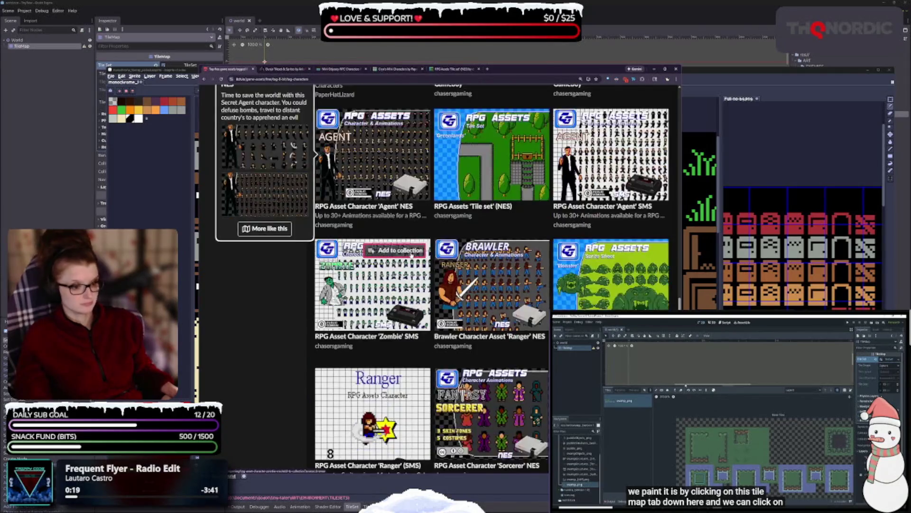
{"action": "scroll", "coordinate": [386, 258], "scroll_direction": "down", "scroll_amount": 2}
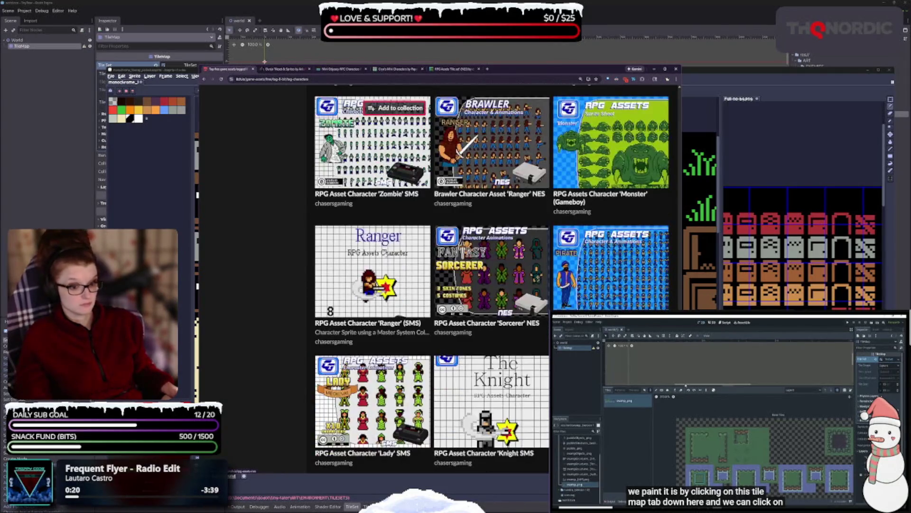
{"action": "scroll", "coordinate": [386, 256], "scroll_direction": "down", "scroll_amount": 2}
{"action": "scroll", "coordinate": [385, 256], "scroll_direction": "down", "scroll_amount": 6}
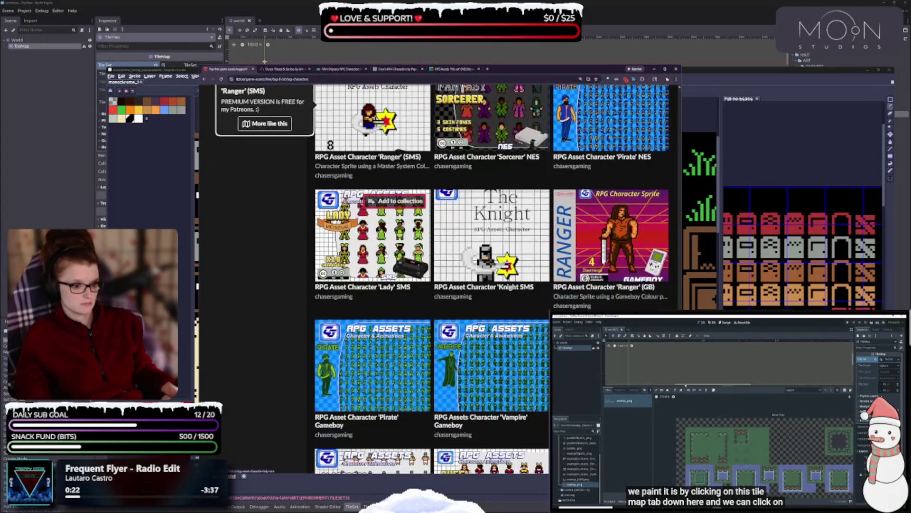
{"action": "scroll", "coordinate": [385, 256], "scroll_direction": "down", "scroll_amount": 2}
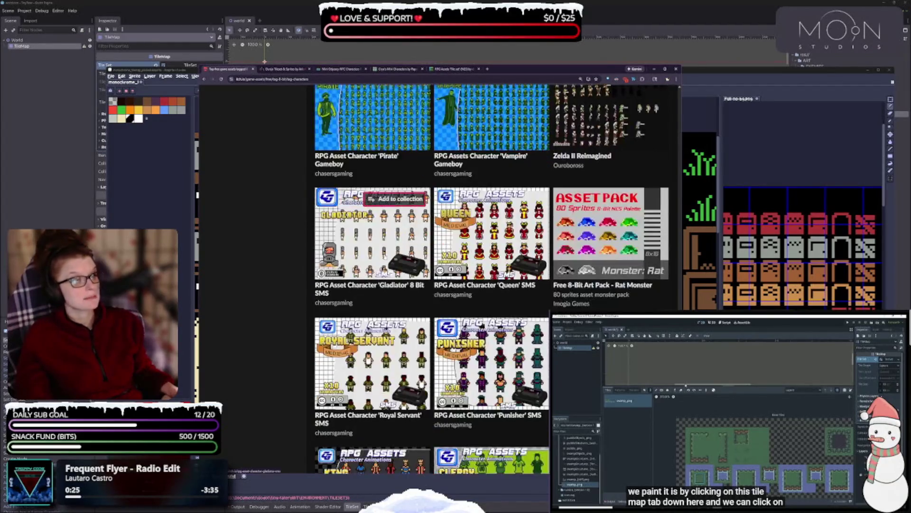
{"action": "scroll", "coordinate": [387, 255], "scroll_direction": "down", "scroll_amount": 6}
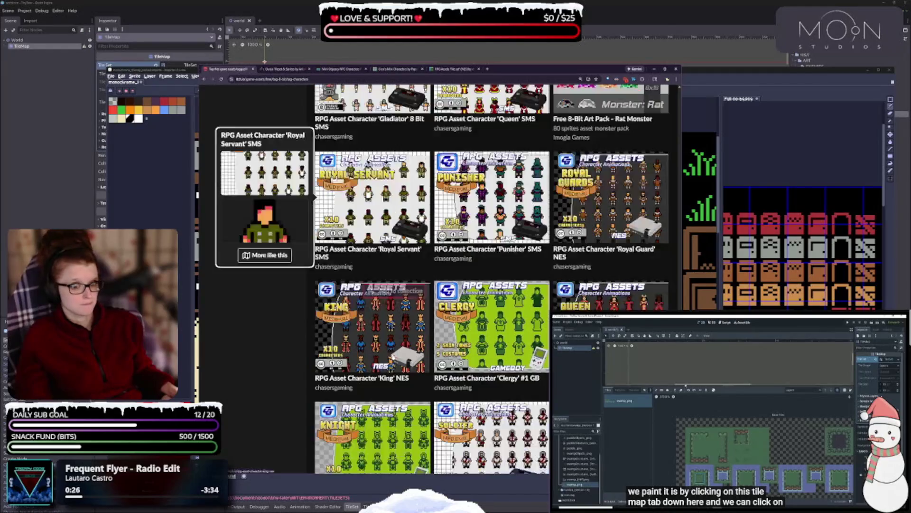
{"action": "scroll", "coordinate": [392, 298], "scroll_direction": "down", "scroll_amount": 5}
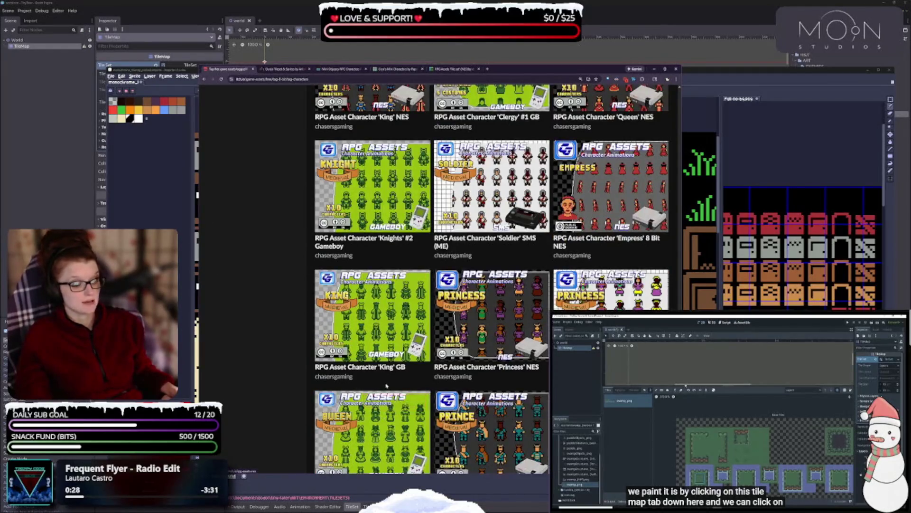
{"action": "scroll", "coordinate": [390, 371], "scroll_direction": "down", "scroll_amount": 9}
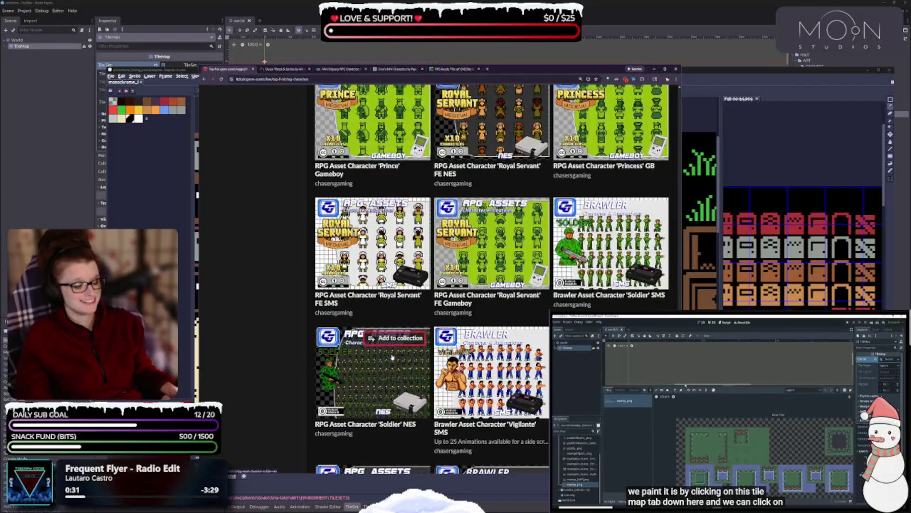
{"action": "scroll", "coordinate": [392, 357], "scroll_direction": "down", "scroll_amount": 9}
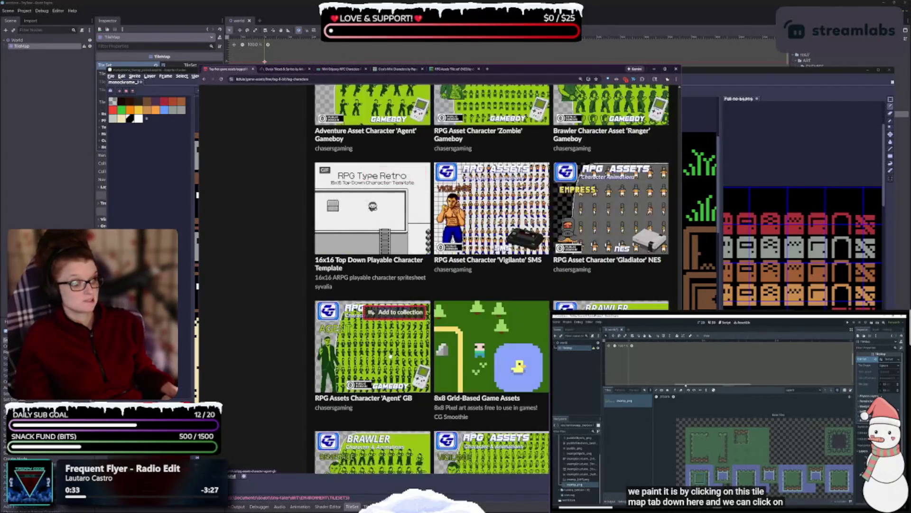
{"action": "scroll", "coordinate": [399, 348], "scroll_direction": "down", "scroll_amount": 5}
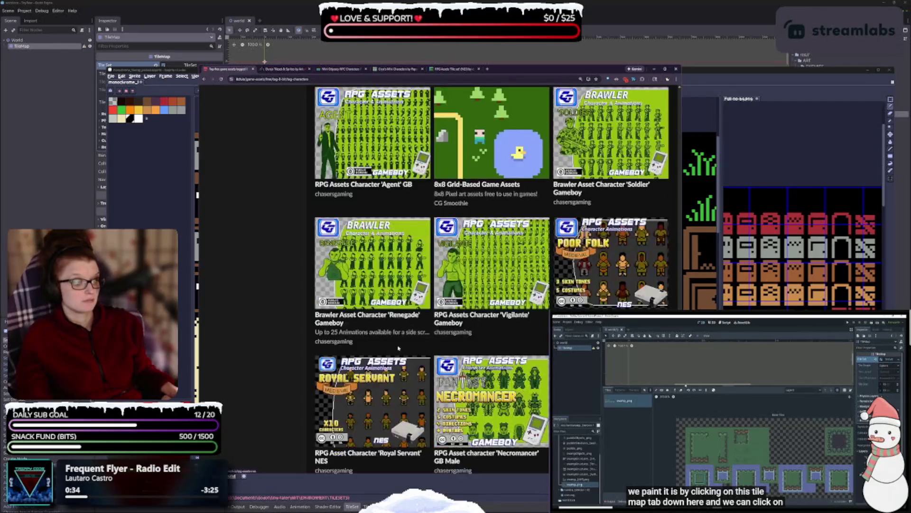
{"action": "scroll", "coordinate": [399, 348], "scroll_direction": "down", "scroll_amount": 5}
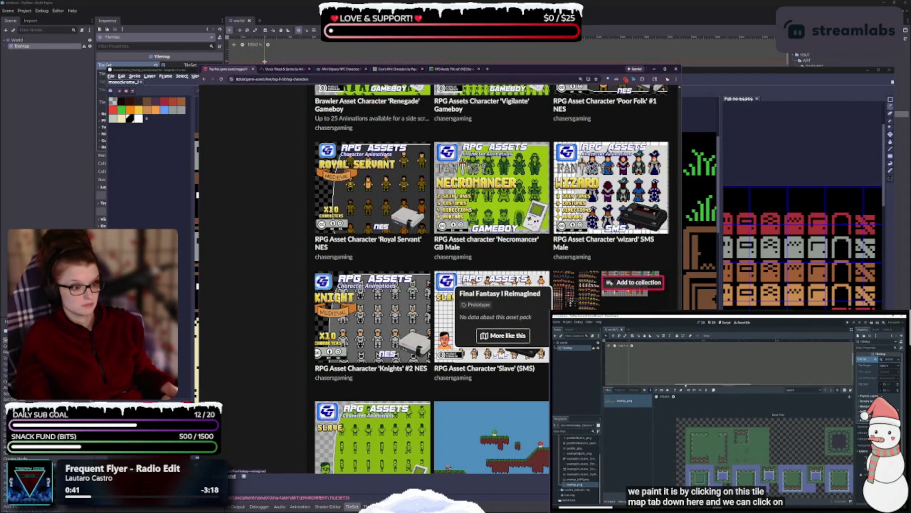
{"action": "scroll", "coordinate": [622, 293], "scroll_direction": "down", "scroll_amount": 2}
{"action": "mouse_move", "coordinate": [364, 355]}
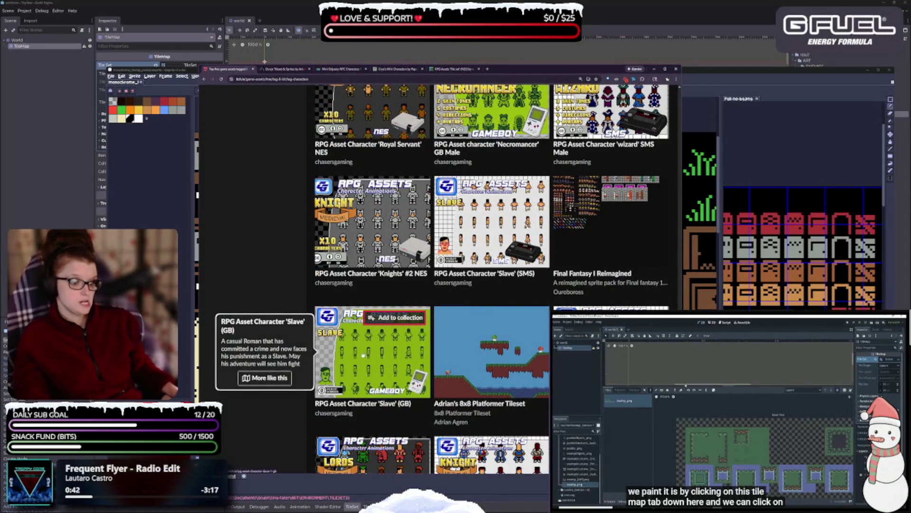
{"action": "scroll", "coordinate": [392, 366], "scroll_direction": "down", "scroll_amount": 2}
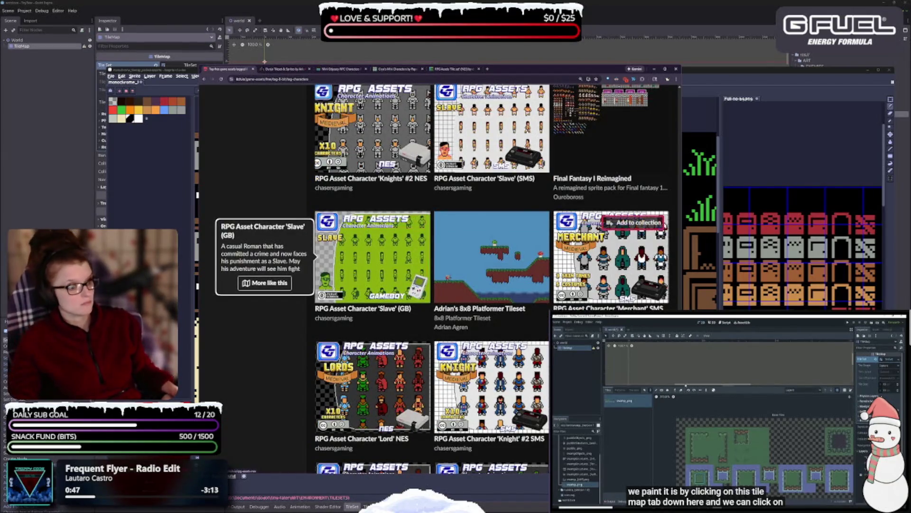
{"action": "mouse_move", "coordinate": [516, 270]}
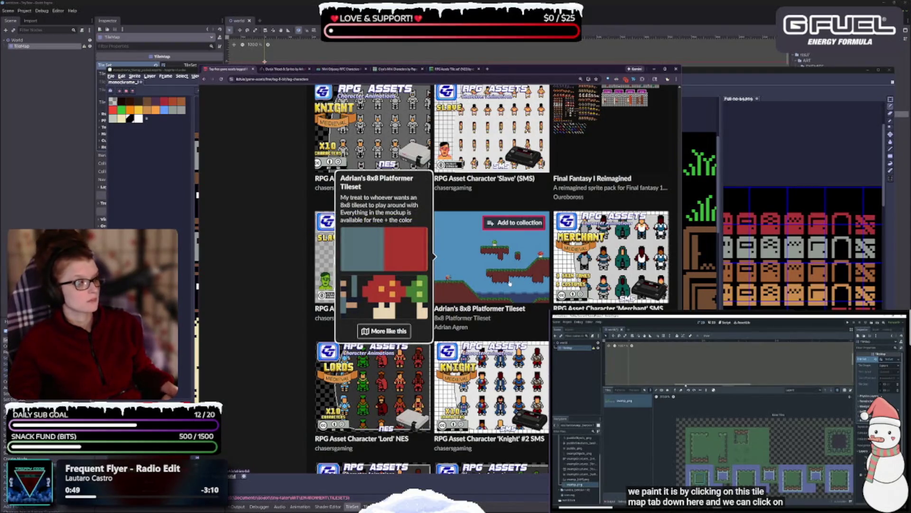
{"action": "scroll", "coordinate": [463, 308], "scroll_direction": "down", "scroll_amount": 4}
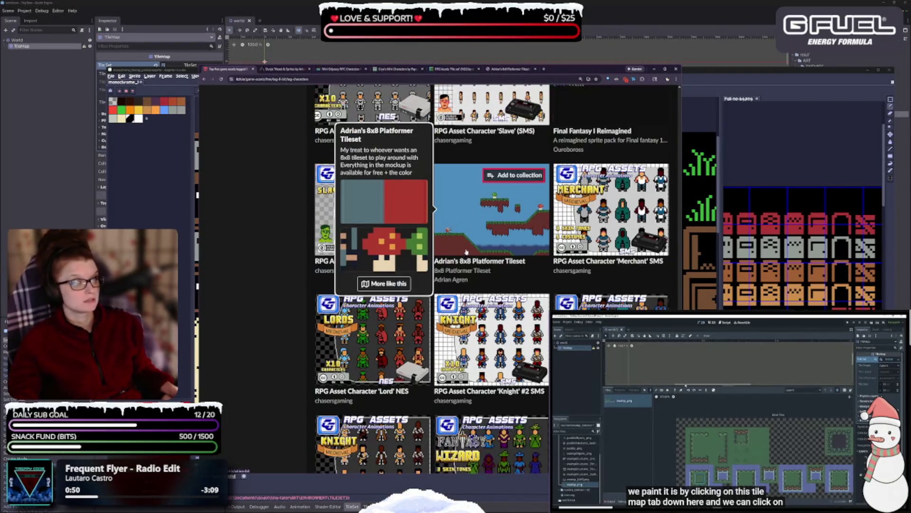
{"action": "scroll", "coordinate": [496, 257], "scroll_direction": "down", "scroll_amount": 5}
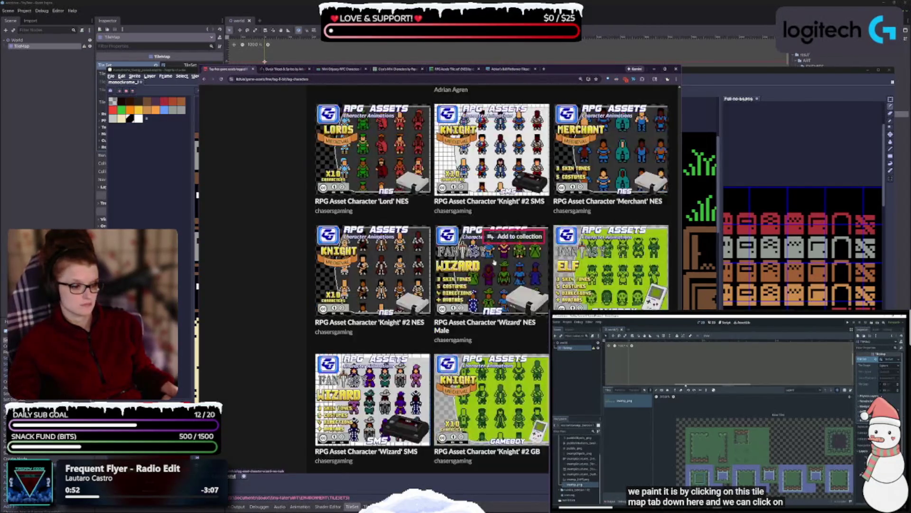
{"action": "mouse_move", "coordinate": [485, 256]}
{"action": "scroll", "coordinate": [484, 257], "scroll_direction": "down", "scroll_amount": 2}
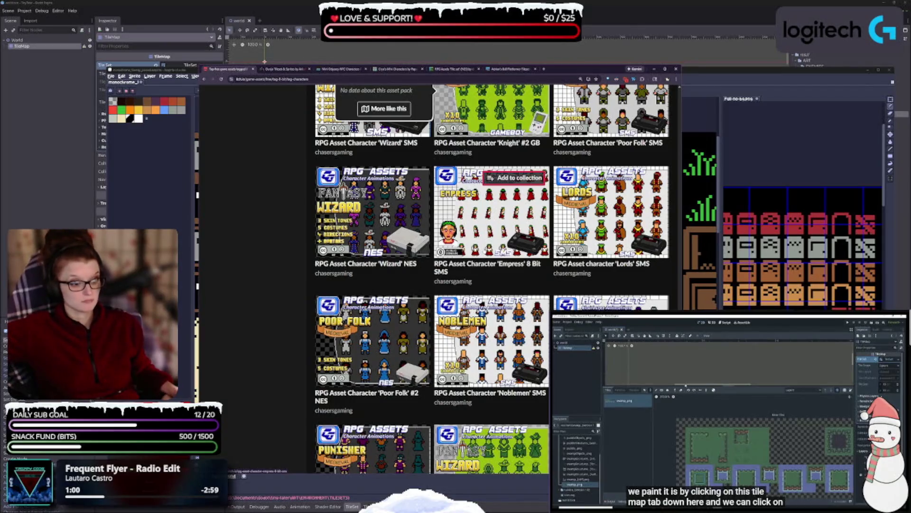
{"action": "scroll", "coordinate": [491, 270], "scroll_direction": "down", "scroll_amount": 5}
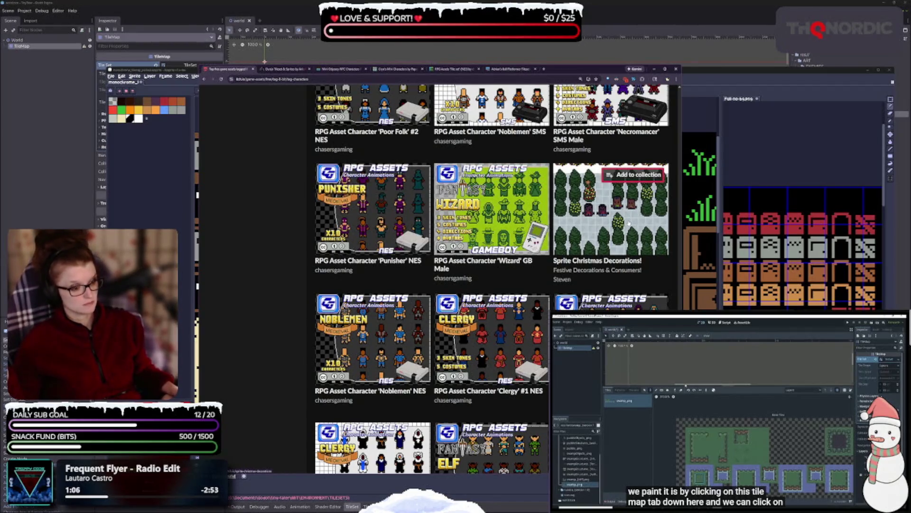
{"action": "mouse_move", "coordinate": [629, 223]}
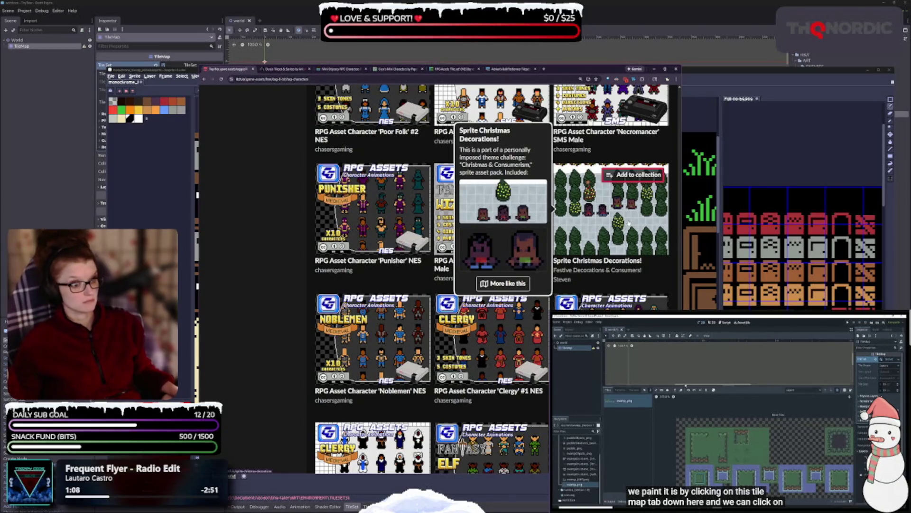
{"action": "scroll", "coordinate": [431, 360], "scroll_direction": "down", "scroll_amount": 4}
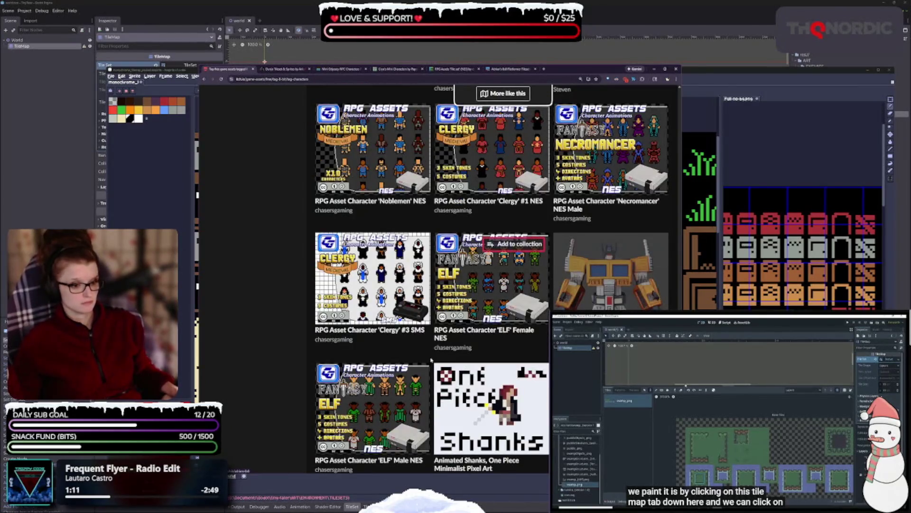
{"action": "scroll", "coordinate": [431, 359], "scroll_direction": "down", "scroll_amount": 2}
{"action": "mouse_move", "coordinate": [410, 356]}
{"action": "scroll", "coordinate": [411, 309], "scroll_direction": "down", "scroll_amount": 1}
{"action": "scroll", "coordinate": [411, 308], "scroll_direction": "down", "scroll_amount": 8}
{"action": "scroll", "coordinate": [410, 306], "scroll_direction": "down", "scroll_amount": 11}
{"action": "scroll", "coordinate": [431, 263], "scroll_direction": "down", "scroll_amount": 6}
{"action": "scroll", "coordinate": [408, 252], "scroll_direction": "down", "scroll_amount": 5}
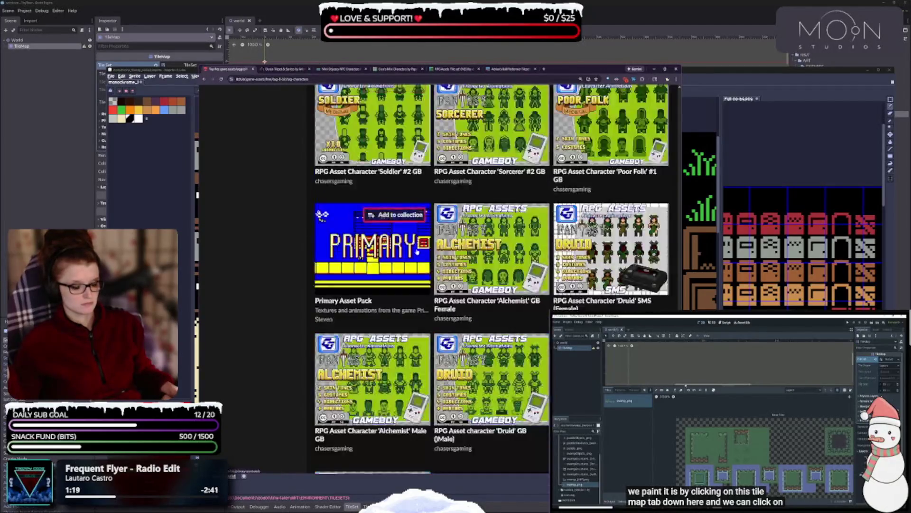
{"action": "scroll", "coordinate": [413, 265], "scroll_direction": "down", "scroll_amount": 1}
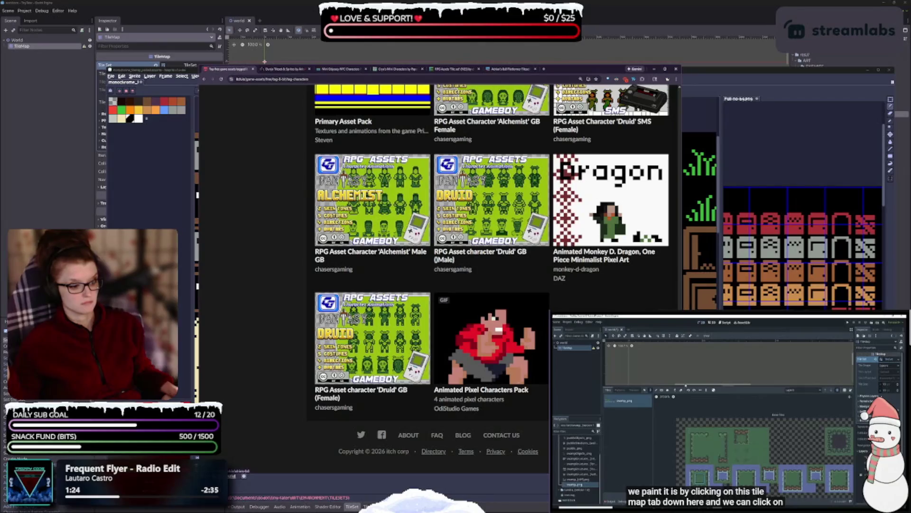
{"action": "scroll", "coordinate": [290, 368], "scroll_direction": "up", "scroll_amount": 15}
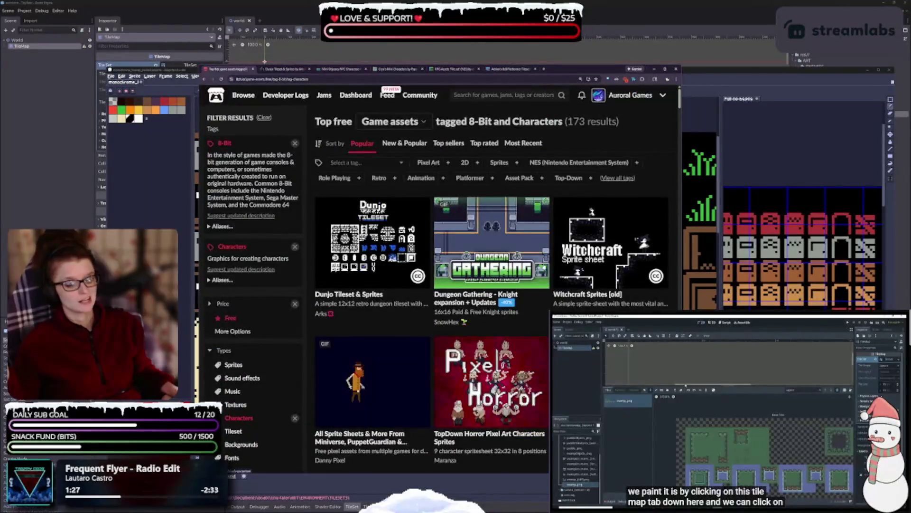
Remove the Characters tag so every free 8-Bit asset is listed
{"action": "scroll", "coordinate": [290, 369], "scroll_direction": "down", "scroll_amount": 2}
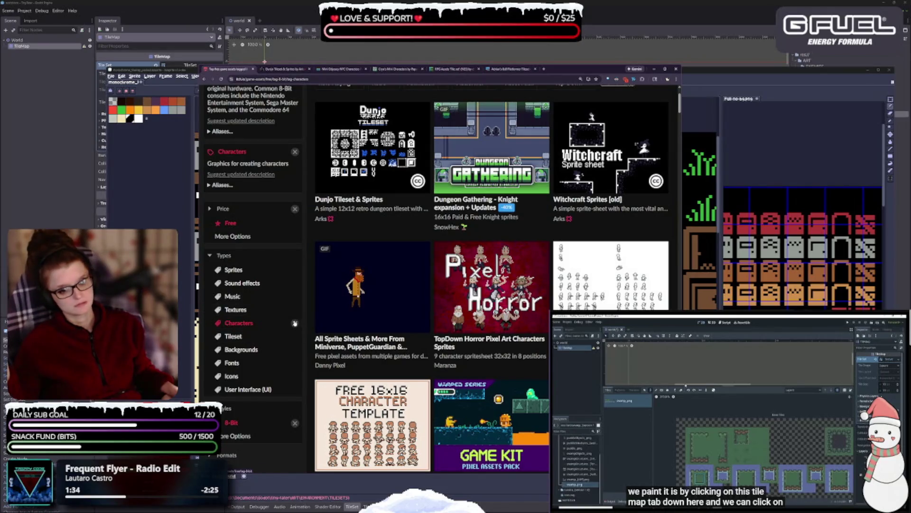
{"action": "left_click", "coordinate": [294, 324]}
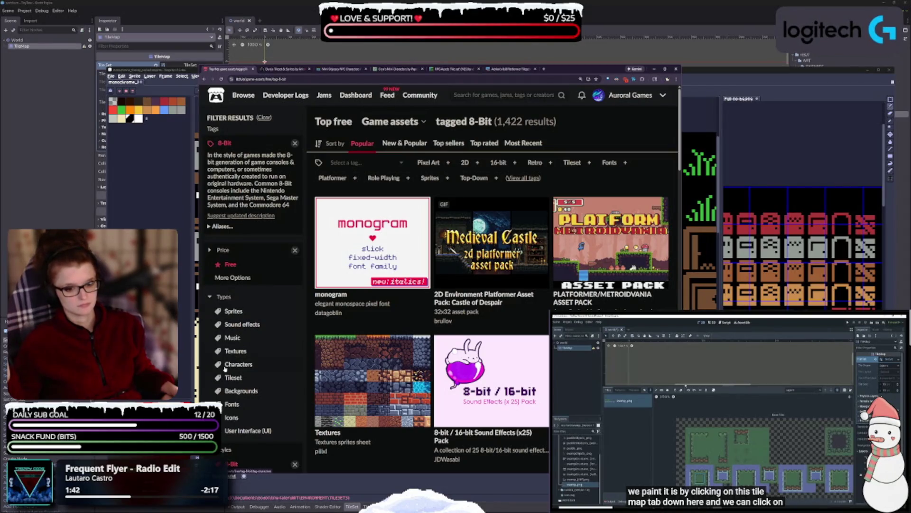
{"action": "scroll", "coordinate": [237, 355], "scroll_direction": "down", "scroll_amount": 5}
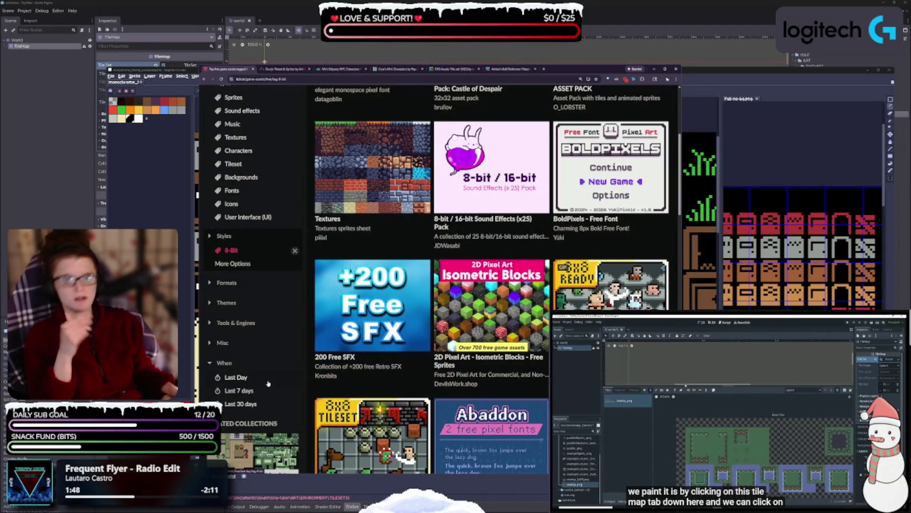
Scroll the 8-Bit results and open the Minifantasy Dungeon page in a new tab
{"action": "scroll", "coordinate": [268, 382], "scroll_direction": "down", "scroll_amount": 2}
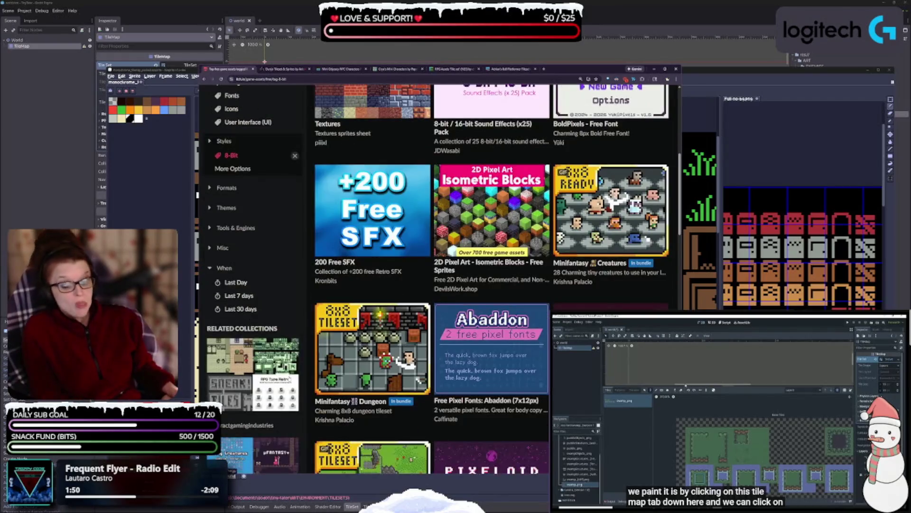
{"action": "scroll", "coordinate": [288, 379], "scroll_direction": "down", "scroll_amount": 1}
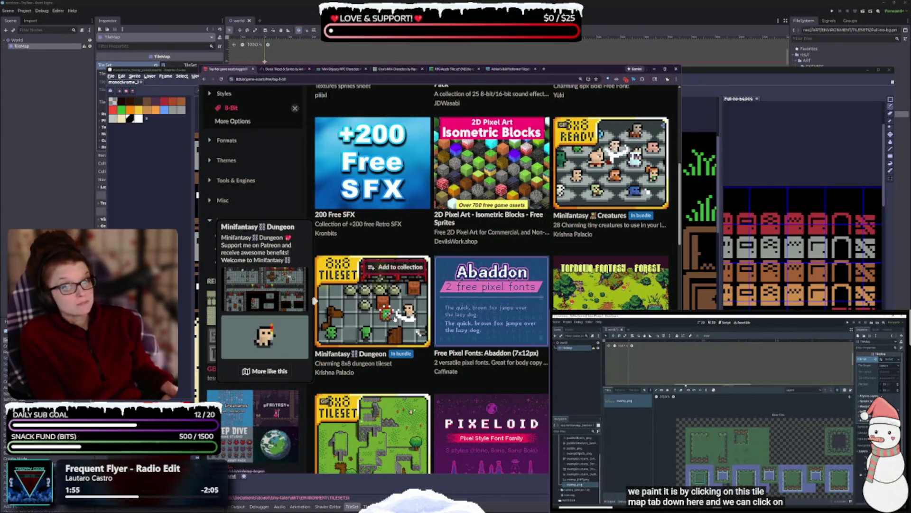
{"action": "middle_click", "coordinate": [383, 336]}
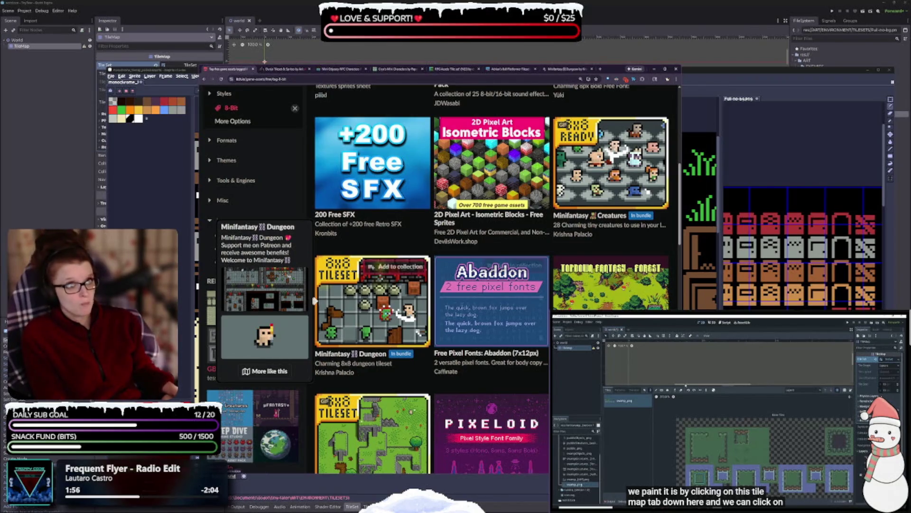
Scroll down the free 8-bit listing, previewing the Weapon Pack, Cute Forest and 8bit RPG tileset entries
{"action": "scroll", "coordinate": [617, 237], "scroll_direction": "up", "scroll_amount": 1}
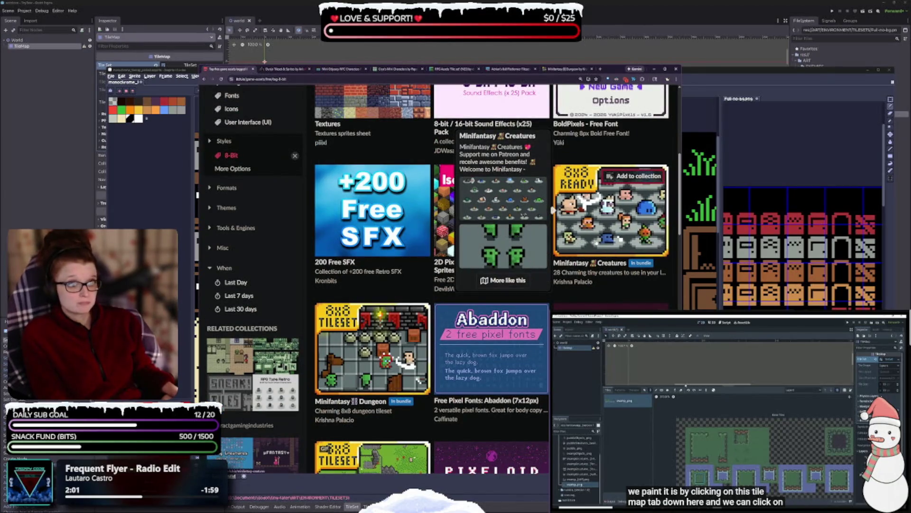
{"action": "mouse_move", "coordinate": [505, 475]}
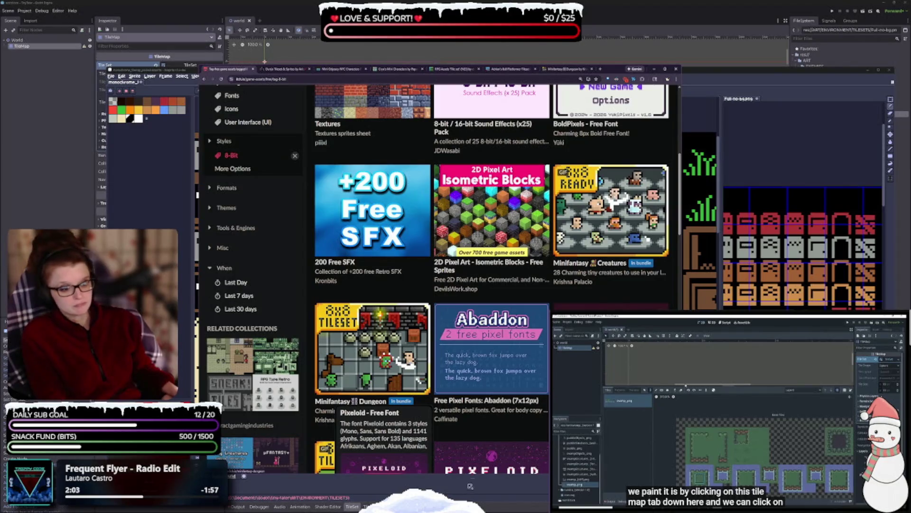
{"action": "scroll", "coordinate": [493, 376], "scroll_direction": "up", "scroll_amount": 2}
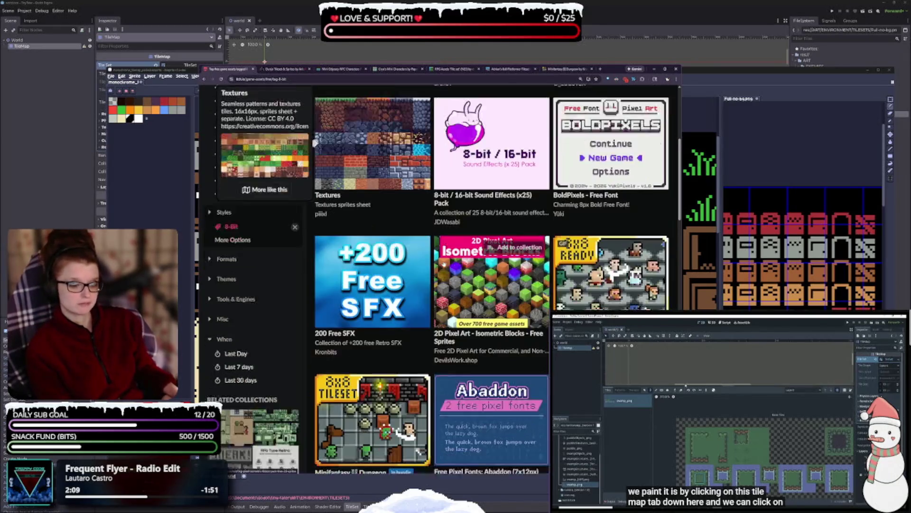
{"action": "scroll", "coordinate": [385, 179], "scroll_direction": "down", "scroll_amount": 3}
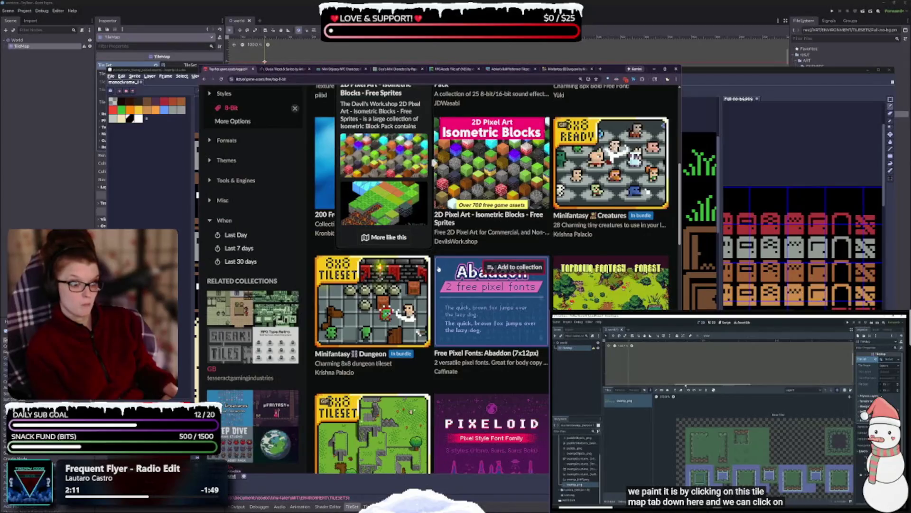
{"action": "scroll", "coordinate": [438, 271], "scroll_direction": "down", "scroll_amount": 1}
{"action": "scroll", "coordinate": [481, 264], "scroll_direction": "down", "scroll_amount": 3}
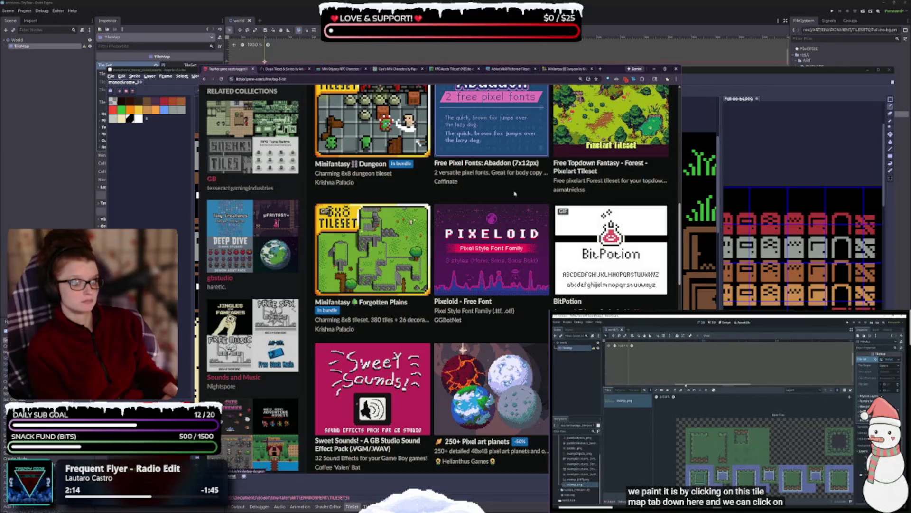
{"action": "mouse_move", "coordinate": [370, 267]}
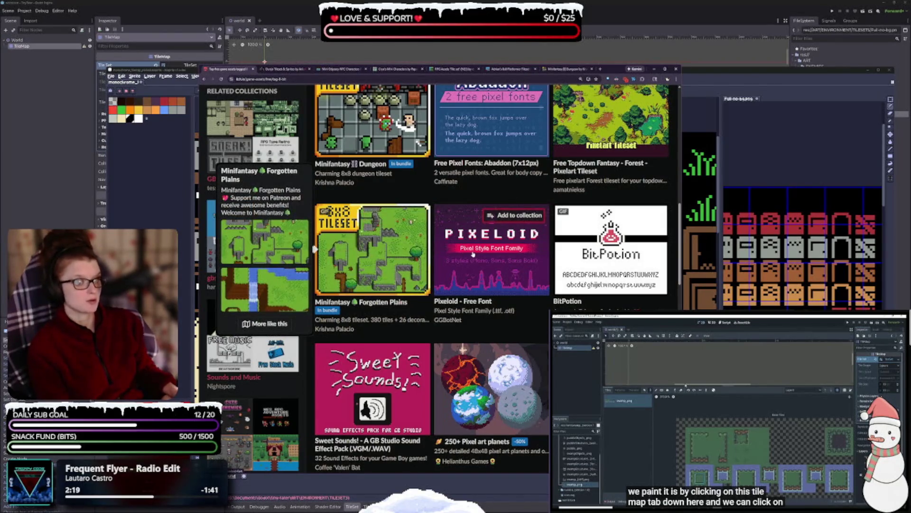
{"action": "scroll", "coordinate": [467, 257], "scroll_direction": "down", "scroll_amount": 2}
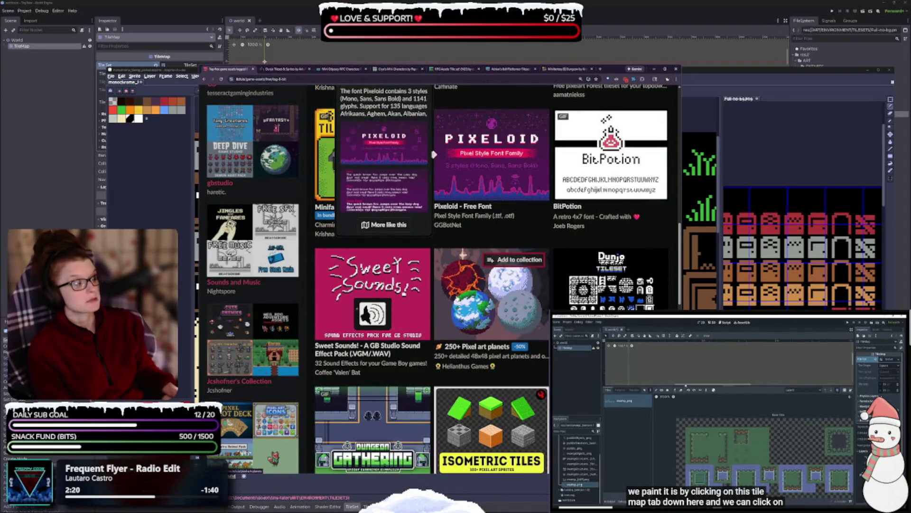
{"action": "scroll", "coordinate": [492, 285], "scroll_direction": "down", "scroll_amount": 3}
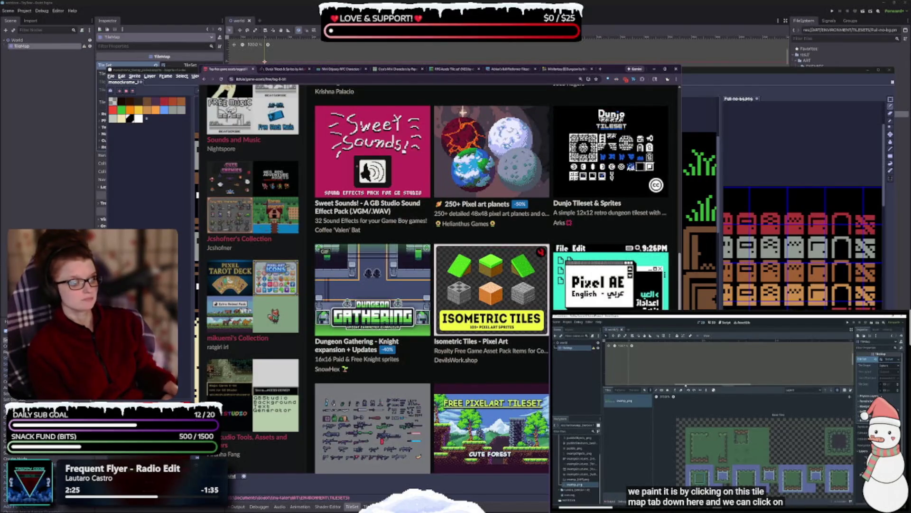
{"action": "scroll", "coordinate": [605, 131], "scroll_direction": "down", "scroll_amount": 4}
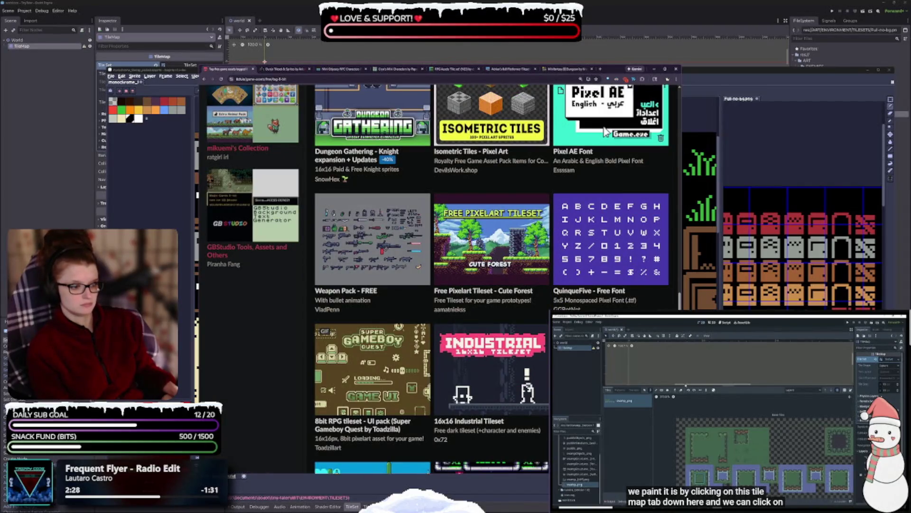
{"action": "scroll", "coordinate": [491, 285], "scroll_direction": "down", "scroll_amount": 1}
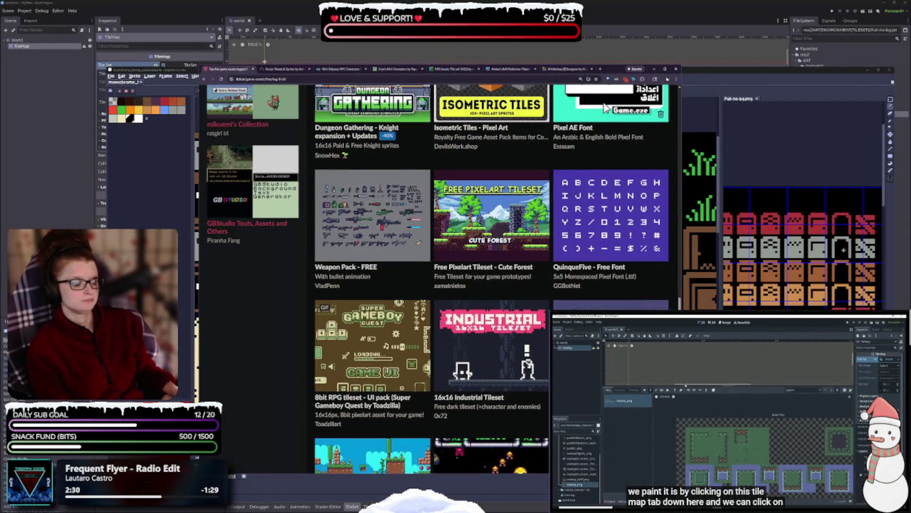
{"action": "mouse_move", "coordinate": [595, 236]}
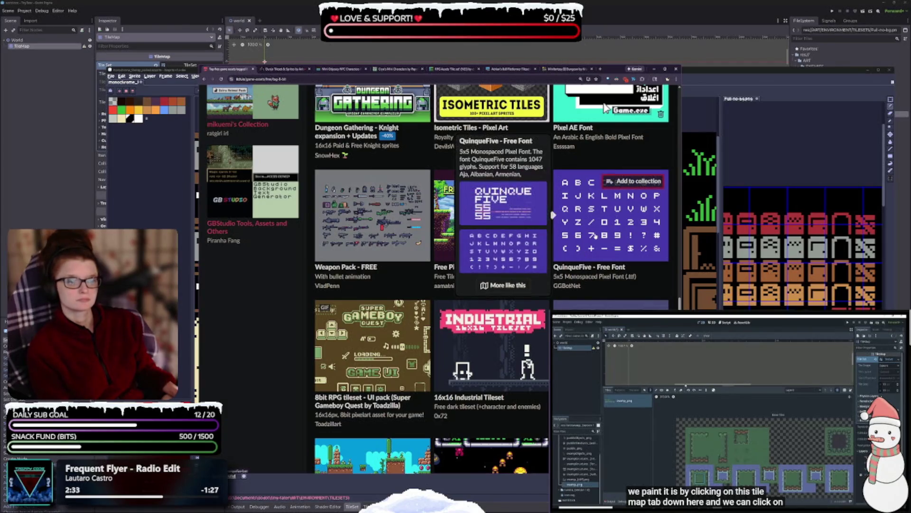
{"action": "scroll", "coordinate": [605, 108], "scroll_direction": "down", "scroll_amount": 2}
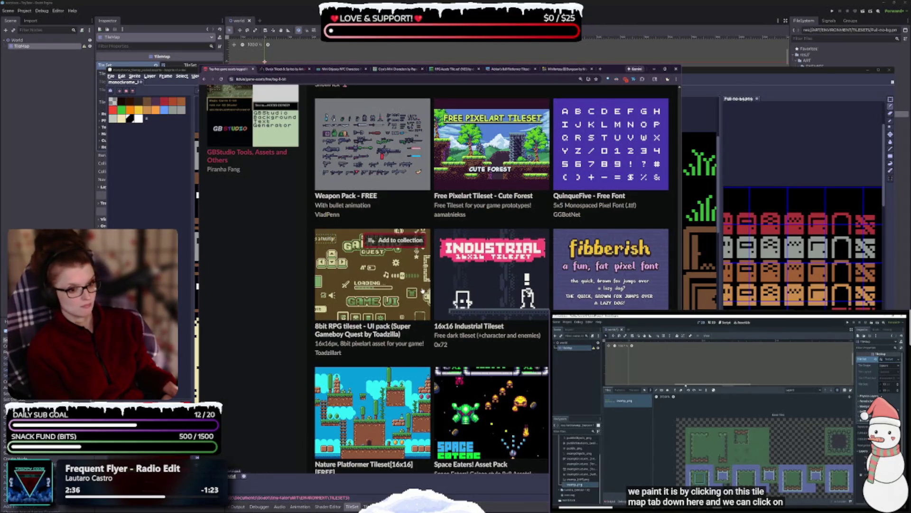
{"action": "mouse_move", "coordinate": [322, 307]}
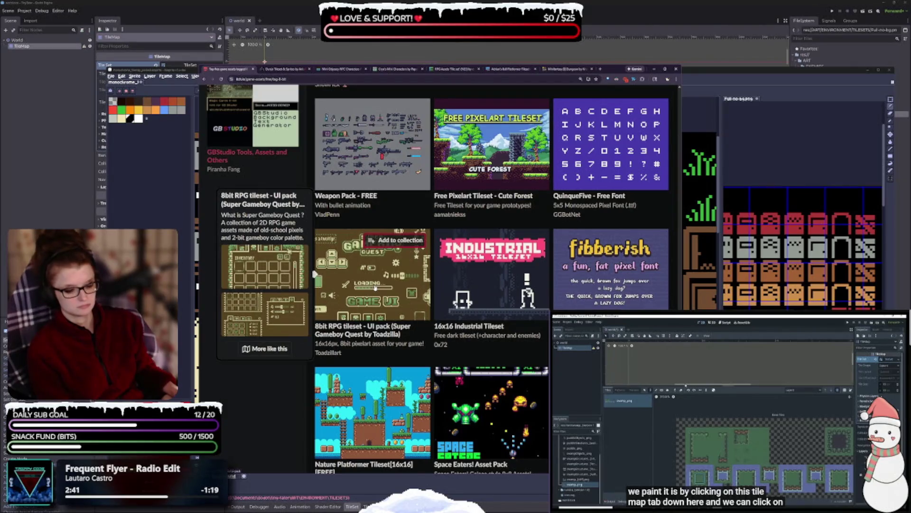
{"action": "scroll", "coordinate": [375, 287], "scroll_direction": "down", "scroll_amount": 1}
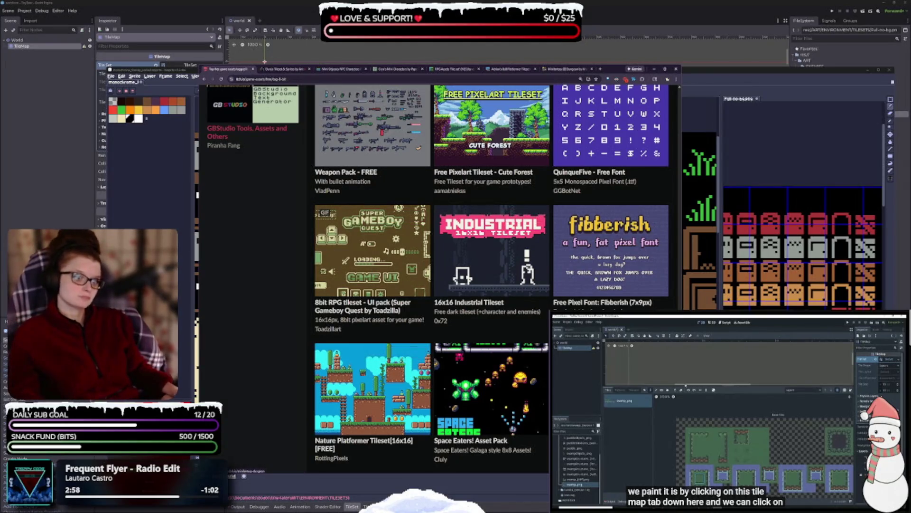
Scroll past the Quaver font and 12 Tracks music entries, previewing thumbnails
{"action": "mouse_move", "coordinate": [501, 275]}
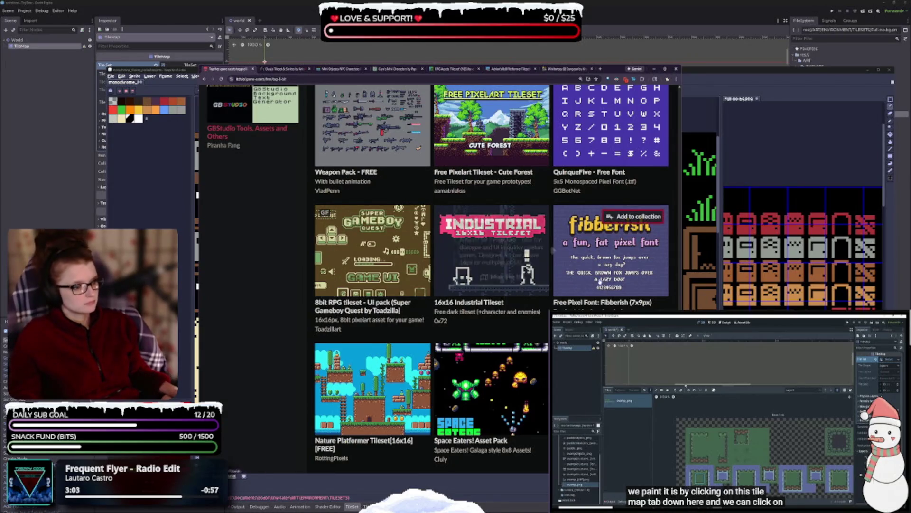
{"action": "scroll", "coordinate": [599, 281], "scroll_direction": "down", "scroll_amount": 3}
{"action": "mouse_move", "coordinate": [370, 341]}
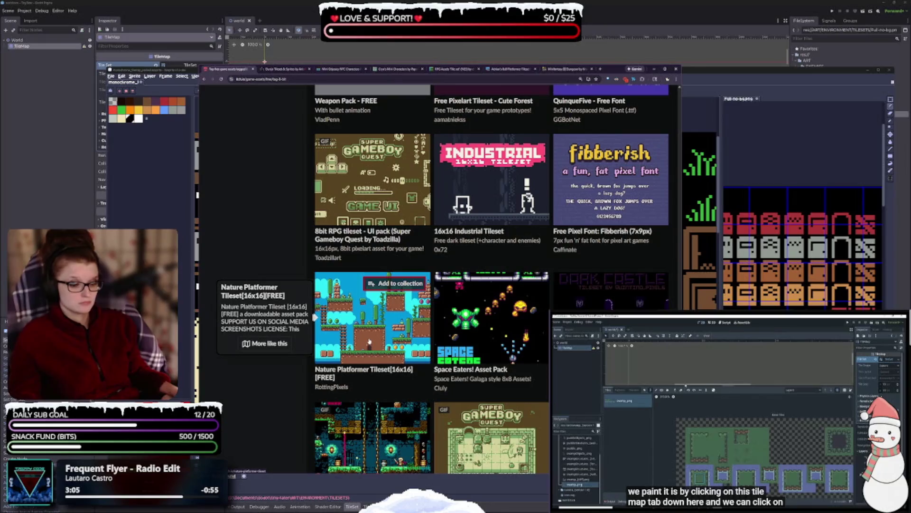
{"action": "scroll", "coordinate": [385, 355], "scroll_direction": "down", "scroll_amount": 1}
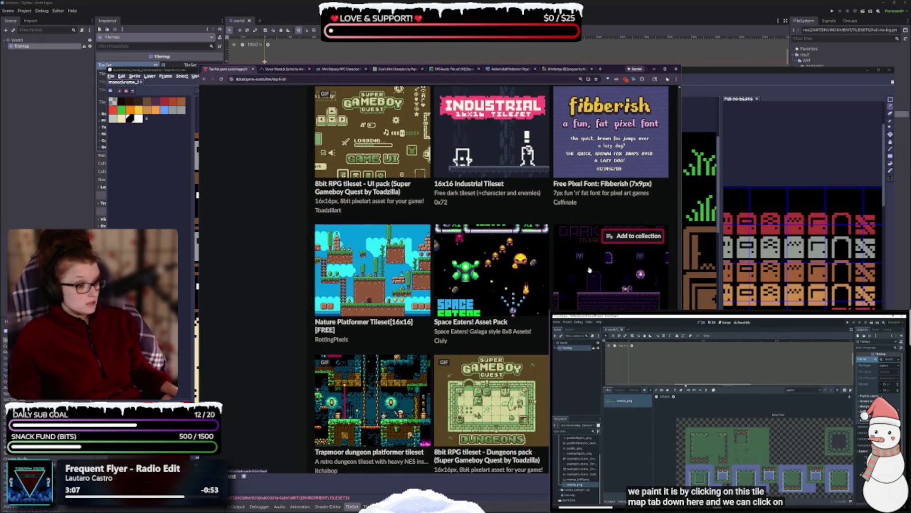
{"action": "mouse_move", "coordinate": [590, 269]}
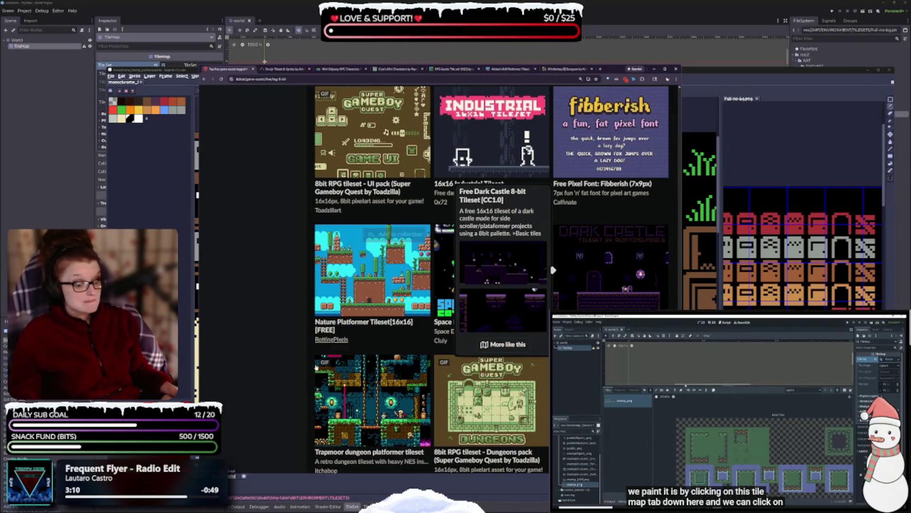
{"action": "scroll", "coordinate": [361, 285], "scroll_direction": "down", "scroll_amount": 2}
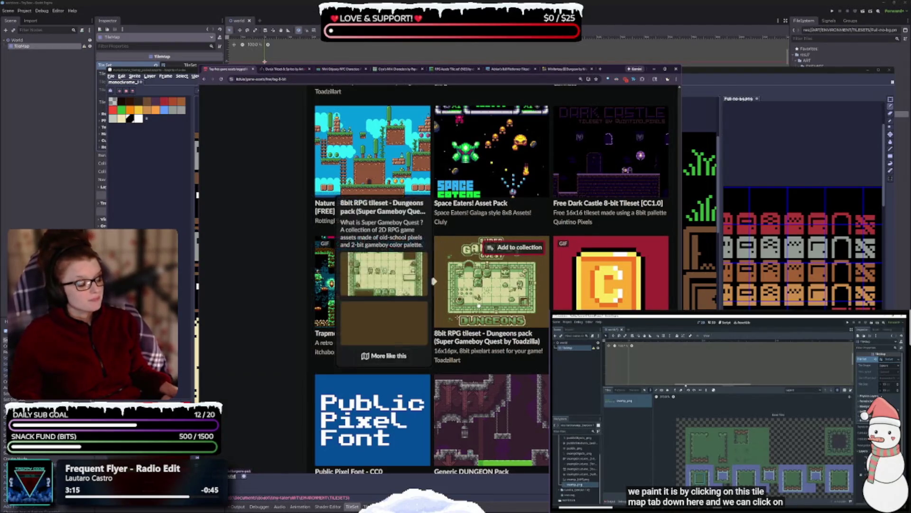
{"action": "scroll", "coordinate": [493, 275], "scroll_direction": "down", "scroll_amount": 1}
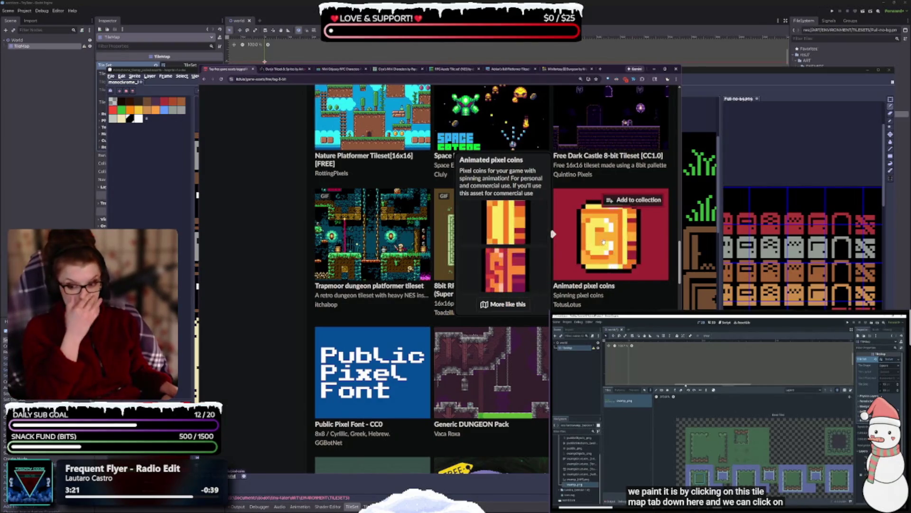
{"action": "scroll", "coordinate": [564, 283], "scroll_direction": "down", "scroll_amount": 2}
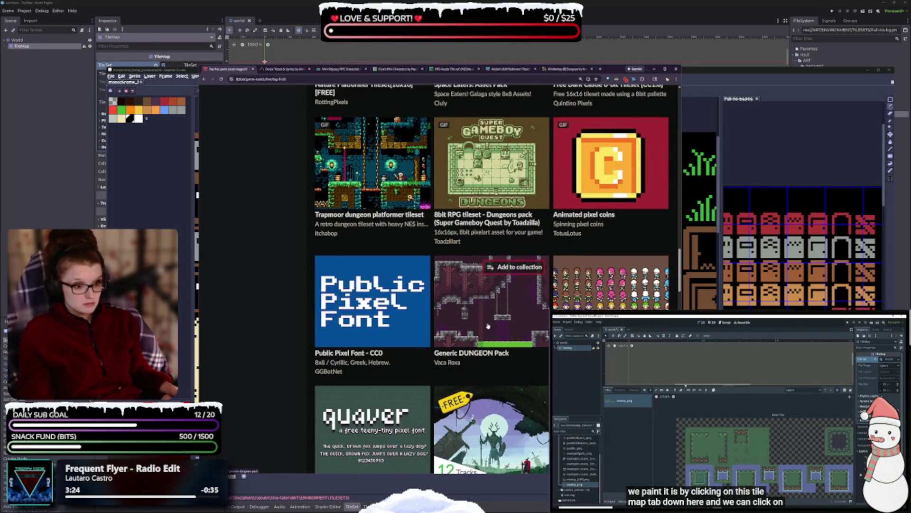
Open the 8-Bit Gameboy Songs Vol 1 (GB Studio) page in a new tab
{"action": "mouse_move", "coordinate": [504, 329]}
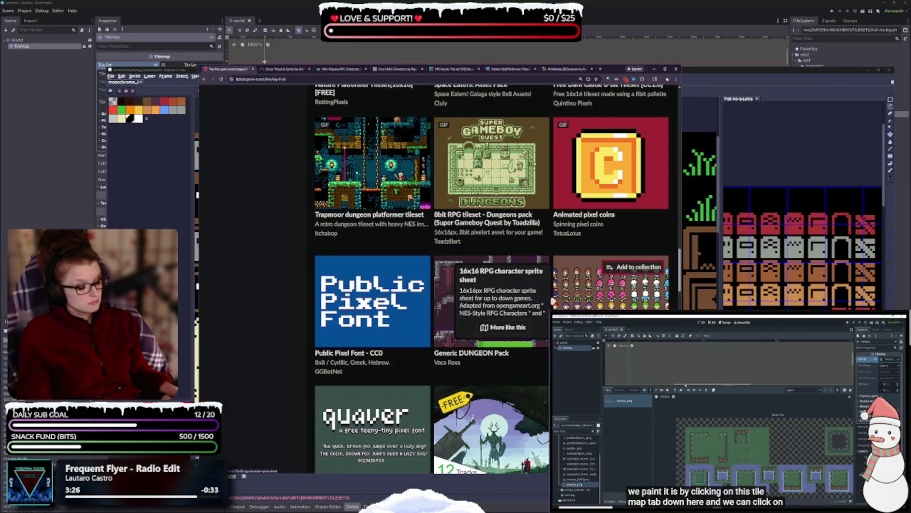
{"action": "scroll", "coordinate": [480, 367], "scroll_direction": "down", "scroll_amount": 2}
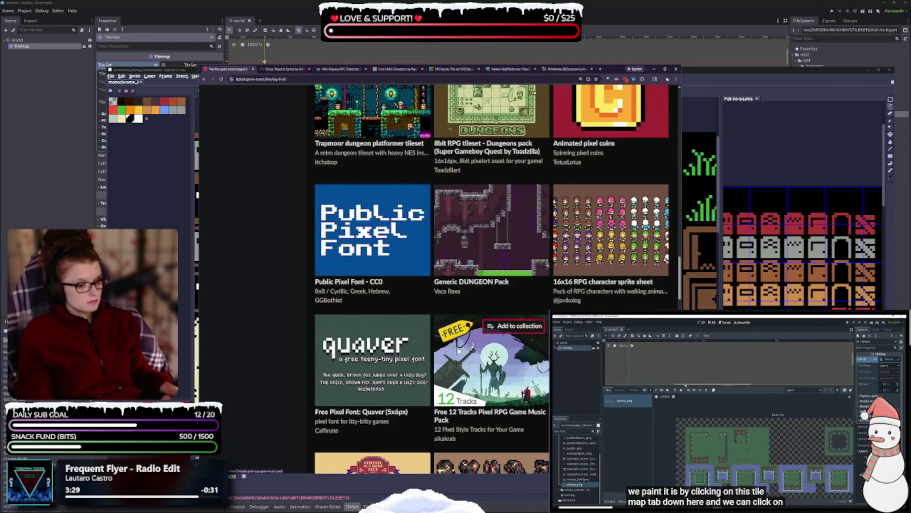
{"action": "scroll", "coordinate": [521, 334], "scroll_direction": "down", "scroll_amount": 2}
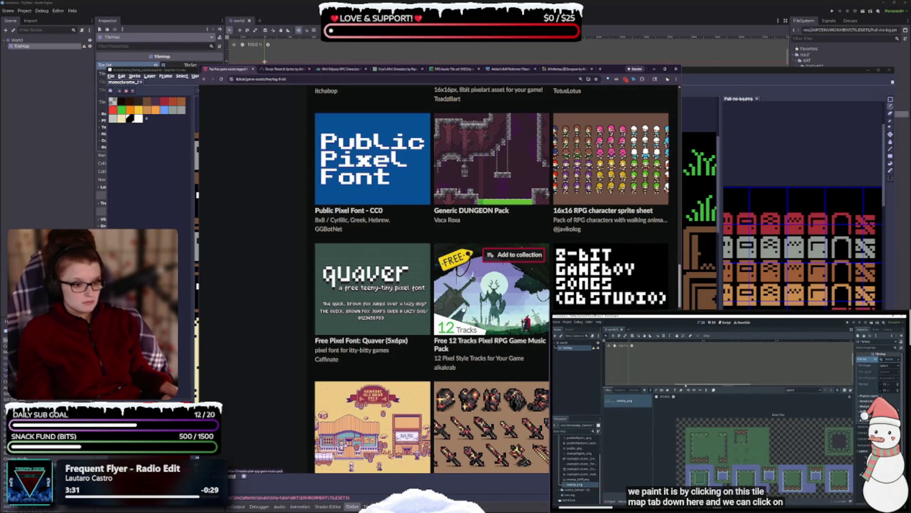
{"action": "scroll", "coordinate": [464, 308], "scroll_direction": "down", "scroll_amount": 1}
{"action": "mouse_move", "coordinate": [622, 260]}
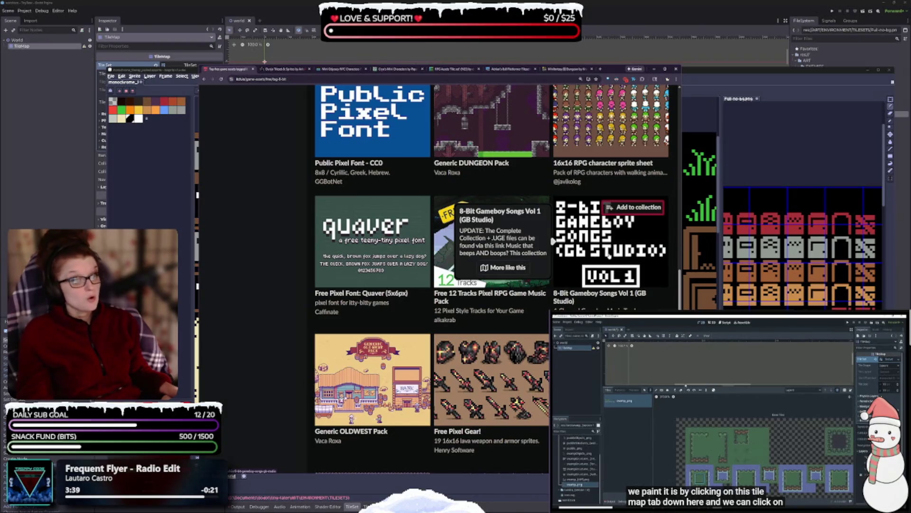
{"action": "middle_click", "coordinate": [607, 260]}
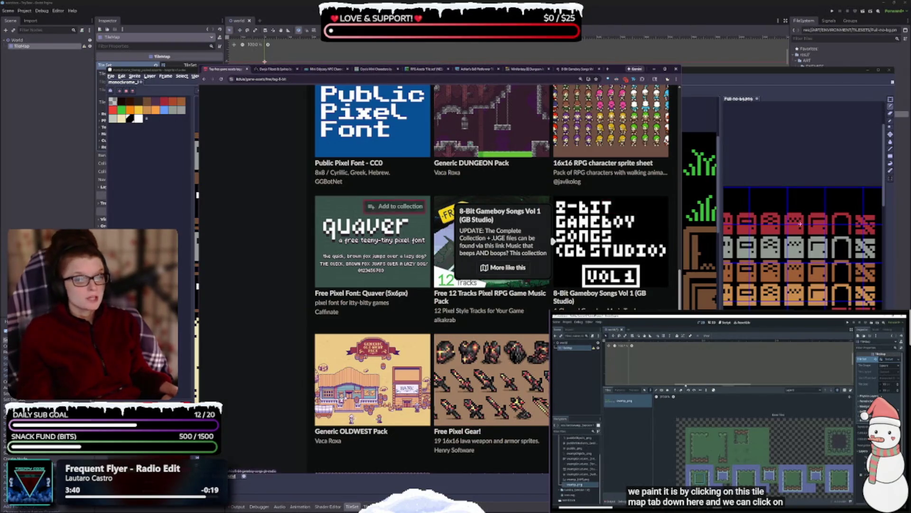
Scroll down the free 8-bit asset grid, previewing thumbnails along the way
{"action": "scroll", "coordinate": [436, 266], "scroll_direction": "down", "scroll_amount": 1}
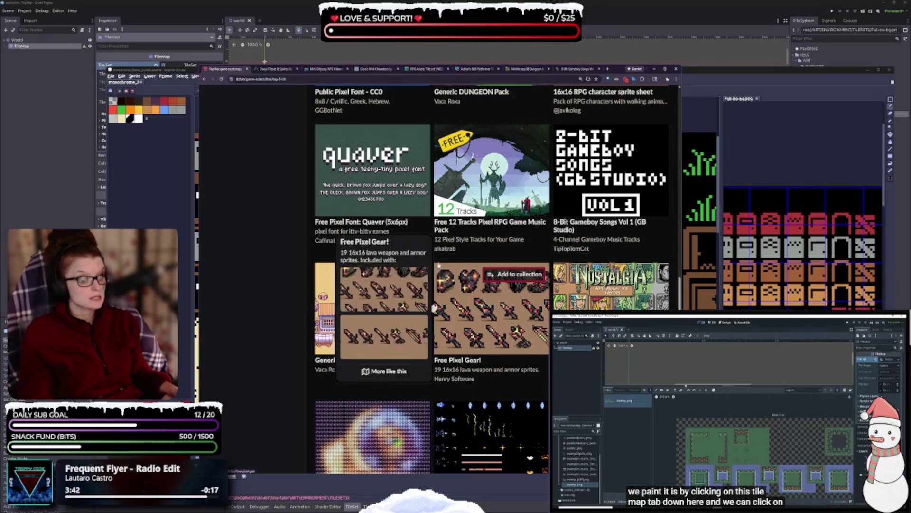
{"action": "scroll", "coordinate": [402, 359], "scroll_direction": "down", "scroll_amount": 5}
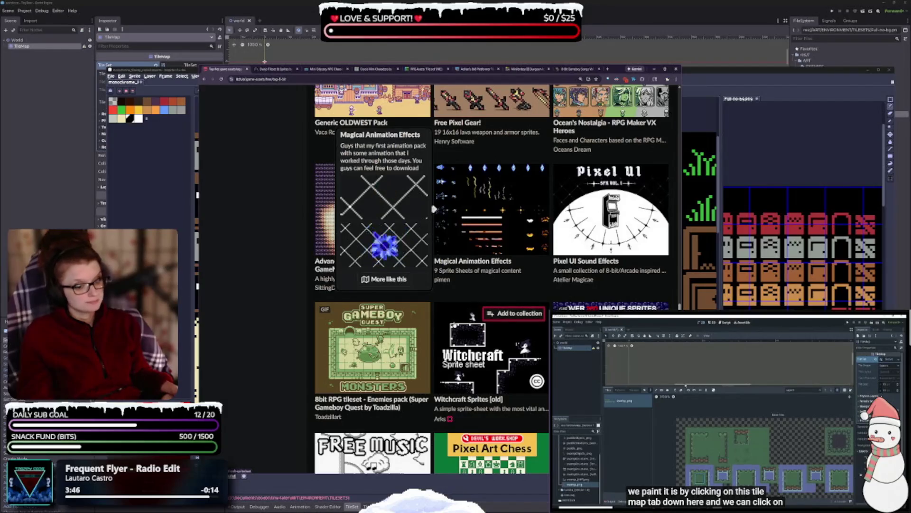
{"action": "scroll", "coordinate": [418, 303], "scroll_direction": "down", "scroll_amount": 2}
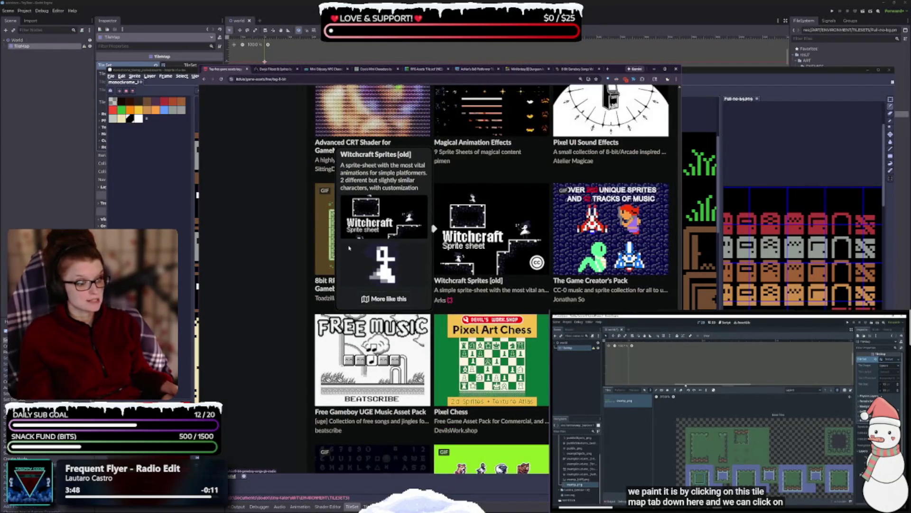
{"action": "mouse_move", "coordinate": [609, 240]}
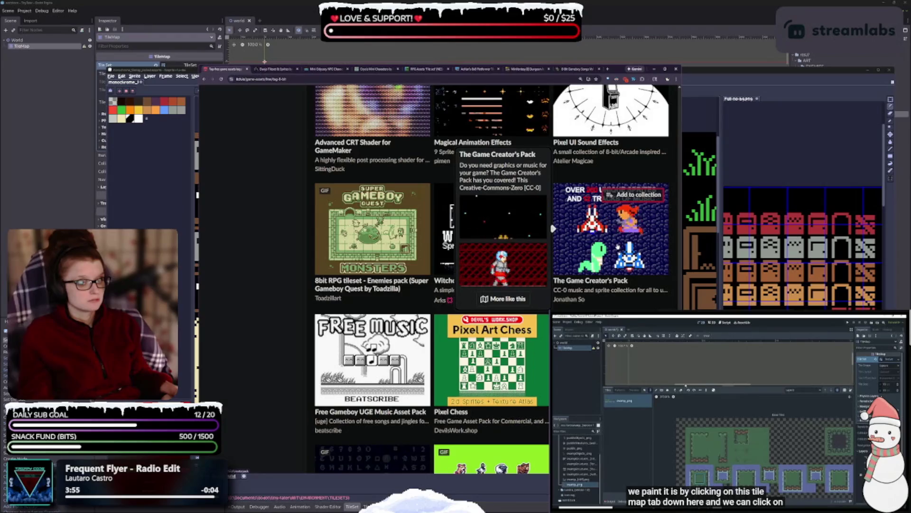
{"action": "scroll", "coordinate": [537, 310], "scroll_direction": "down", "scroll_amount": 2}
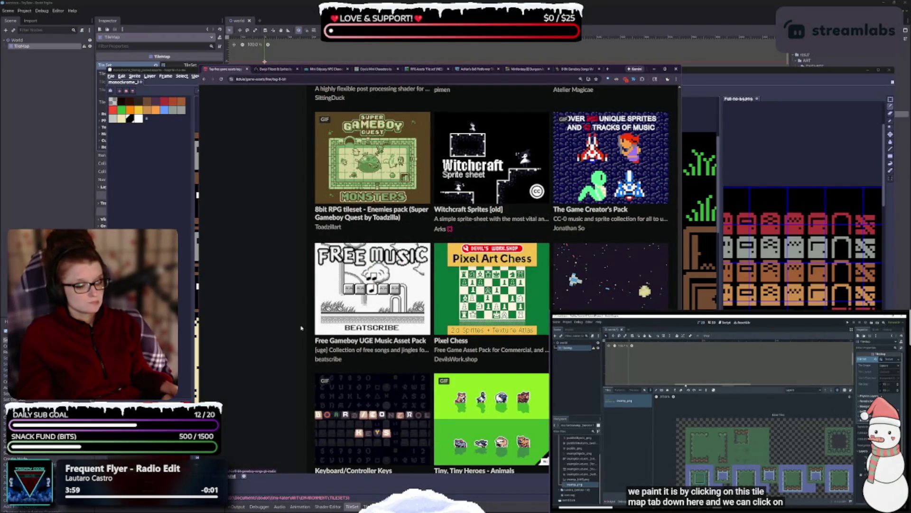
{"action": "scroll", "coordinate": [301, 327], "scroll_direction": "down", "scroll_amount": 1}
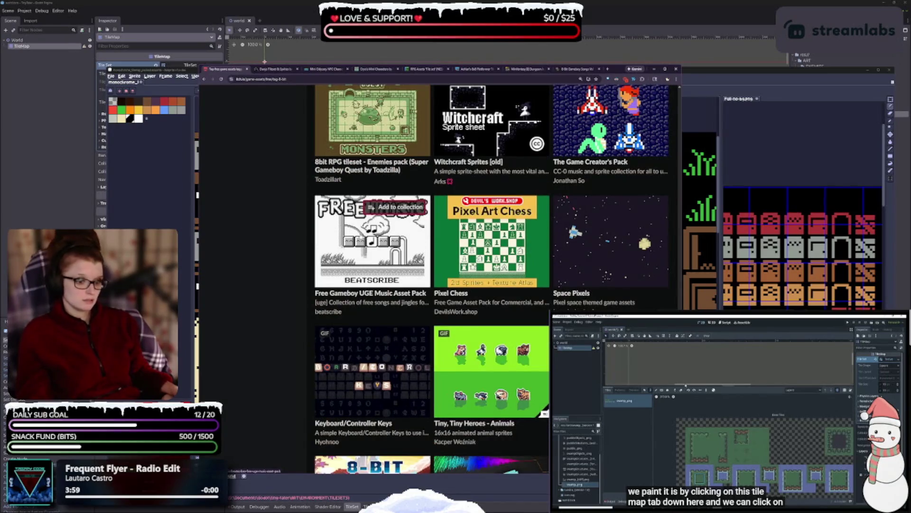
{"action": "mouse_move", "coordinate": [372, 239]}
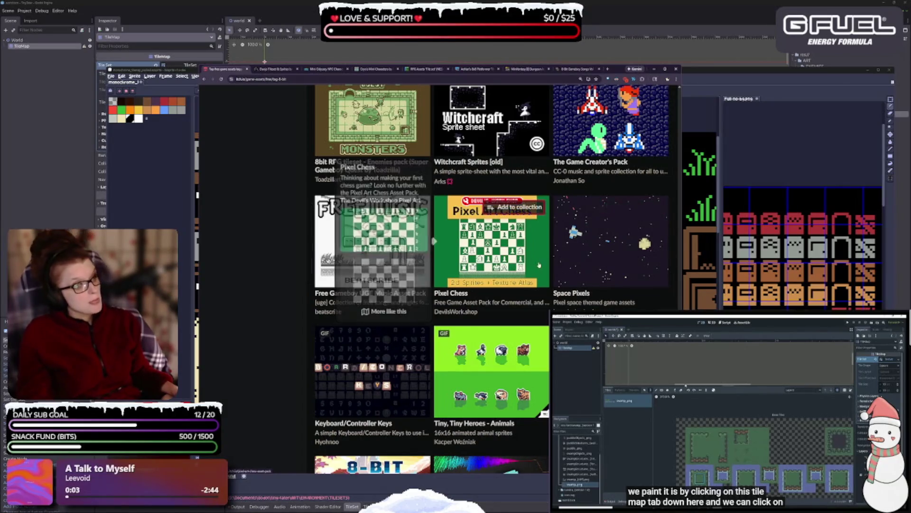
{"action": "mouse_move", "coordinate": [571, 287]}
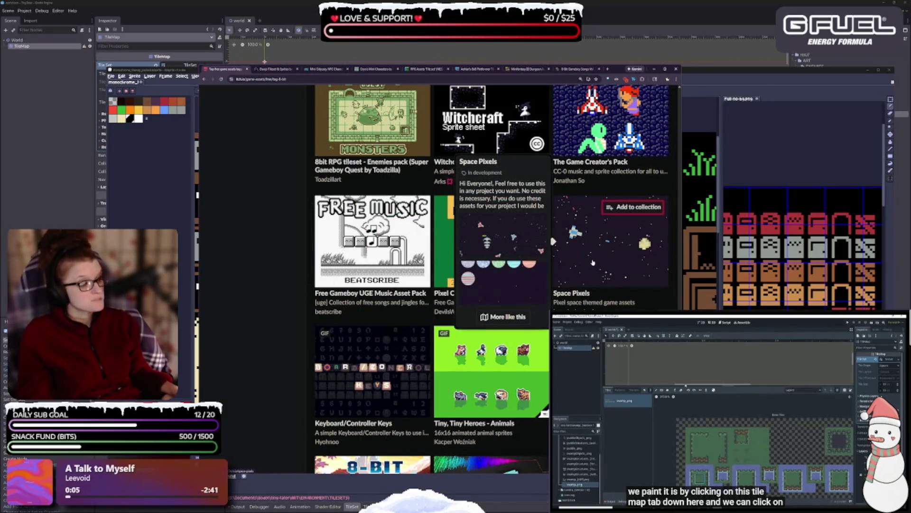
Continue down and open the Tranquil Tunnels tileset in a background tab
{"action": "scroll", "coordinate": [469, 269], "scroll_direction": "down", "scroll_amount": 2}
{"action": "mouse_move", "coordinate": [469, 269]}
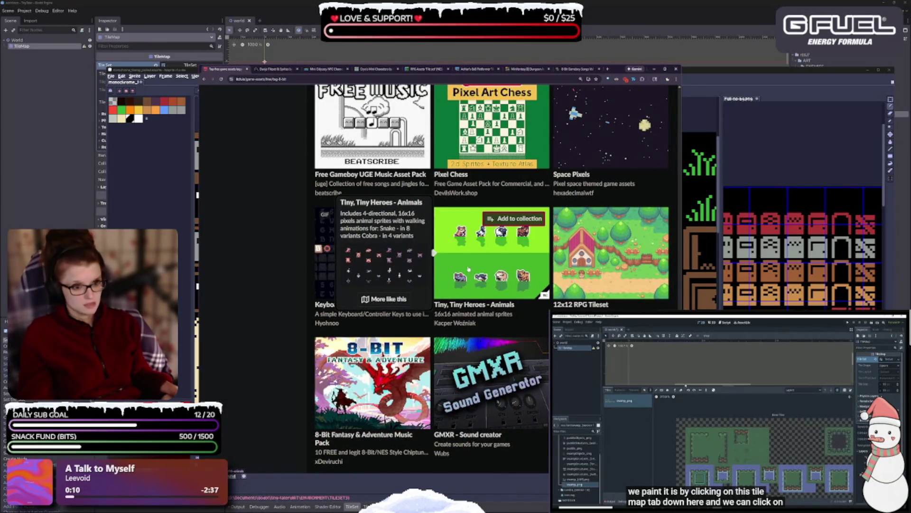
{"action": "scroll", "coordinate": [469, 270], "scroll_direction": "down", "scroll_amount": 2}
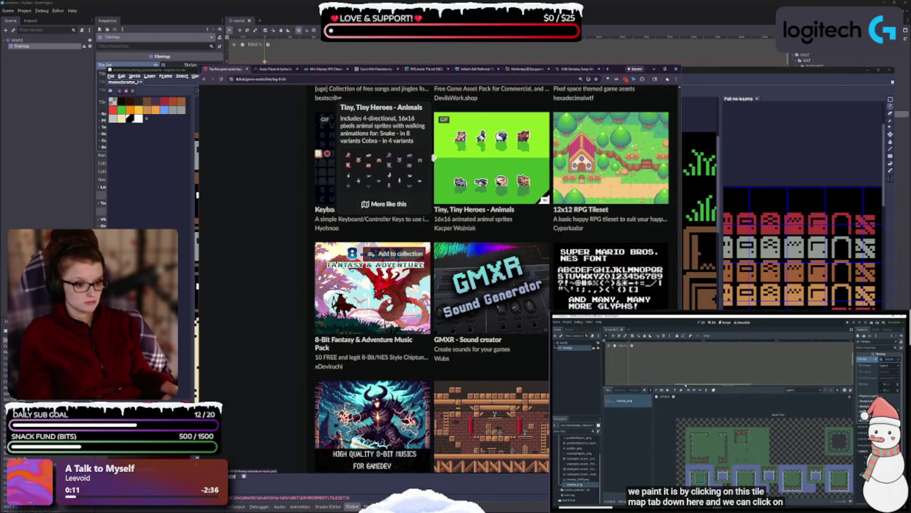
{"action": "scroll", "coordinate": [239, 240], "scroll_direction": "down", "scroll_amount": 2}
{"action": "scroll", "coordinate": [240, 240], "scroll_direction": "down", "scroll_amount": 1}
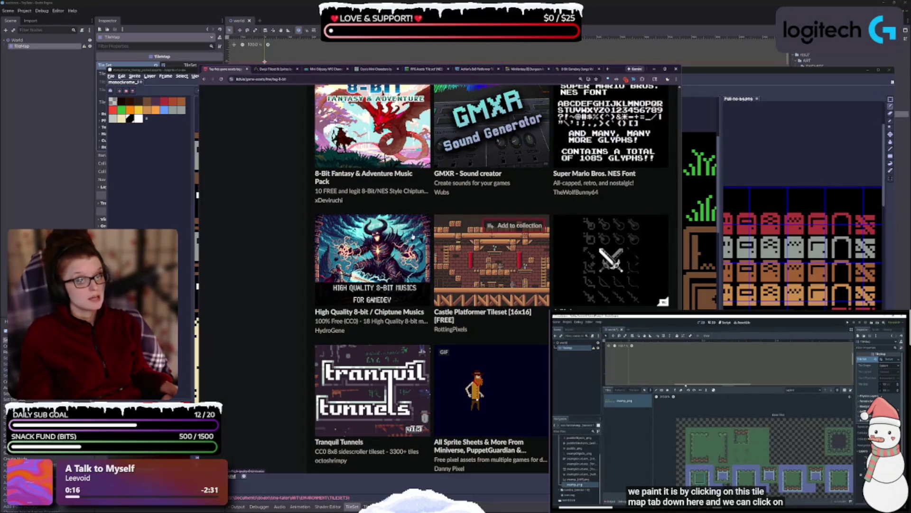
{"action": "mouse_move", "coordinate": [360, 256]}
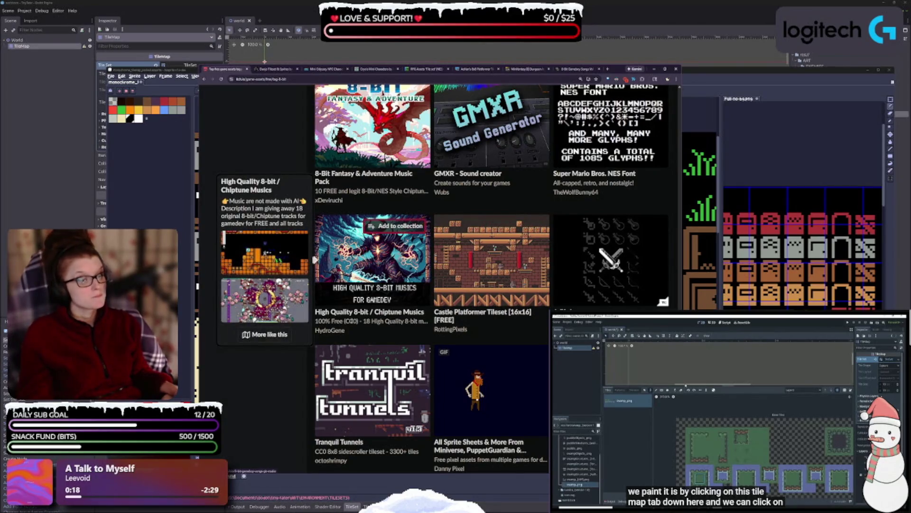
{"action": "mouse_move", "coordinate": [404, 356]}
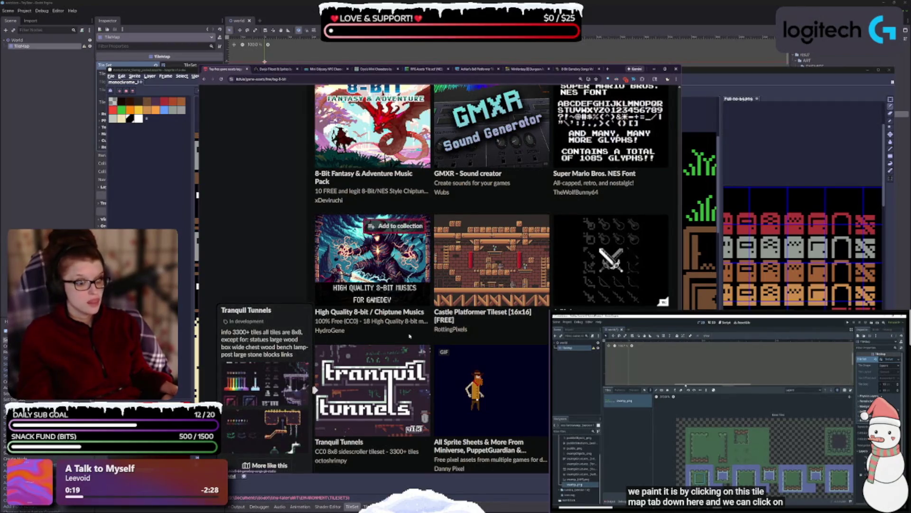
{"action": "scroll", "coordinate": [410, 336], "scroll_direction": "down", "scroll_amount": 2}
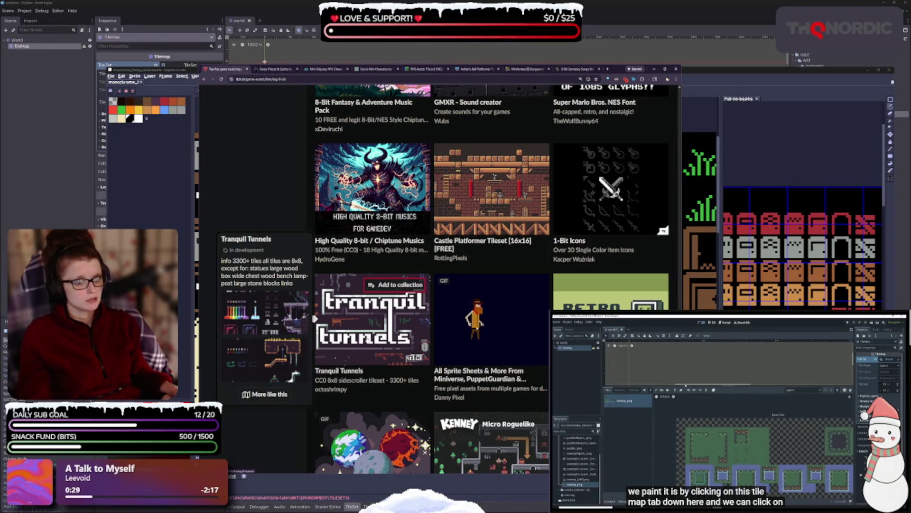
{"action": "middle_click", "coordinate": [382, 322]}
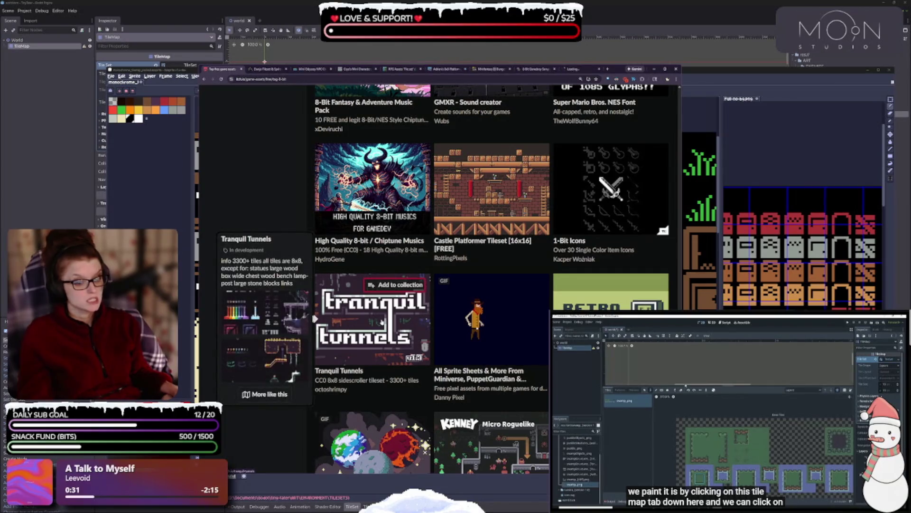
Scroll on to entries like µFantasy Tileset, Godot Pixel Food and 16x16 Pirates Tileset
{"action": "mouse_move", "coordinate": [485, 330]}
{"action": "scroll", "coordinate": [484, 330], "scroll_direction": "down", "scroll_amount": 1}
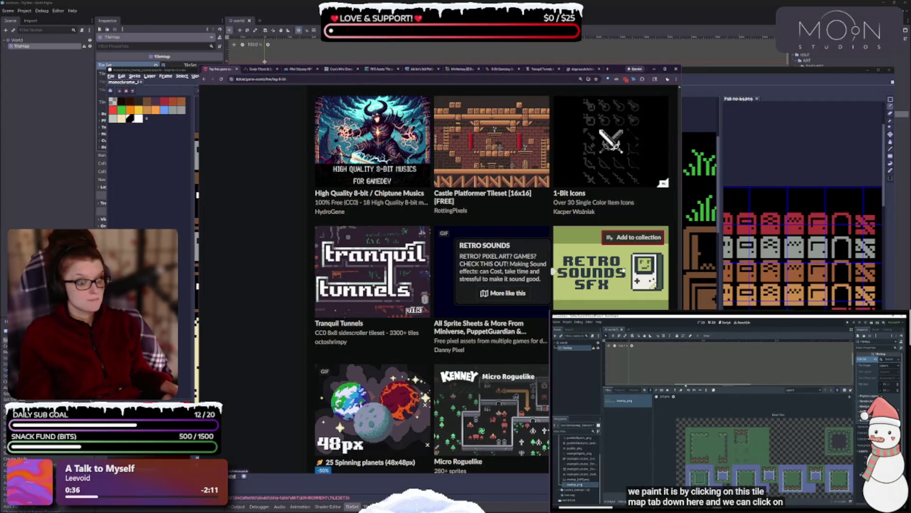
{"action": "scroll", "coordinate": [406, 263], "scroll_direction": "down", "scroll_amount": 2}
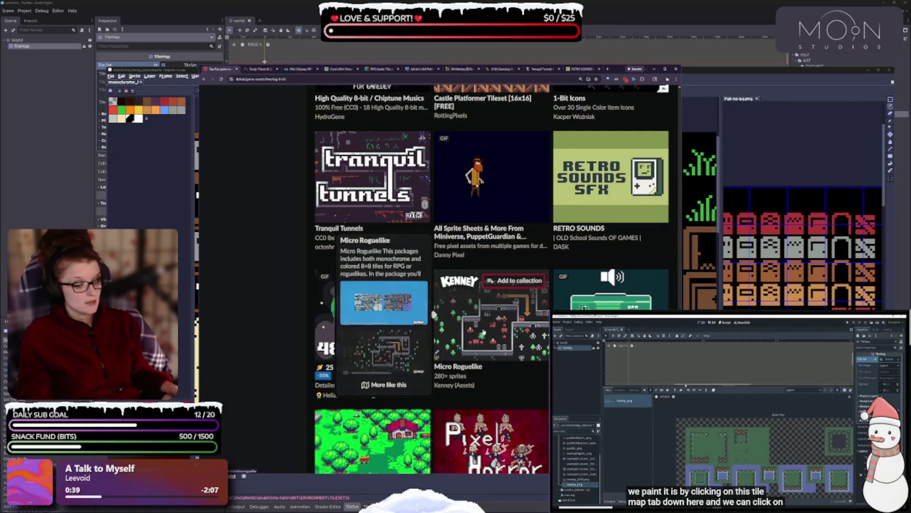
{"action": "scroll", "coordinate": [483, 333], "scroll_direction": "down", "scroll_amount": 1}
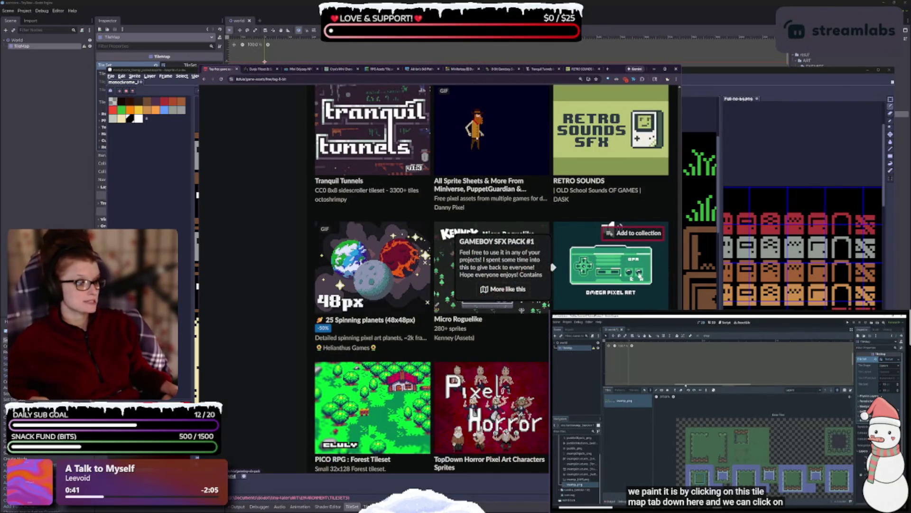
{"action": "scroll", "coordinate": [433, 172], "scroll_direction": "down", "scroll_amount": 2}
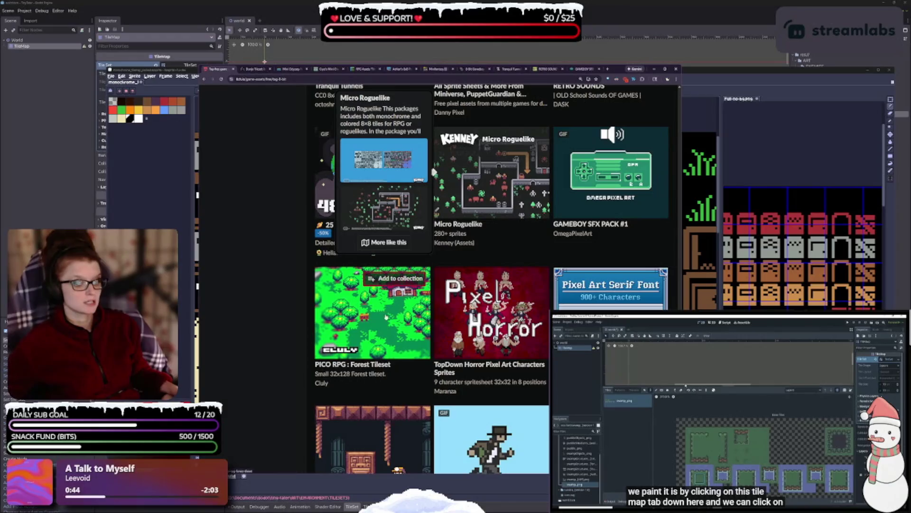
{"action": "mouse_move", "coordinate": [381, 328]}
{"action": "scroll", "coordinate": [384, 324], "scroll_direction": "down", "scroll_amount": 3}
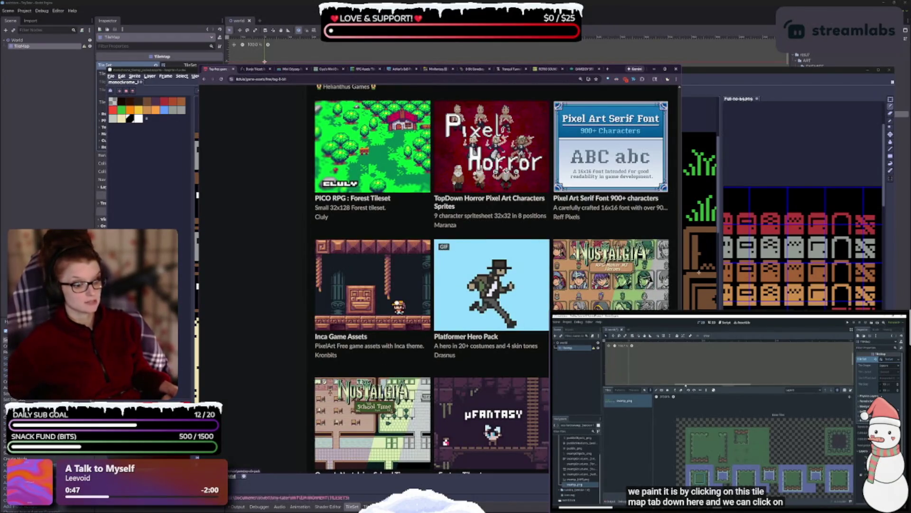
{"action": "scroll", "coordinate": [495, 276], "scroll_direction": "down", "scroll_amount": 1}
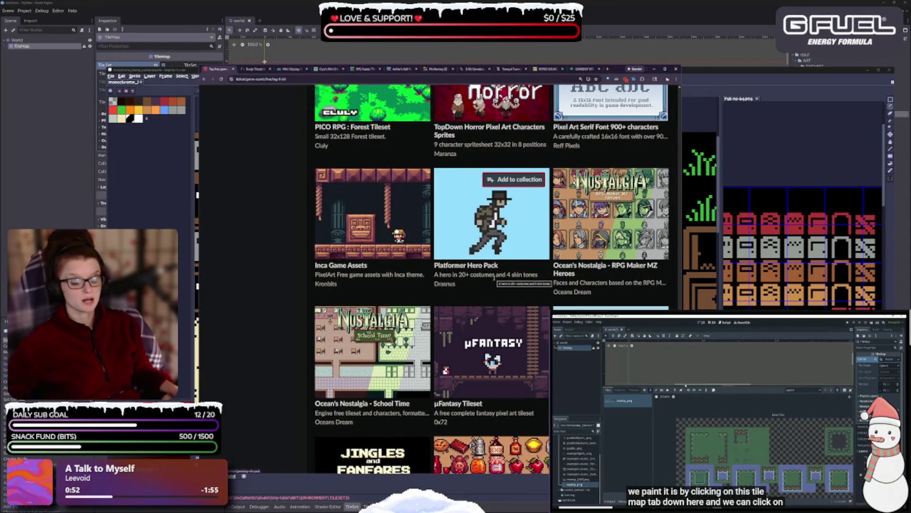
{"action": "scroll", "coordinate": [495, 277], "scroll_direction": "down", "scroll_amount": 1}
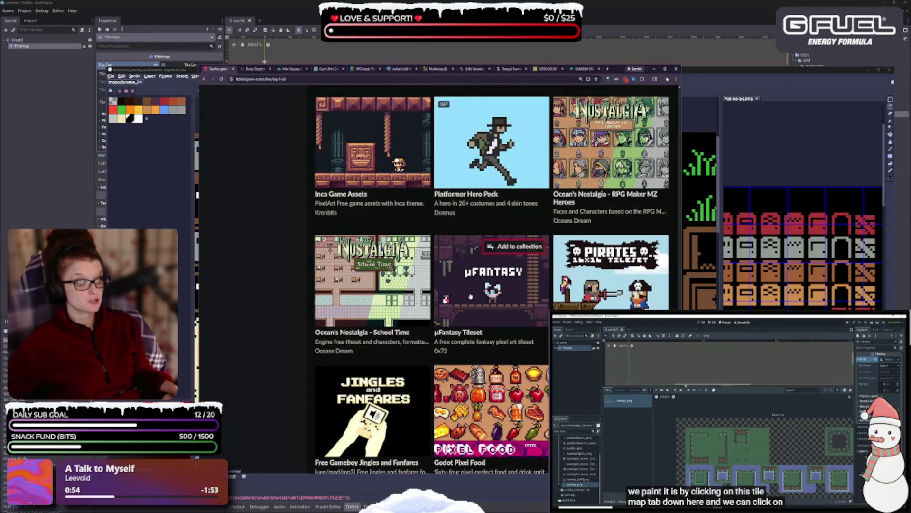
{"action": "mouse_move", "coordinate": [470, 296]}
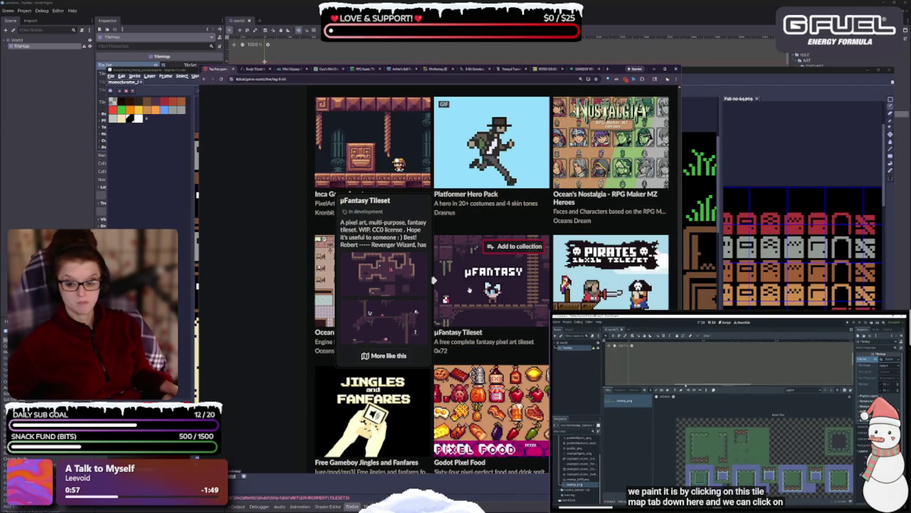
{"action": "scroll", "coordinate": [468, 293], "scroll_direction": "down", "scroll_amount": 2}
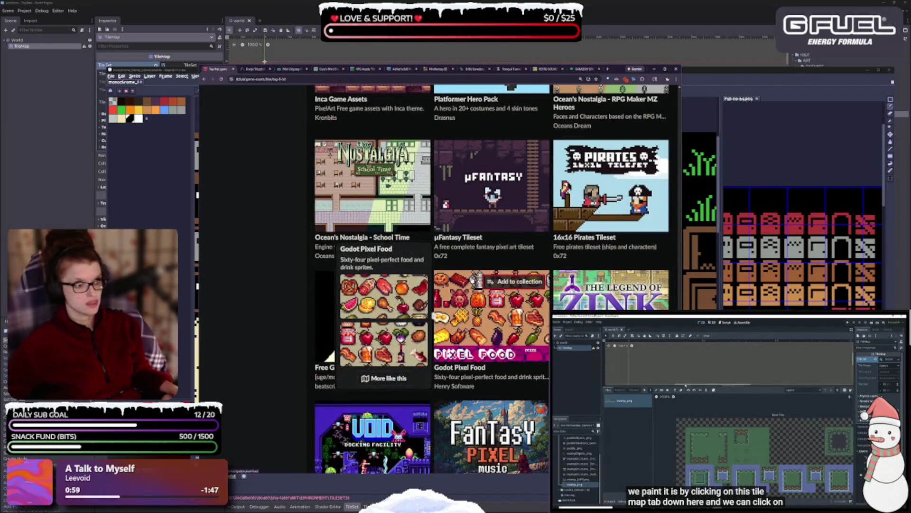
Scroll the asset grid, previewing thumbnails around the Legend of Zink Asset Pack
{"action": "scroll", "coordinate": [470, 281], "scroll_direction": "down", "scroll_amount": 1}
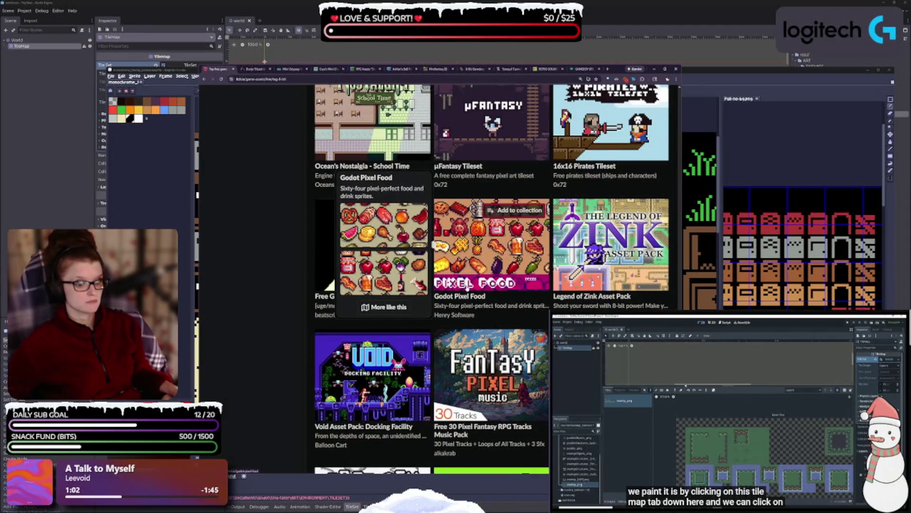
{"action": "mouse_move", "coordinate": [313, 373]}
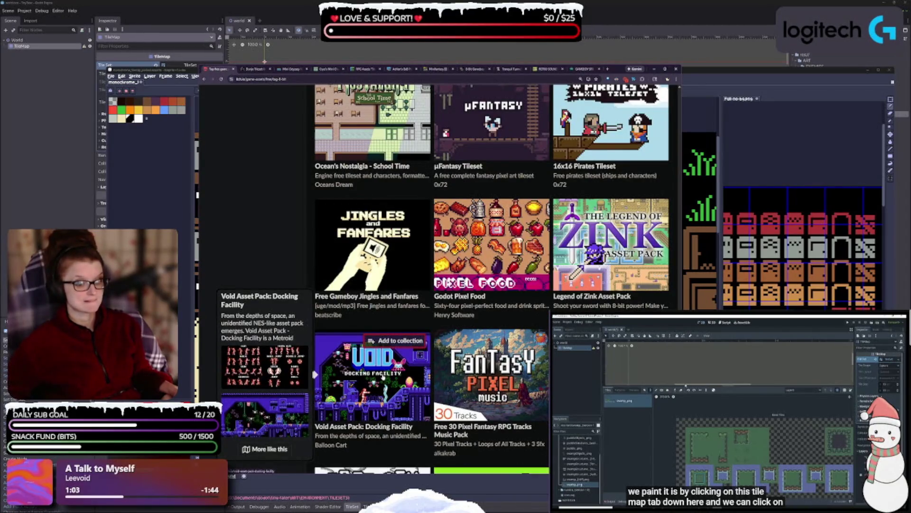
{"action": "mouse_move", "coordinate": [494, 375]}
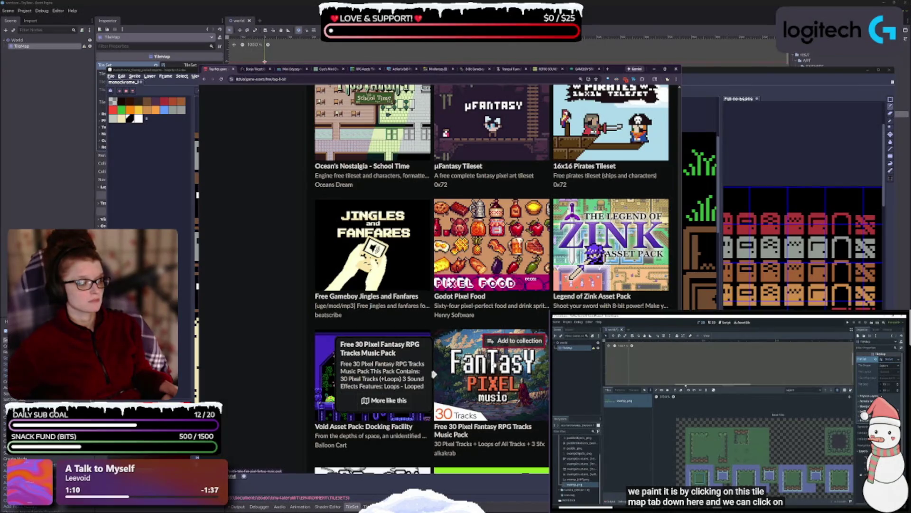
{"action": "mouse_move", "coordinate": [611, 244]}
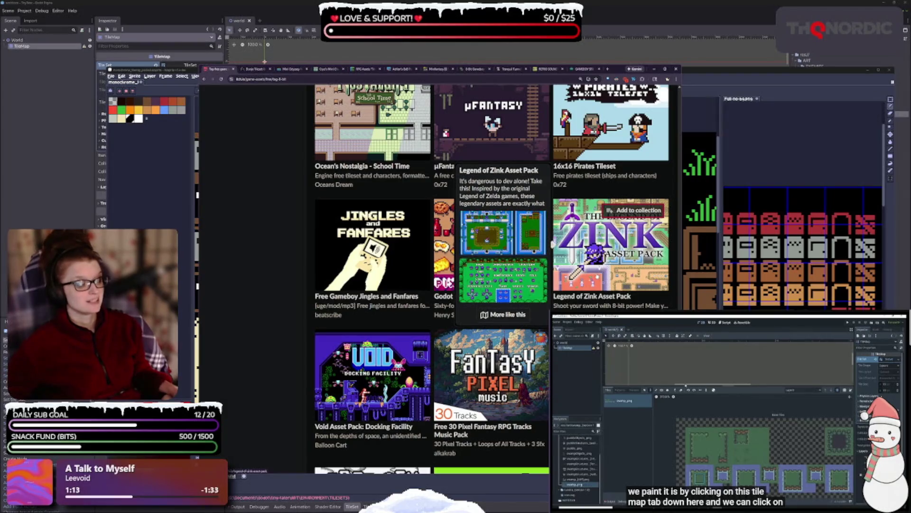
{"action": "scroll", "coordinate": [335, 295], "scroll_direction": "down", "scroll_amount": 1}
{"action": "scroll", "coordinate": [335, 294], "scroll_direction": "down", "scroll_amount": 5}
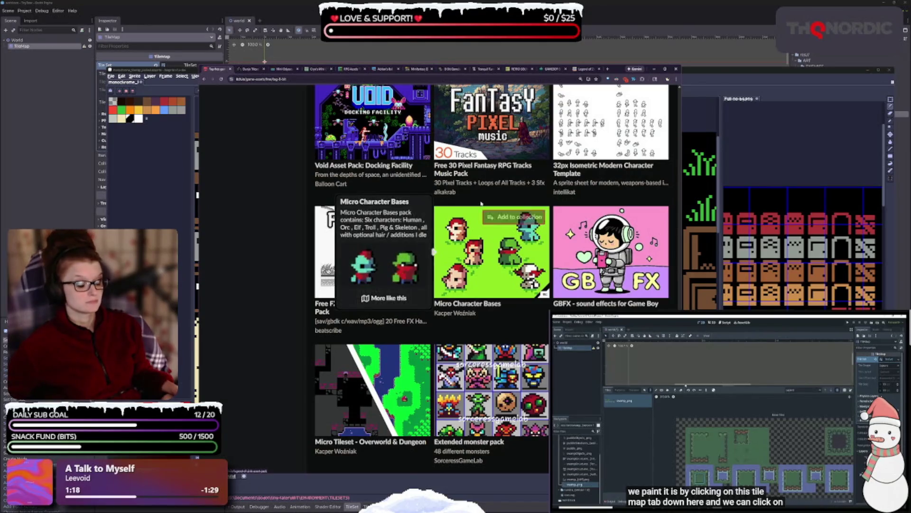
{"action": "mouse_move", "coordinate": [434, 251]}
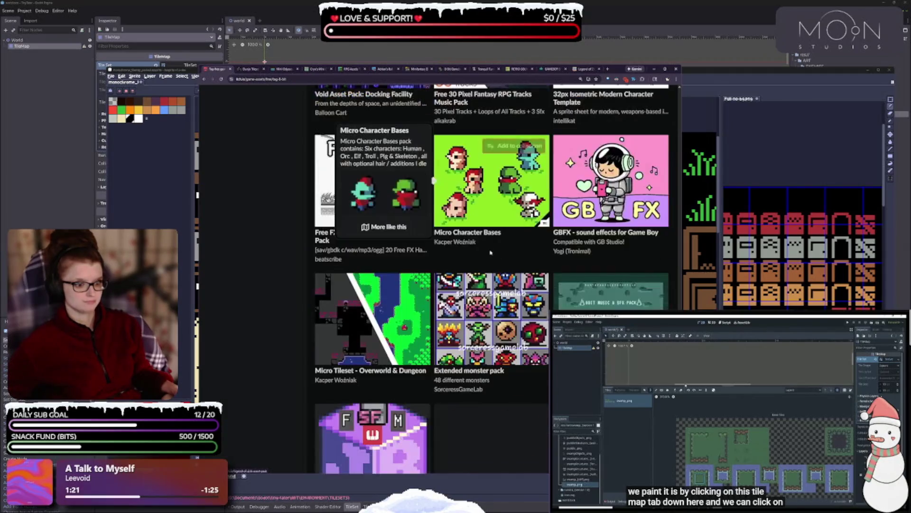
Scroll further to Lo Bit City tileset, 8 Bit Sound Pack and GB studio overworld tiles
{"action": "scroll", "coordinate": [433, 252], "scroll_direction": "down", "scroll_amount": 3}
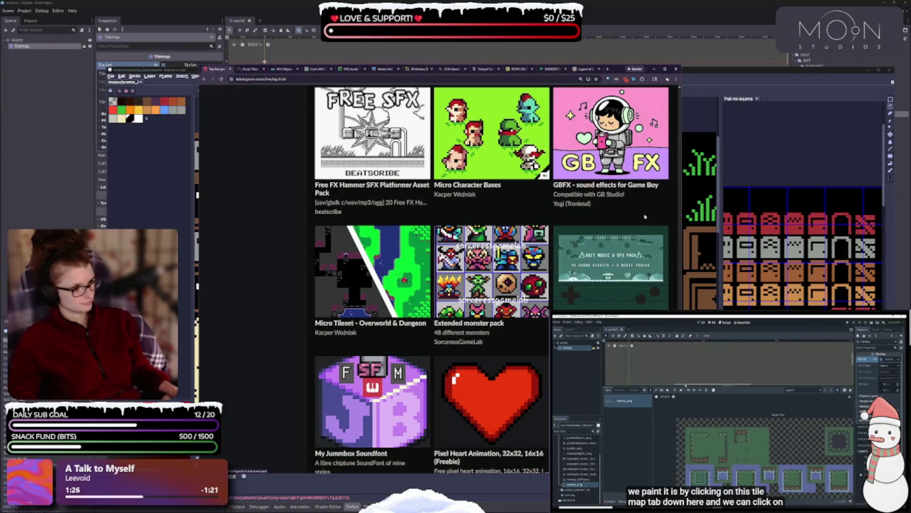
{"action": "mouse_move", "coordinate": [592, 269]}
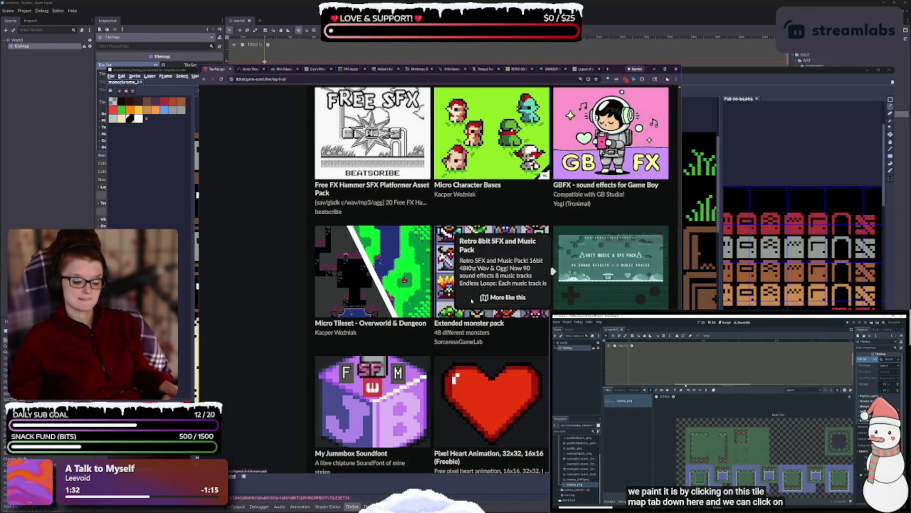
{"action": "scroll", "coordinate": [592, 269], "scroll_direction": "down", "scroll_amount": 4}
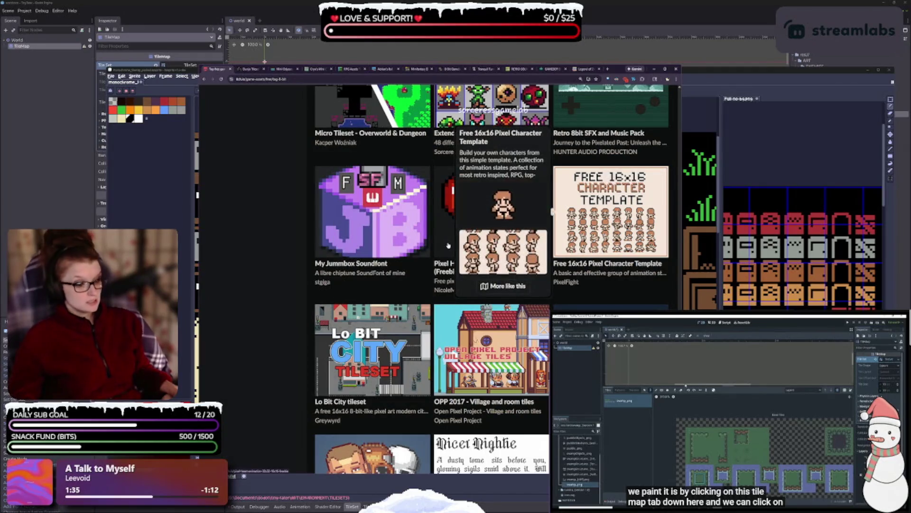
{"action": "scroll", "coordinate": [402, 336], "scroll_direction": "down", "scroll_amount": 5}
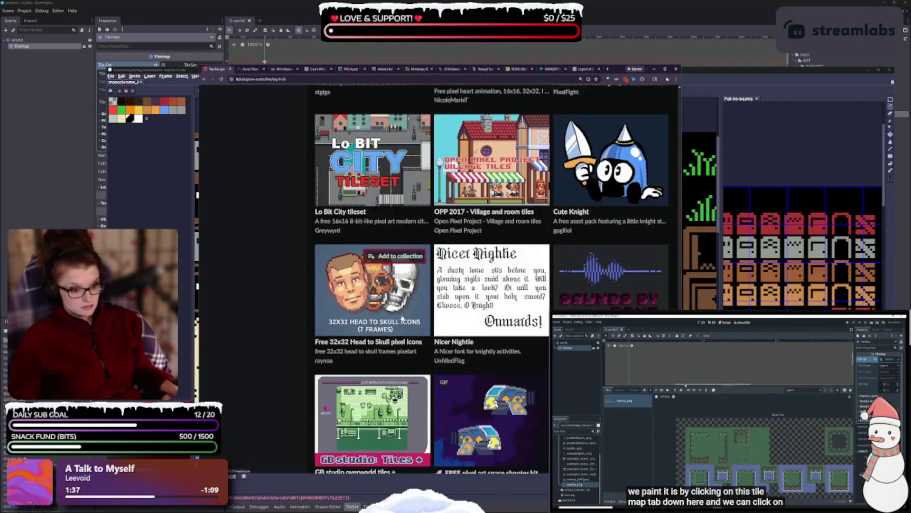
{"action": "scroll", "coordinate": [418, 256], "scroll_direction": "down", "scroll_amount": 2}
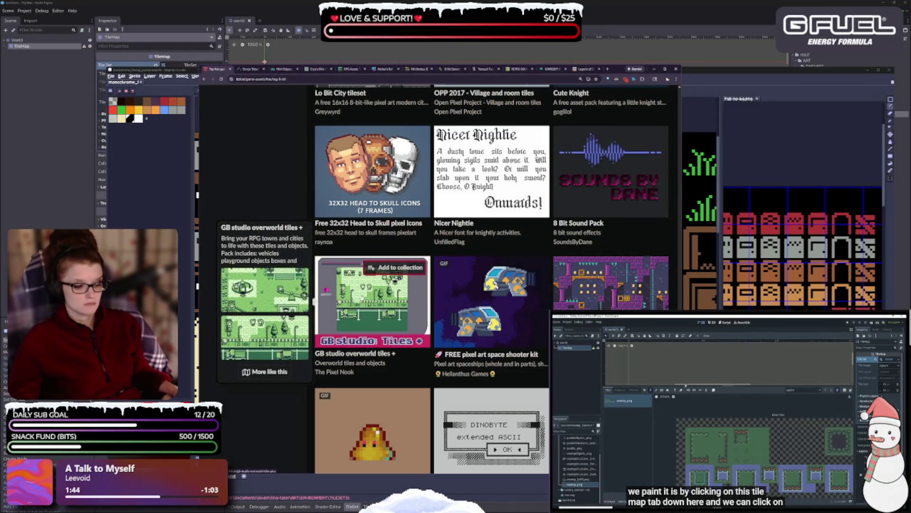
{"action": "scroll", "coordinate": [370, 294], "scroll_direction": "down", "scroll_amount": 6}
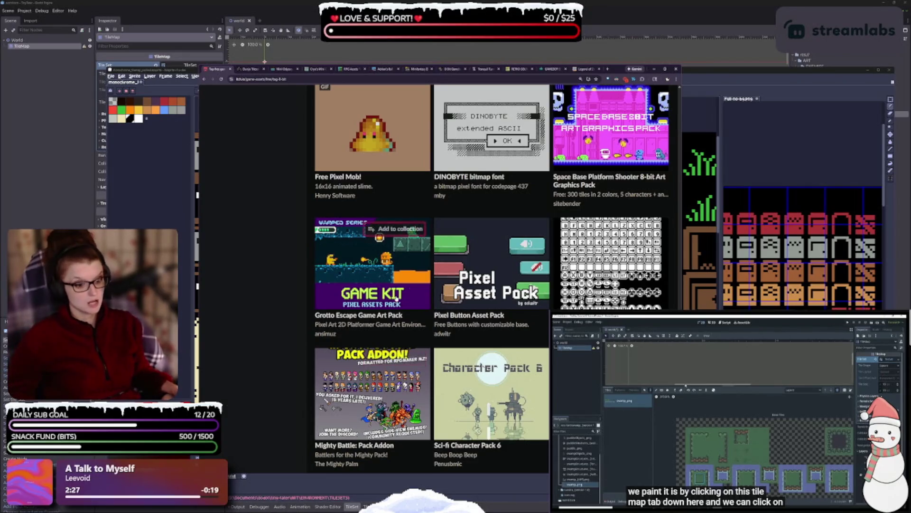
Preview Grotto Escape and Pixel Button Asset Pack, then scroll on toward Sci-fi Character Pack 6
{"action": "mouse_move", "coordinate": [394, 295]}
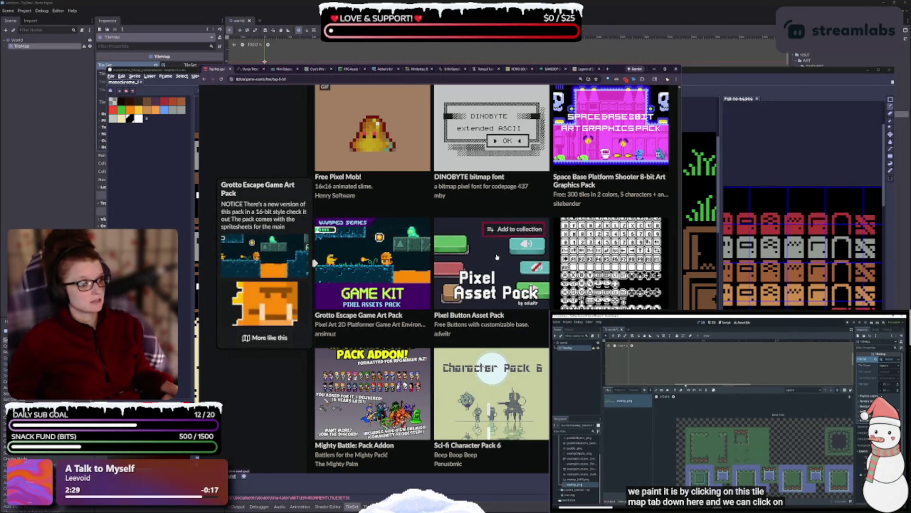
{"action": "mouse_move", "coordinate": [500, 256]}
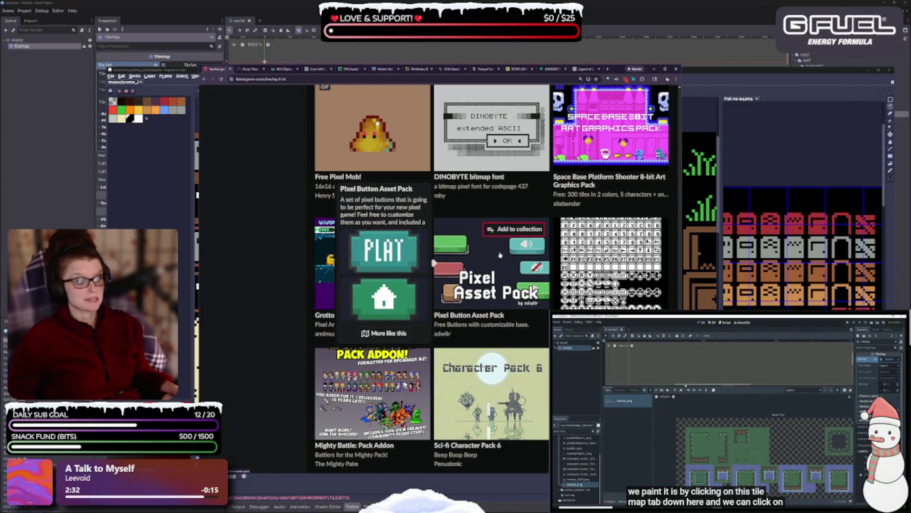
{"action": "mouse_move", "coordinate": [596, 263]}
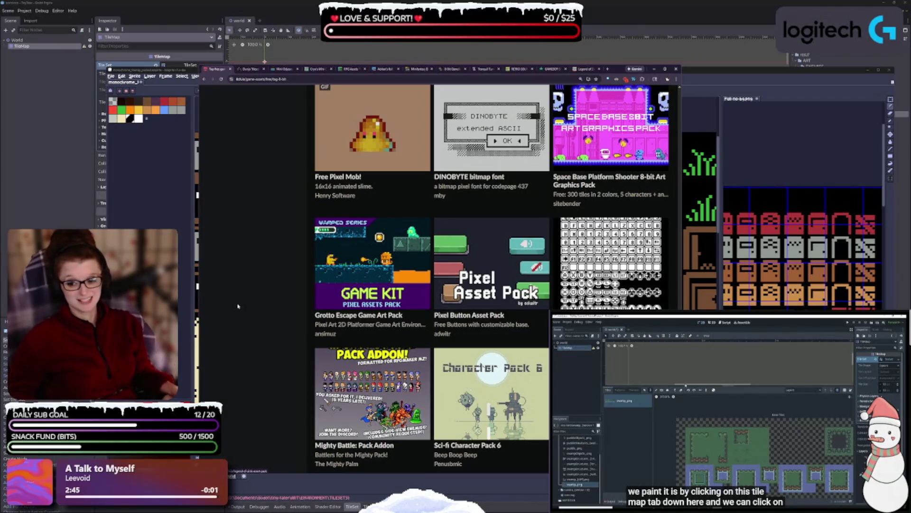
{"action": "scroll", "coordinate": [479, 373], "scroll_direction": "down", "scroll_amount": 2}
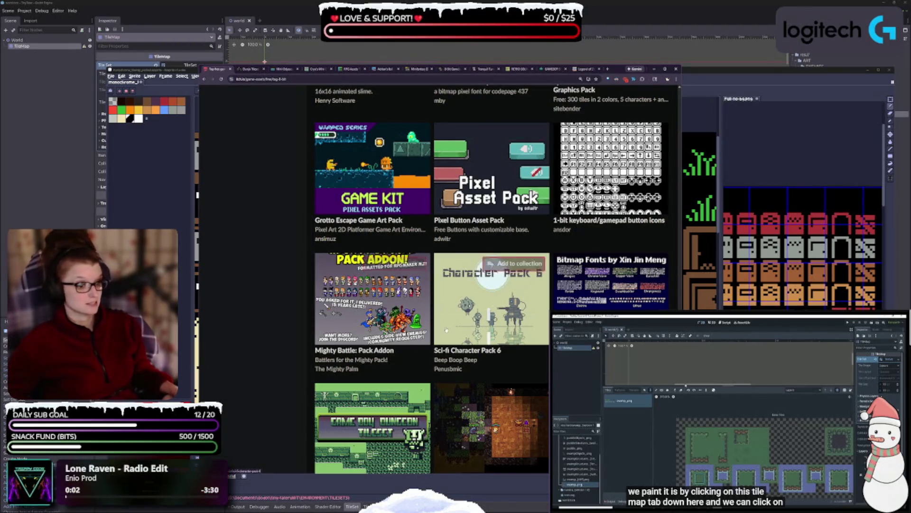
{"action": "mouse_move", "coordinate": [456, 325]}
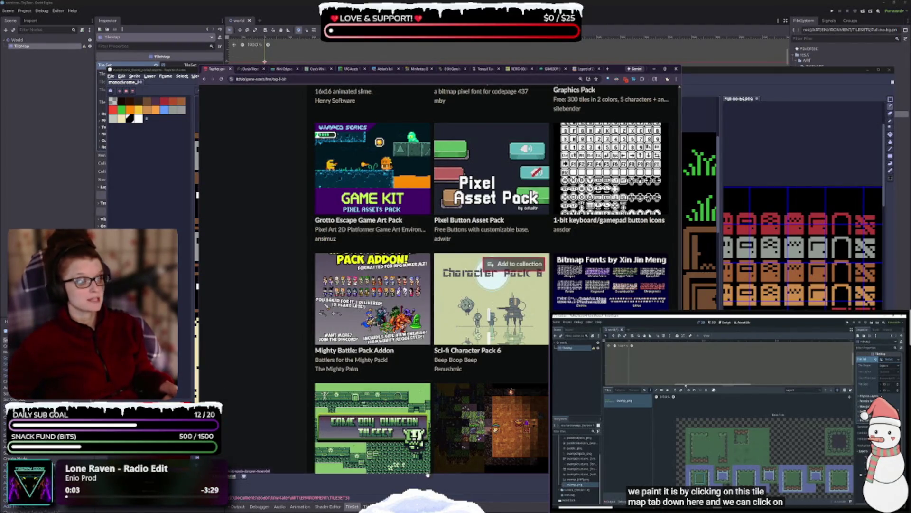
{"action": "scroll", "coordinate": [302, 184], "scroll_direction": "down", "scroll_amount": 2}
{"action": "scroll", "coordinate": [290, 224], "scroll_direction": "down", "scroll_amount": 2}
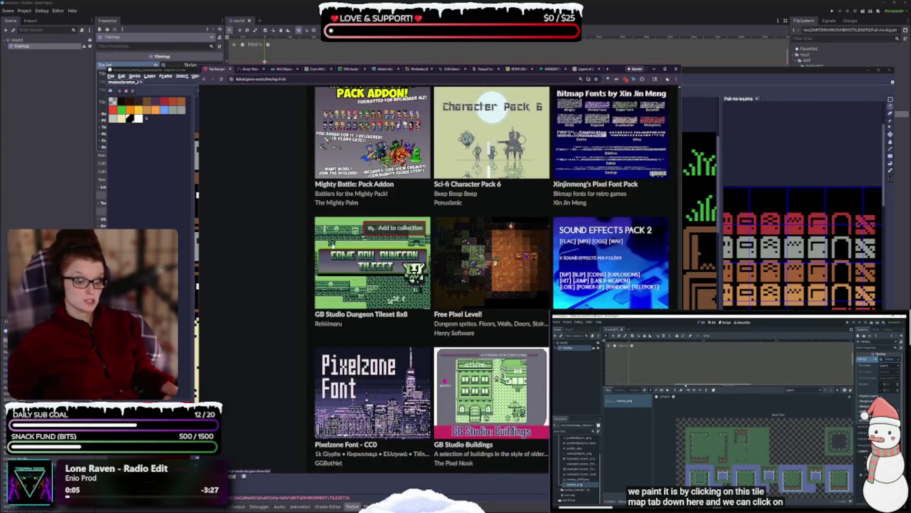
{"action": "mouse_move", "coordinate": [347, 273]}
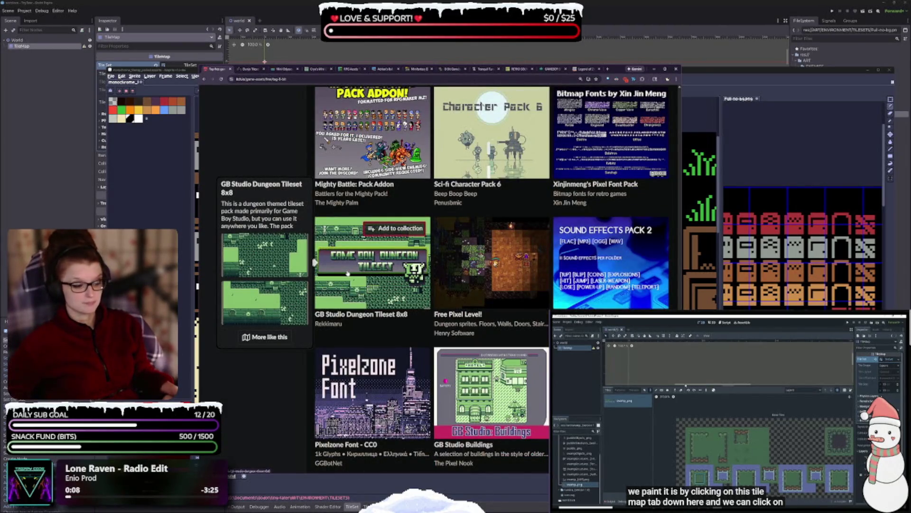
{"action": "mouse_move", "coordinate": [464, 280]}
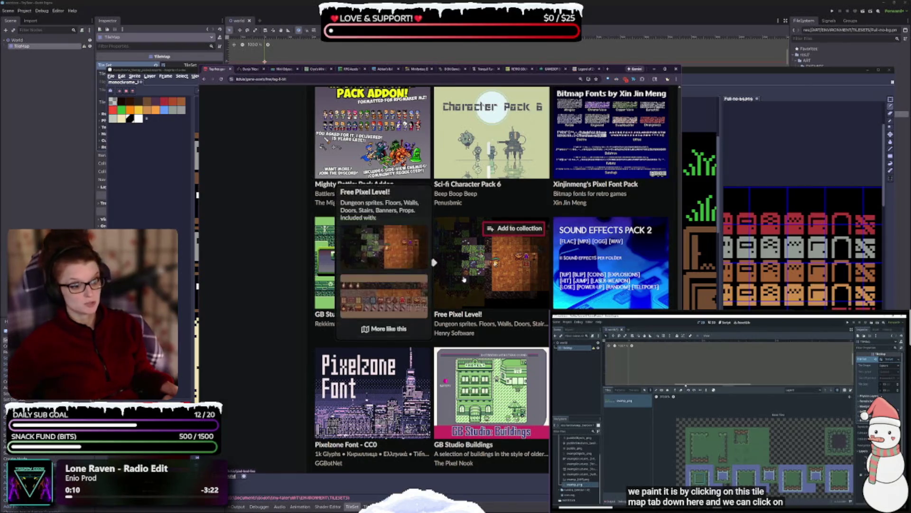
{"action": "mouse_move", "coordinate": [592, 277]}
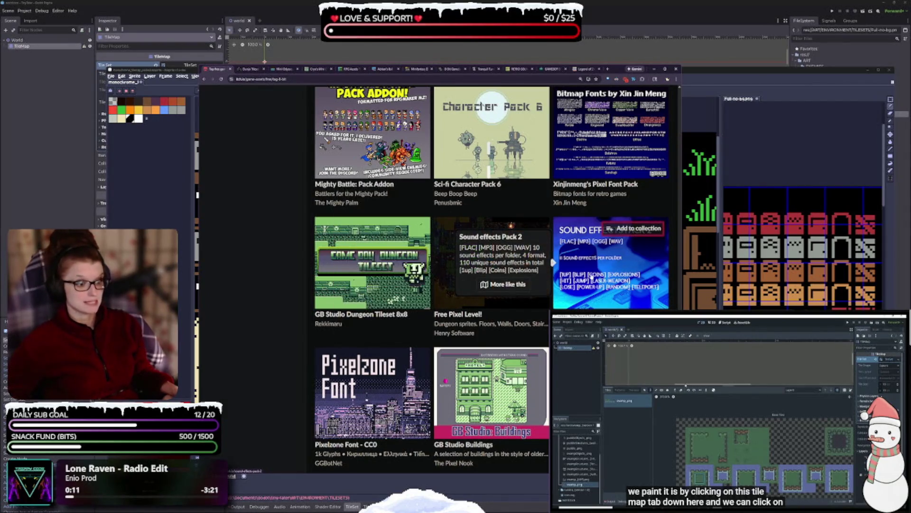
{"action": "scroll", "coordinate": [613, 266], "scroll_direction": "down", "scroll_amount": 3}
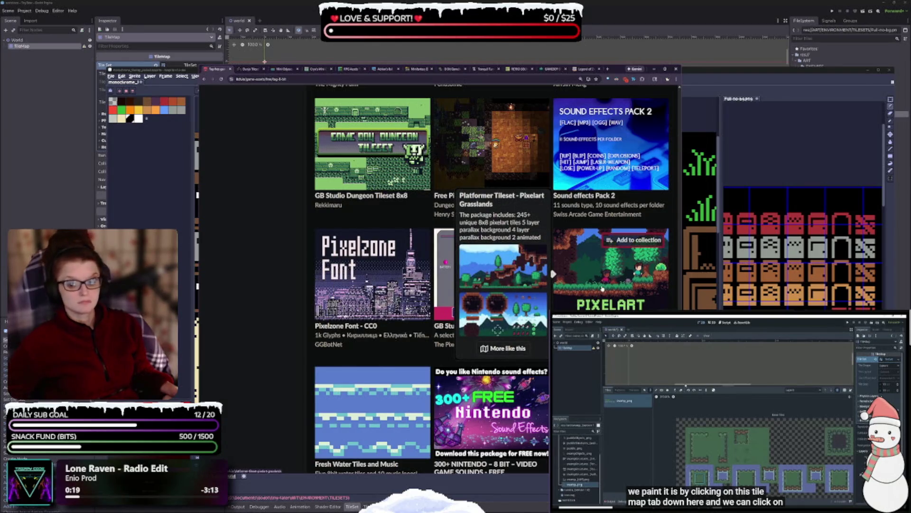
{"action": "scroll", "coordinate": [602, 288], "scroll_direction": "down", "scroll_amount": 2}
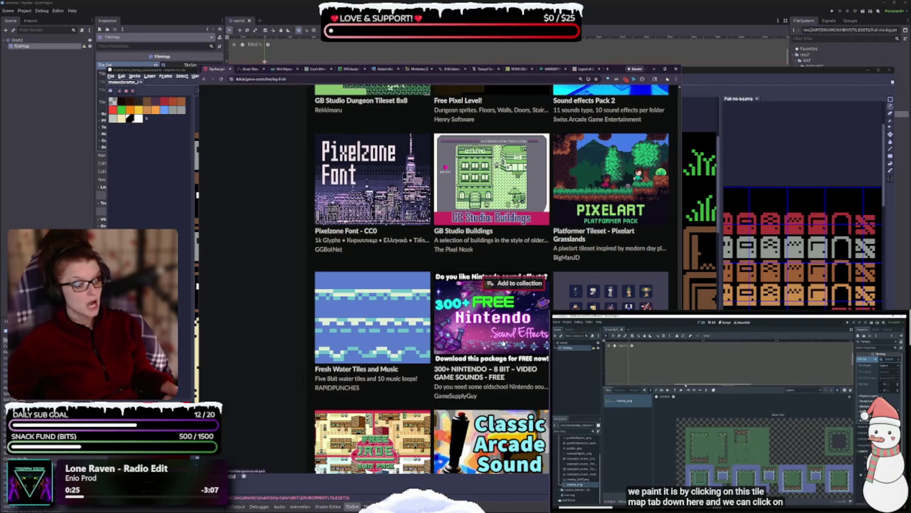
{"action": "mouse_move", "coordinate": [493, 319]}
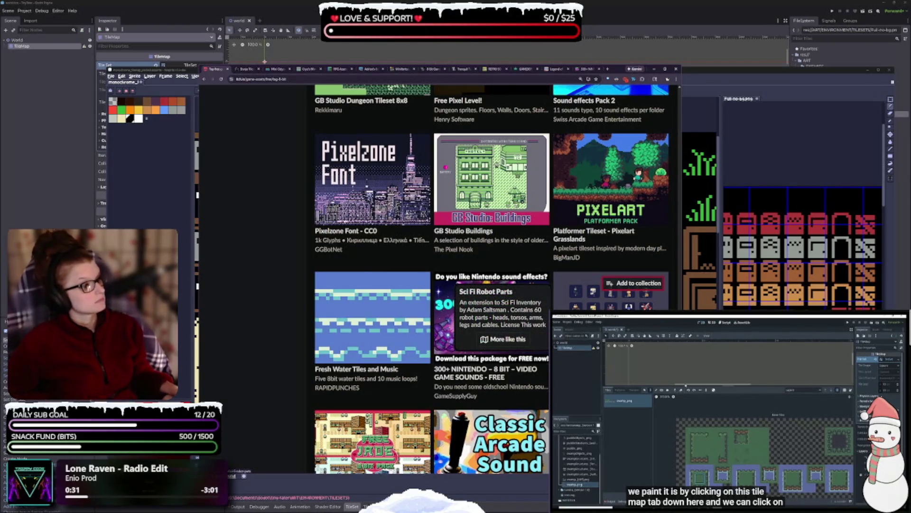
{"action": "scroll", "coordinate": [546, 354], "scroll_direction": "down", "scroll_amount": 3}
{"action": "mouse_move", "coordinate": [546, 354]}
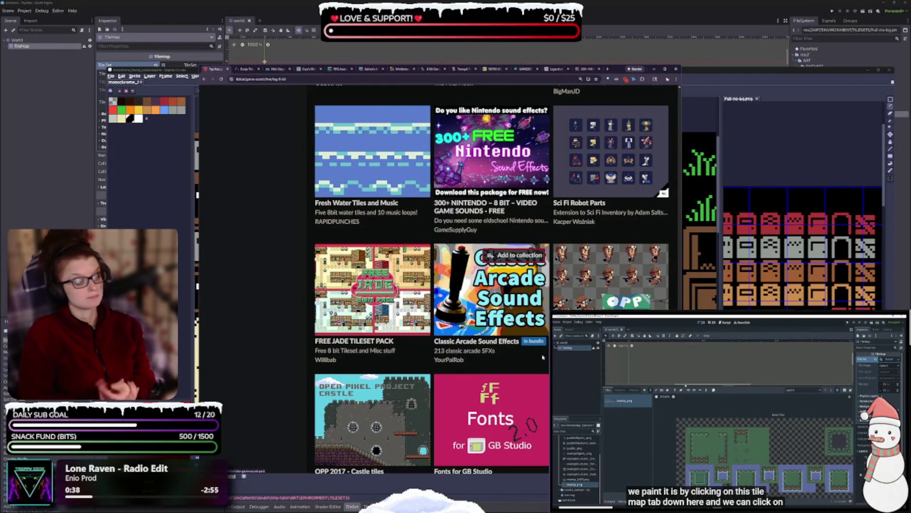
{"action": "mouse_move", "coordinate": [468, 369]}
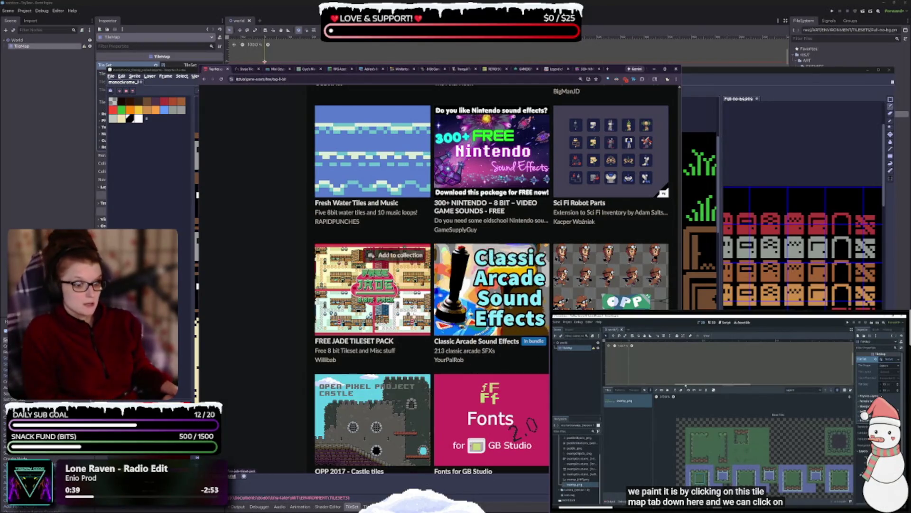
{"action": "mouse_move", "coordinate": [372, 289]}
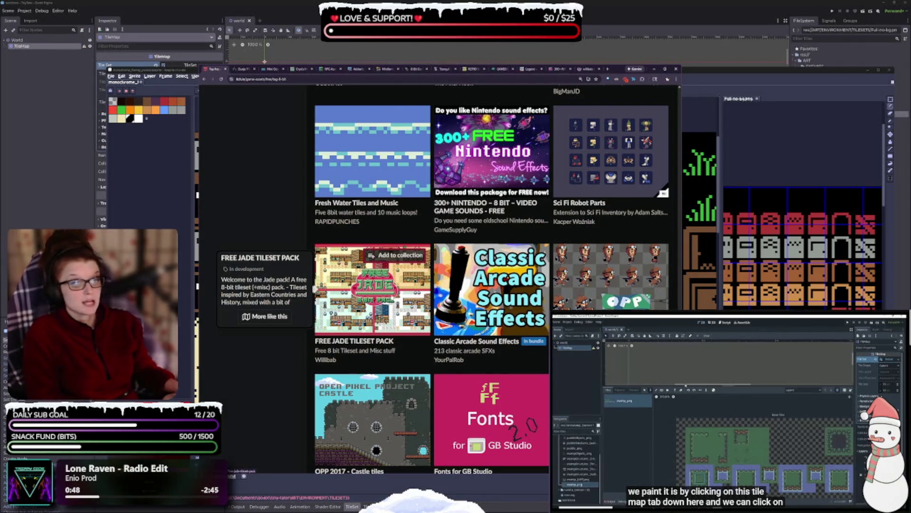
{"action": "scroll", "coordinate": [372, 290], "scroll_direction": "down", "scroll_amount": 2}
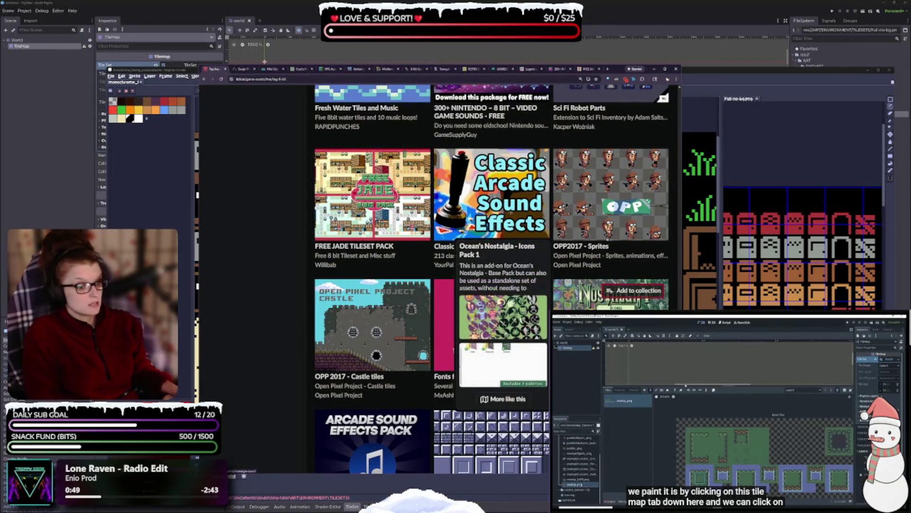
{"action": "scroll", "coordinate": [309, 359], "scroll_direction": "down", "scroll_amount": 3}
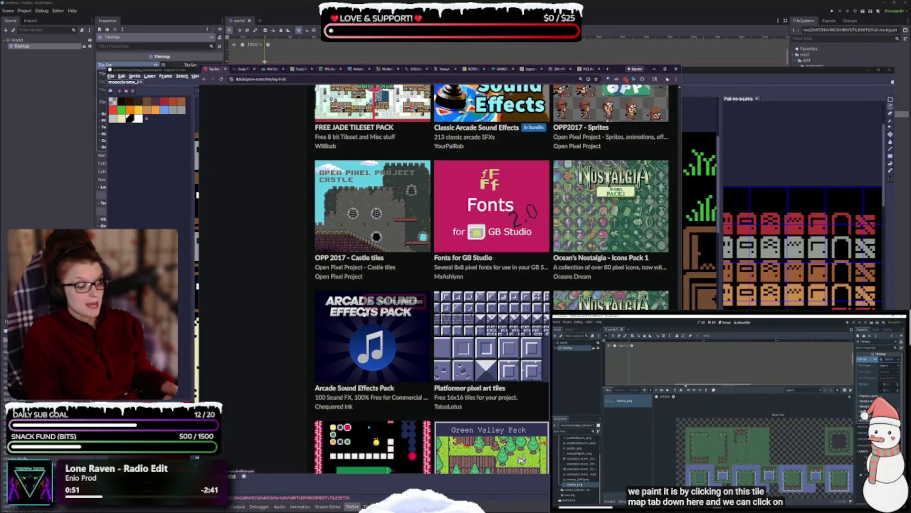
{"action": "scroll", "coordinate": [318, 337], "scroll_direction": "down", "scroll_amount": 2}
{"action": "scroll", "coordinate": [326, 318], "scroll_direction": "down", "scroll_amount": 3}
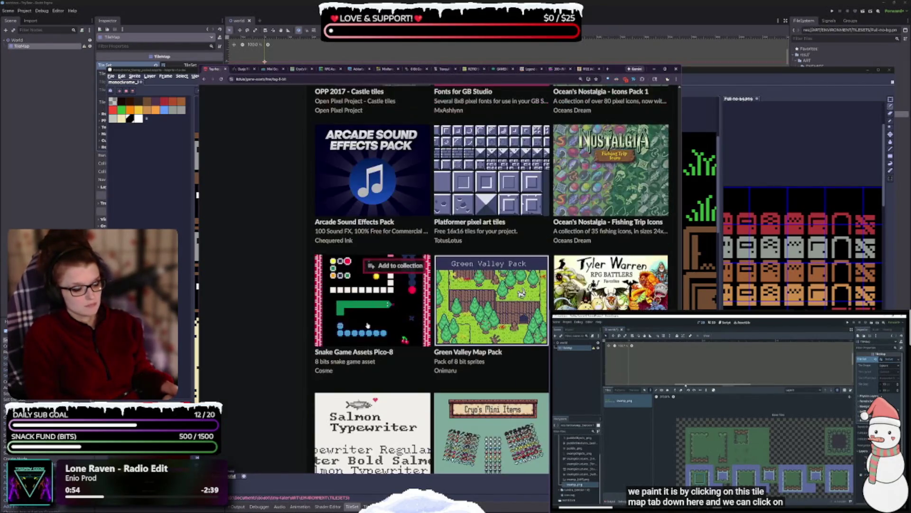
{"action": "scroll", "coordinate": [375, 361], "scroll_direction": "down", "scroll_amount": 2}
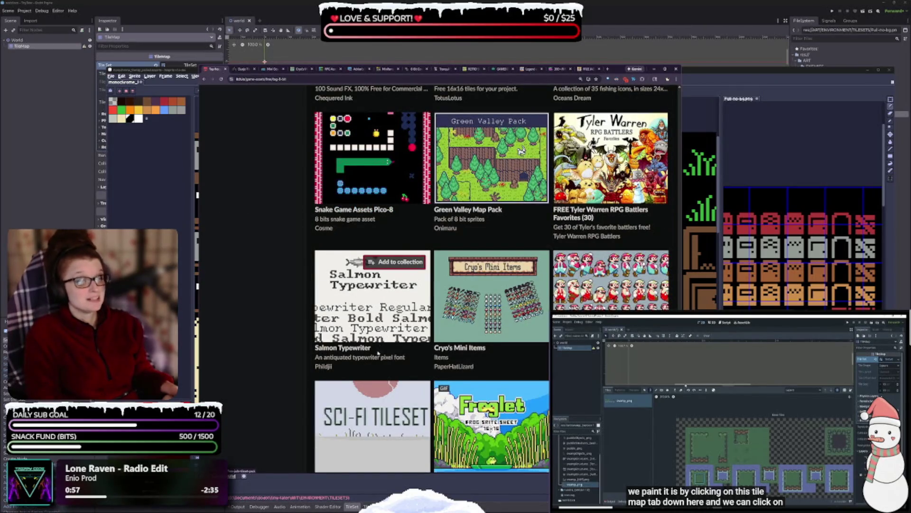
{"action": "scroll", "coordinate": [379, 352], "scroll_direction": "down", "scroll_amount": 1}
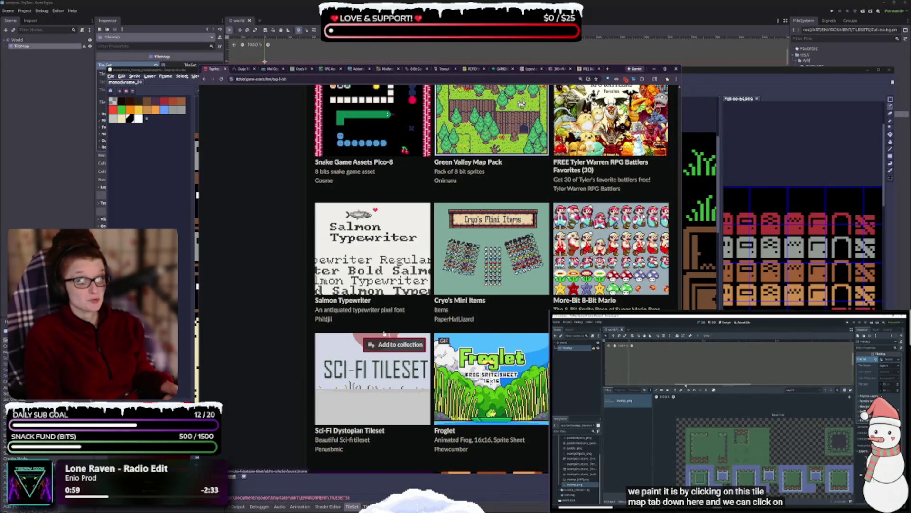
{"action": "mouse_move", "coordinate": [494, 237]}
{"action": "scroll", "coordinate": [413, 254], "scroll_direction": "down", "scroll_amount": 1}
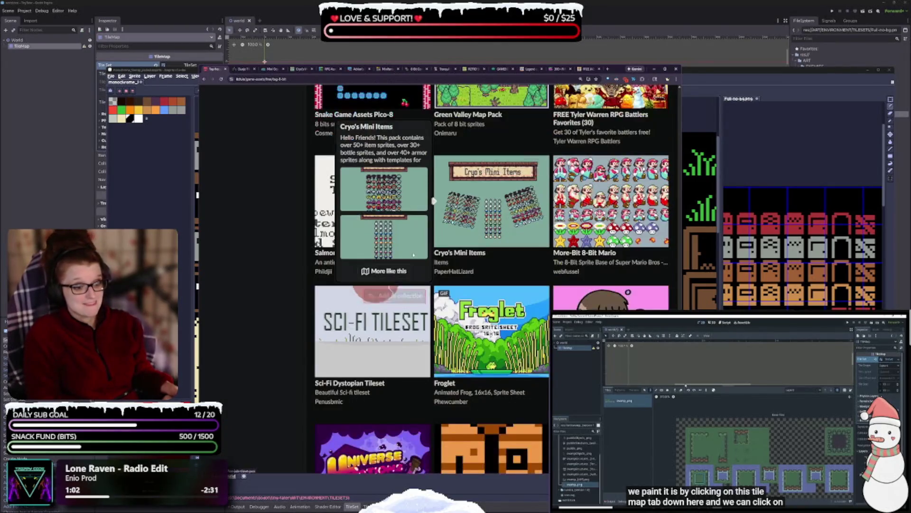
{"action": "scroll", "coordinate": [414, 255], "scroll_direction": "down", "scroll_amount": 2}
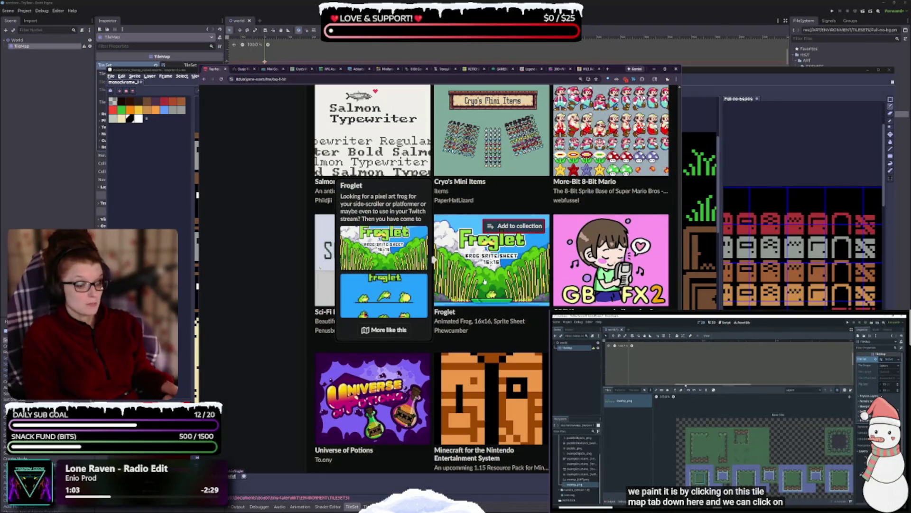
{"action": "scroll", "coordinate": [485, 283], "scroll_direction": "down", "scroll_amount": 3}
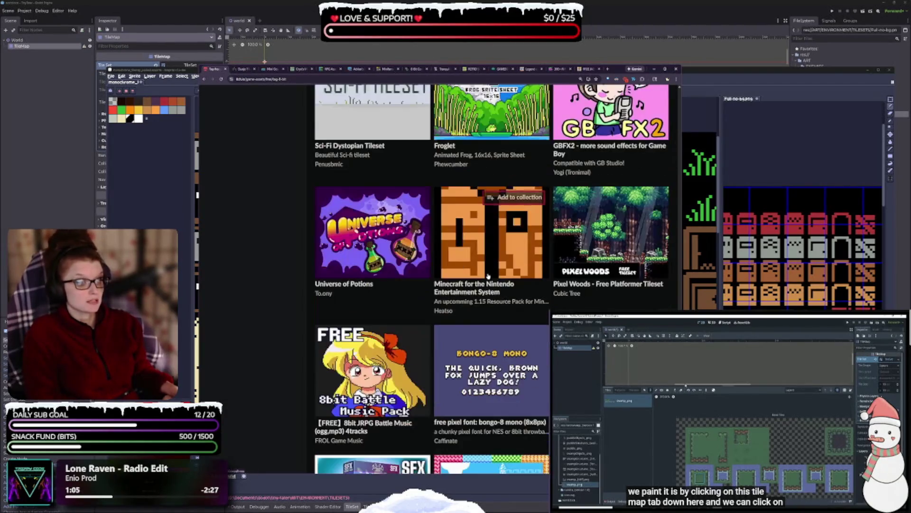
{"action": "mouse_move", "coordinate": [598, 215]}
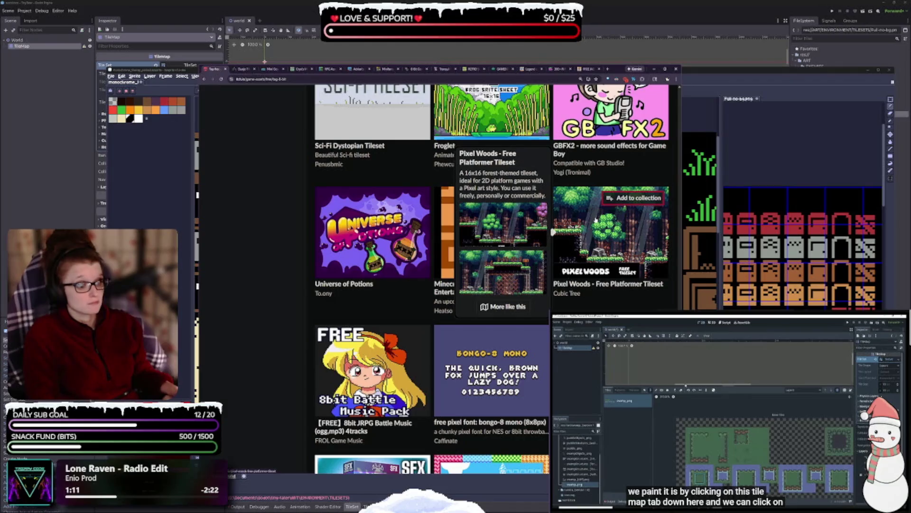
{"action": "scroll", "coordinate": [595, 219], "scroll_direction": "down", "scroll_amount": 2}
{"action": "scroll", "coordinate": [595, 219], "scroll_direction": "down", "scroll_amount": 2}
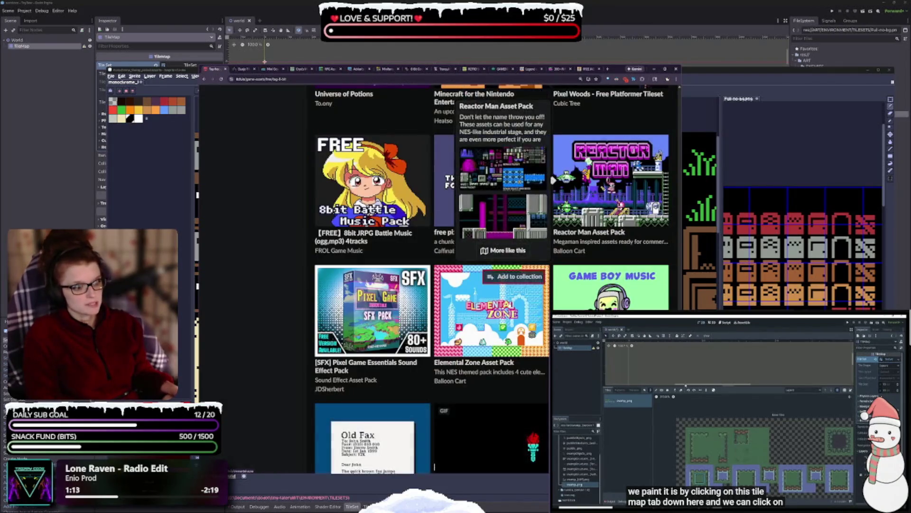
{"action": "scroll", "coordinate": [493, 330], "scroll_direction": "down", "scroll_amount": 3}
{"action": "scroll", "coordinate": [492, 315], "scroll_direction": "down", "scroll_amount": 1}
{"action": "mouse_move", "coordinate": [398, 380]}
{"action": "scroll", "coordinate": [400, 345], "scroll_direction": "down", "scroll_amount": 2}
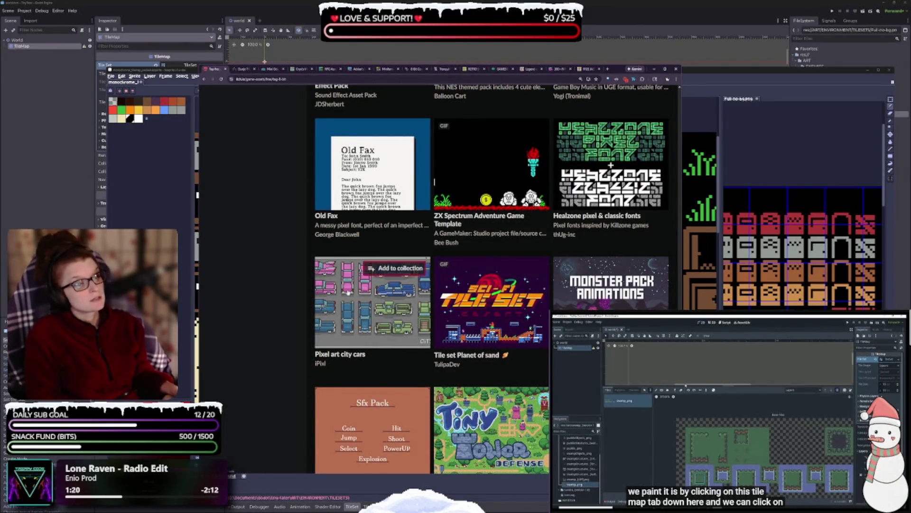
{"action": "scroll", "coordinate": [348, 293], "scroll_direction": "down", "scroll_amount": 2}
{"action": "mouse_move", "coordinate": [620, 260]}
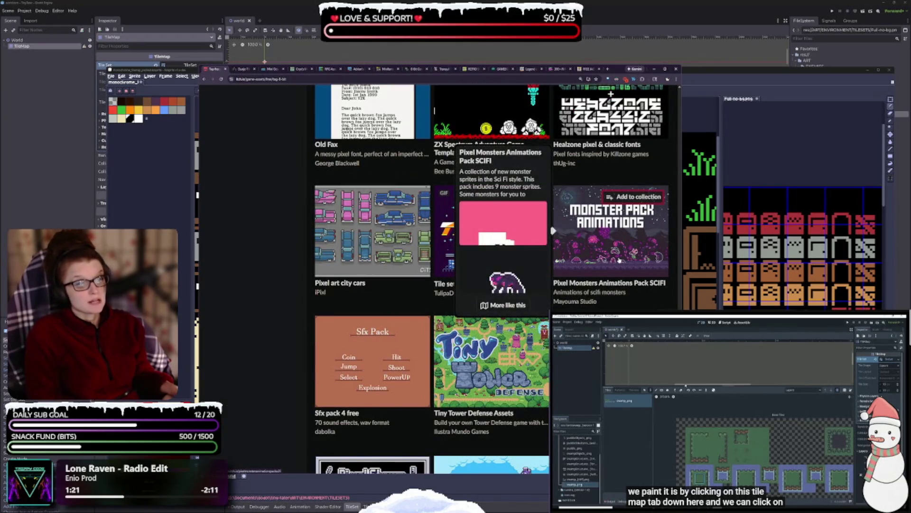
{"action": "scroll", "coordinate": [492, 285], "scroll_direction": "down", "scroll_amount": 2}
{"action": "mouse_move", "coordinate": [491, 266]}
{"action": "scroll", "coordinate": [615, 279], "scroll_direction": "down", "scroll_amount": 1}
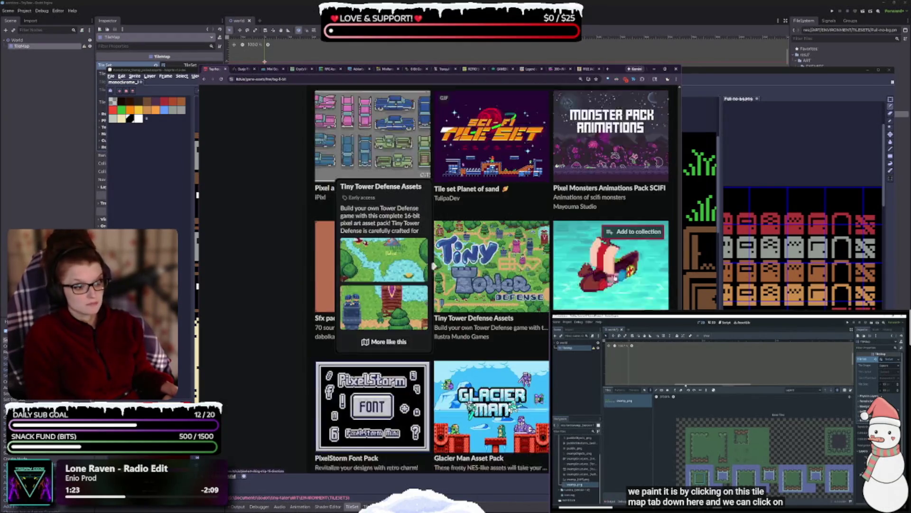
{"action": "scroll", "coordinate": [434, 264], "scroll_direction": "down", "scroll_amount": 2}
{"action": "scroll", "coordinate": [334, 275], "scroll_direction": "down", "scroll_amount": 2}
{"action": "mouse_move", "coordinate": [335, 275]}
{"action": "scroll", "coordinate": [335, 281], "scroll_direction": "down", "scroll_amount": 2}
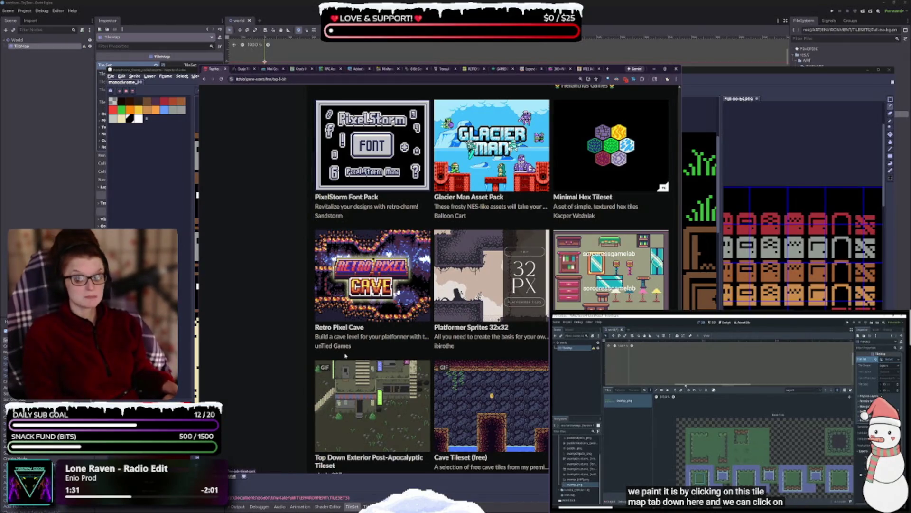
{"action": "mouse_move", "coordinate": [340, 435]}
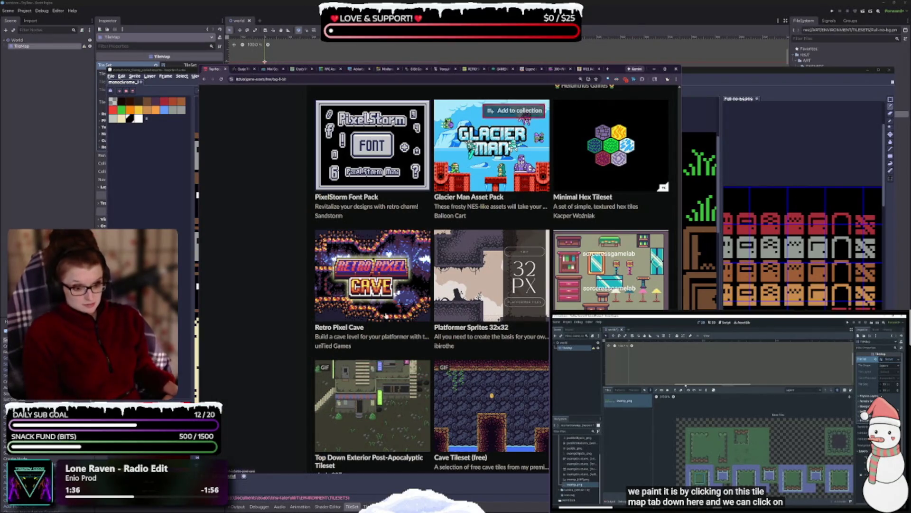
{"action": "mouse_move", "coordinate": [553, 275]}
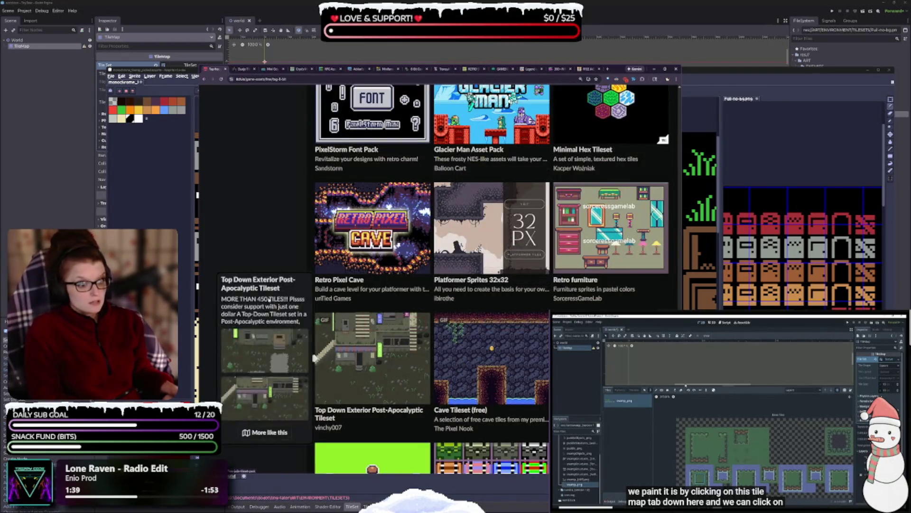
{"action": "scroll", "coordinate": [264, 314], "scroll_direction": "down", "scroll_amount": 3}
{"action": "mouse_move", "coordinate": [374, 346]}
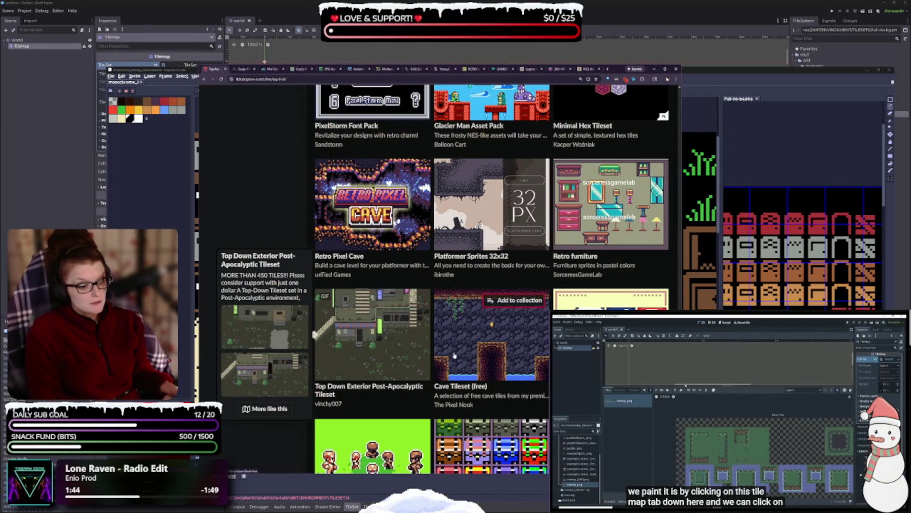
{"action": "mouse_move", "coordinate": [434, 334]}
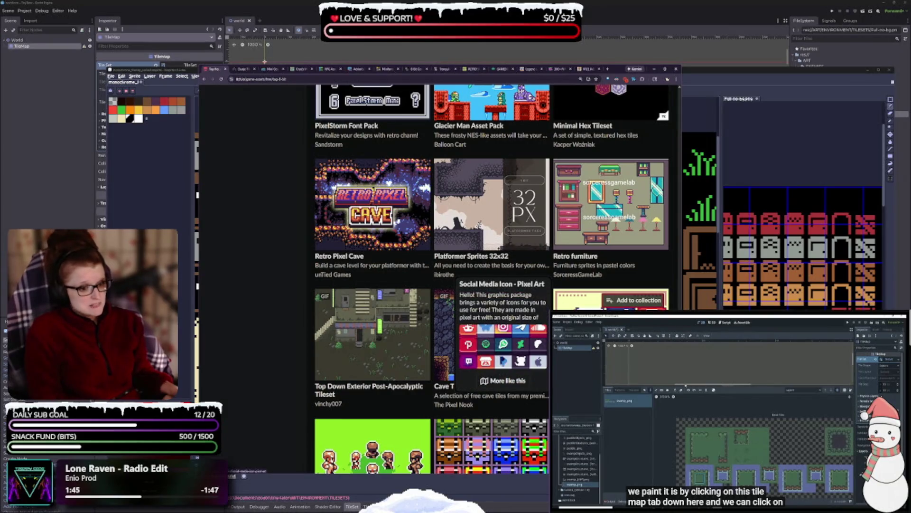
{"action": "scroll", "coordinate": [475, 357], "scroll_direction": "down", "scroll_amount": 3}
{"action": "mouse_move", "coordinate": [477, 364]}
{"action": "scroll", "coordinate": [497, 337], "scroll_direction": "down", "scroll_amount": 2}
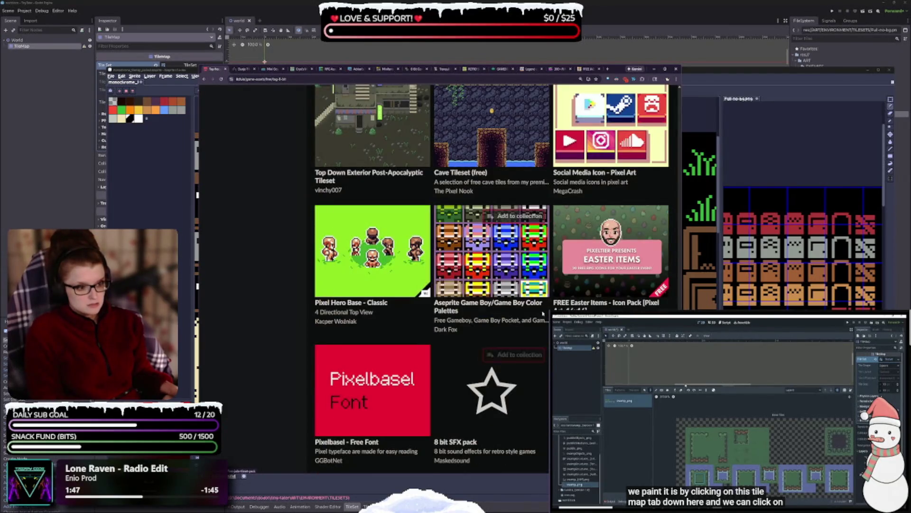
{"action": "scroll", "coordinate": [497, 337], "scroll_direction": "down", "scroll_amount": 2}
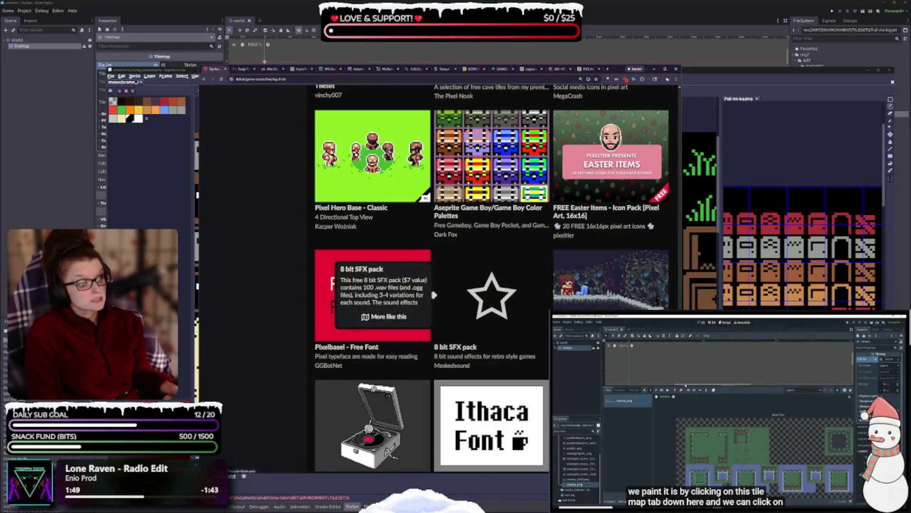
{"action": "scroll", "coordinate": [443, 284], "scroll_direction": "down", "scroll_amount": 2}
{"action": "scroll", "coordinate": [465, 206], "scroll_direction": "down", "scroll_amount": 7}
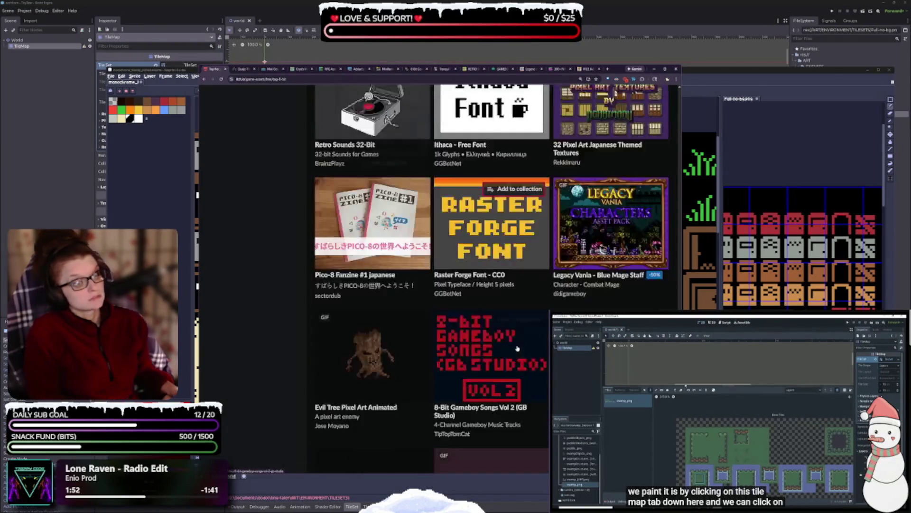
{"action": "scroll", "coordinate": [465, 207], "scroll_direction": "down", "scroll_amount": 3}
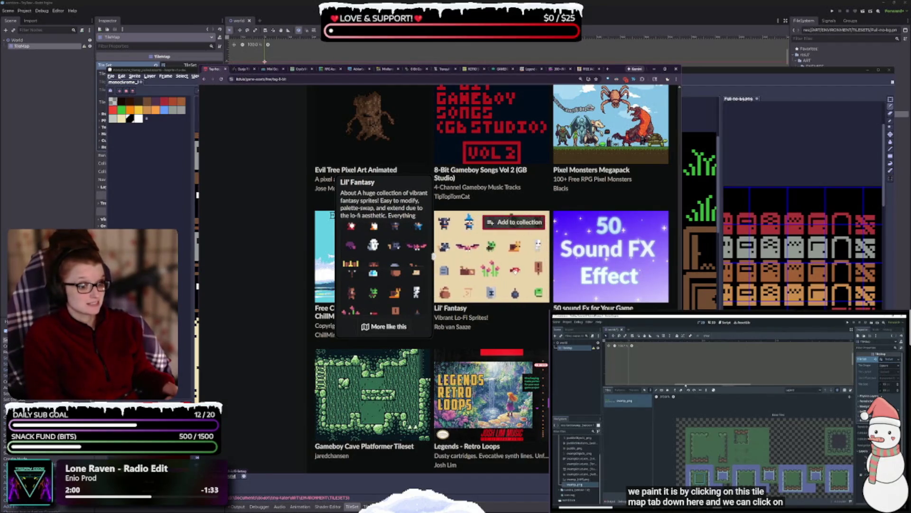
{"action": "scroll", "coordinate": [512, 257], "scroll_direction": "down", "scroll_amount": 2}
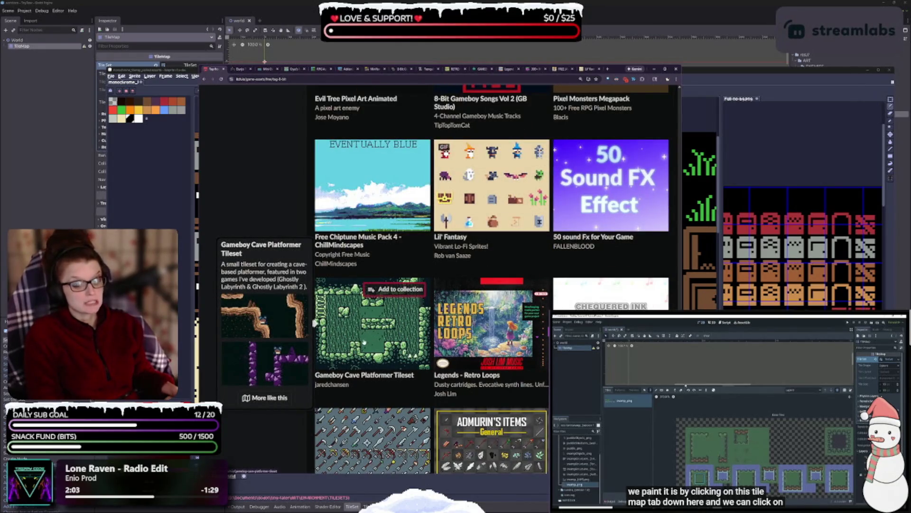
{"action": "mouse_move", "coordinate": [490, 286]}
{"action": "scroll", "coordinate": [489, 287], "scroll_direction": "down", "scroll_amount": 2}
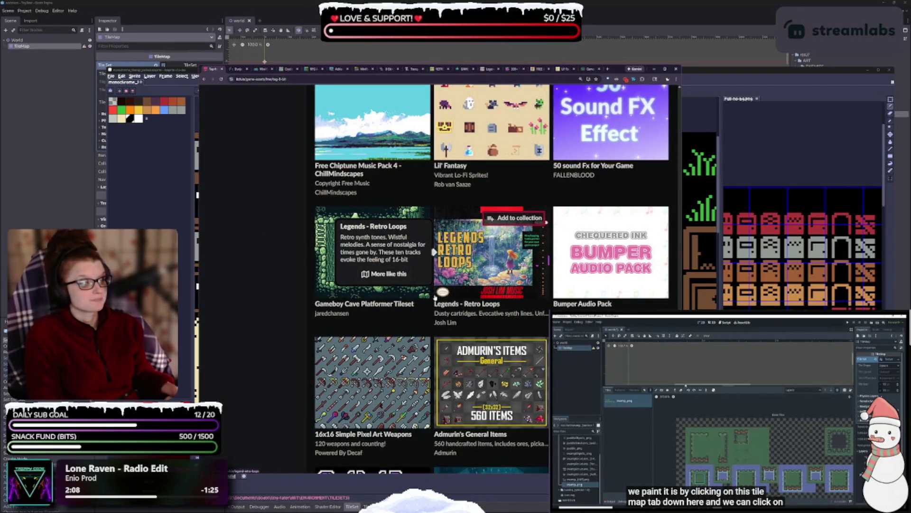
{"action": "scroll", "coordinate": [547, 222], "scroll_direction": "down", "scroll_amount": 2}
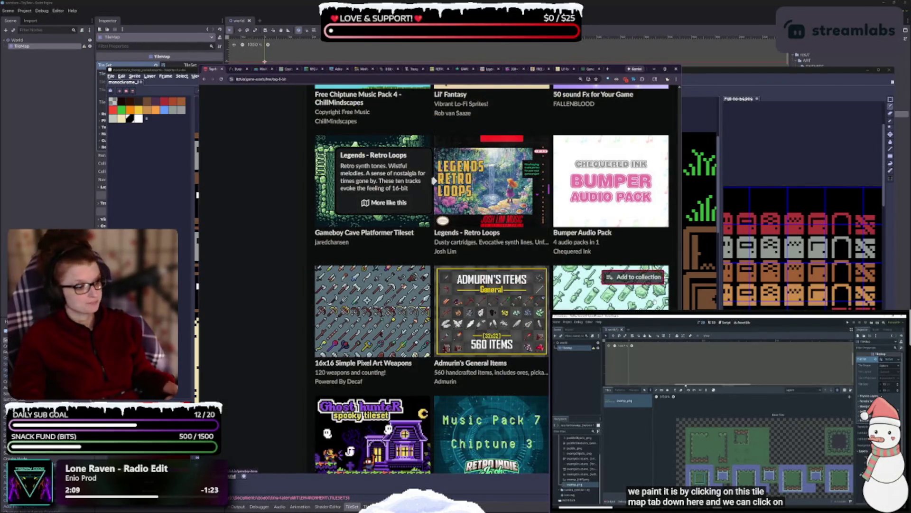
{"action": "mouse_move", "coordinate": [652, 301]}
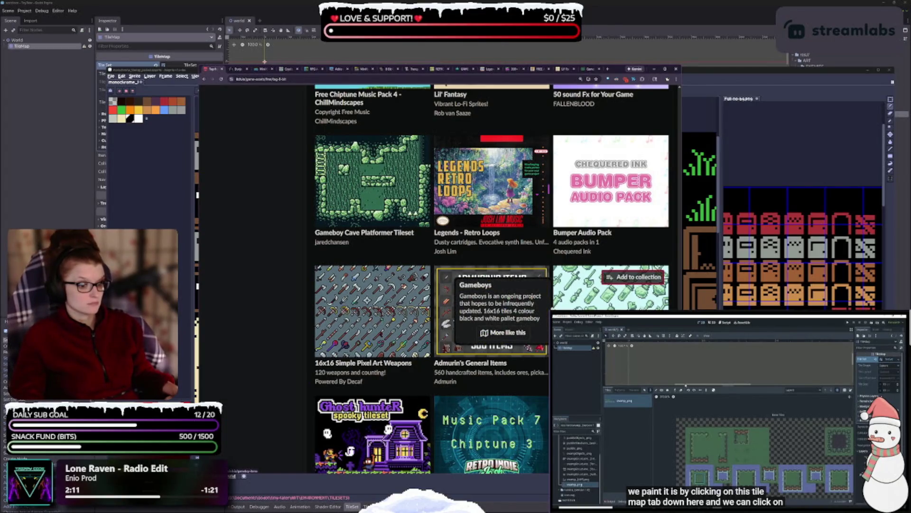
{"action": "scroll", "coordinate": [481, 360], "scroll_direction": "down", "scroll_amount": 2}
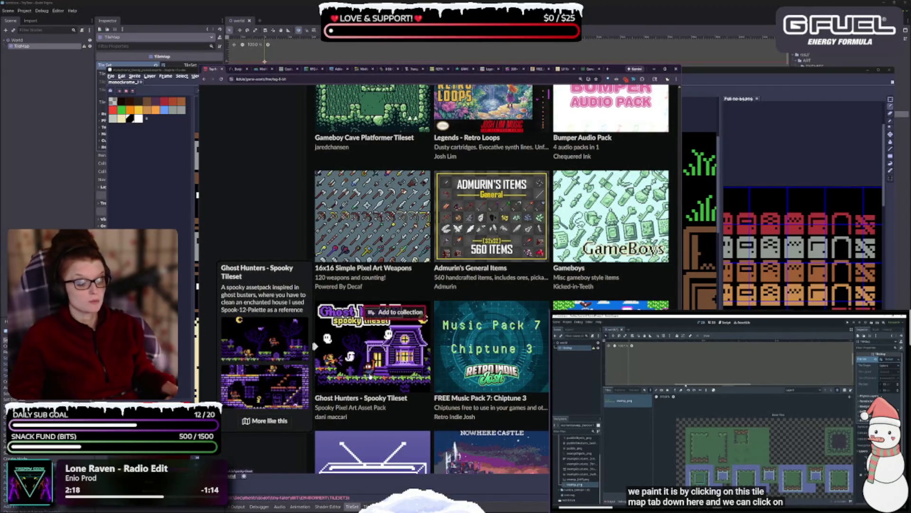
{"action": "scroll", "coordinate": [370, 376], "scroll_direction": "down", "scroll_amount": 2}
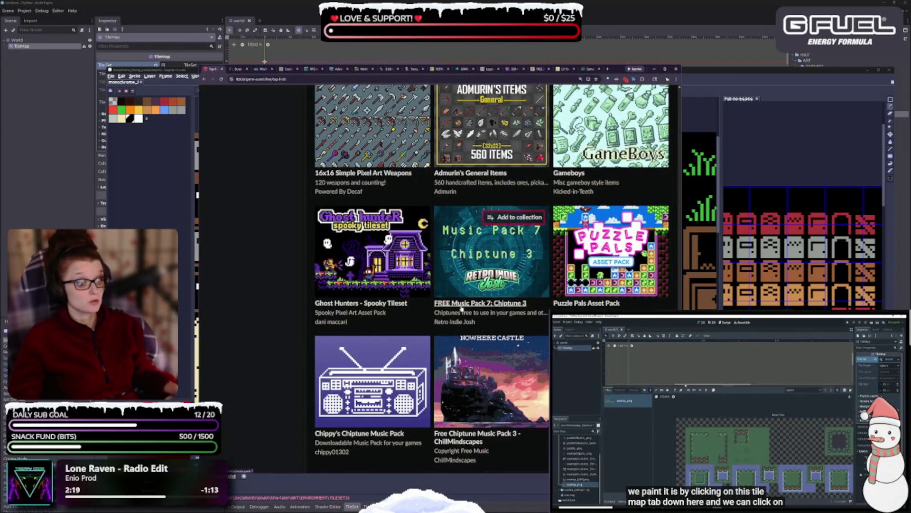
{"action": "mouse_move", "coordinate": [522, 366]}
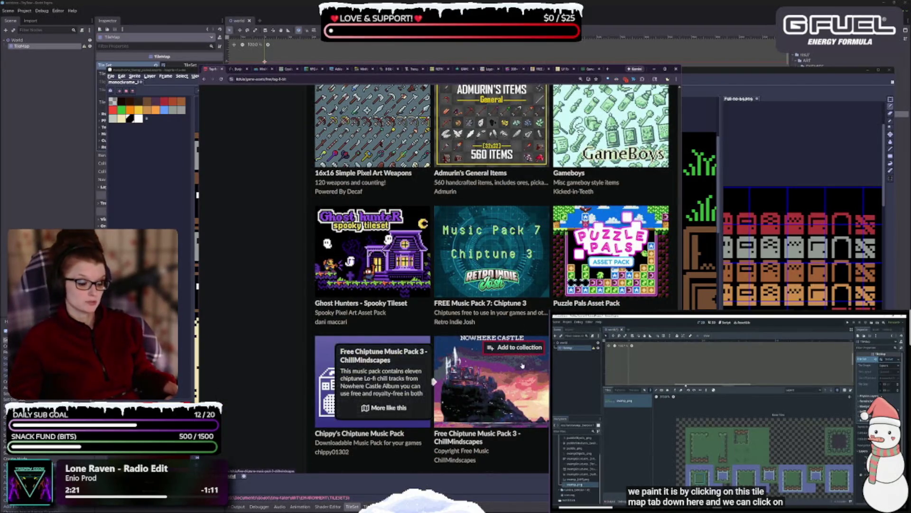
{"action": "scroll", "coordinate": [522, 366], "scroll_direction": "down", "scroll_amount": 5}
{"action": "mouse_move", "coordinate": [534, 327]}
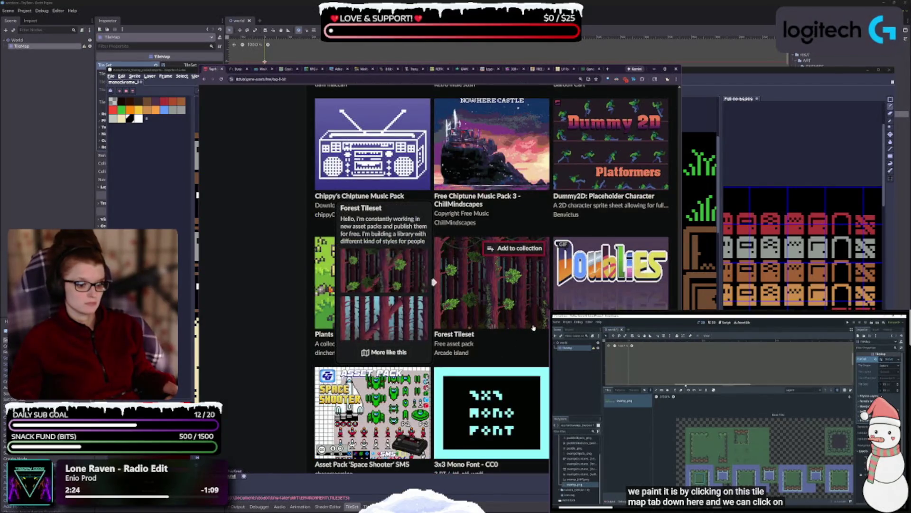
{"action": "mouse_move", "coordinate": [424, 273]}
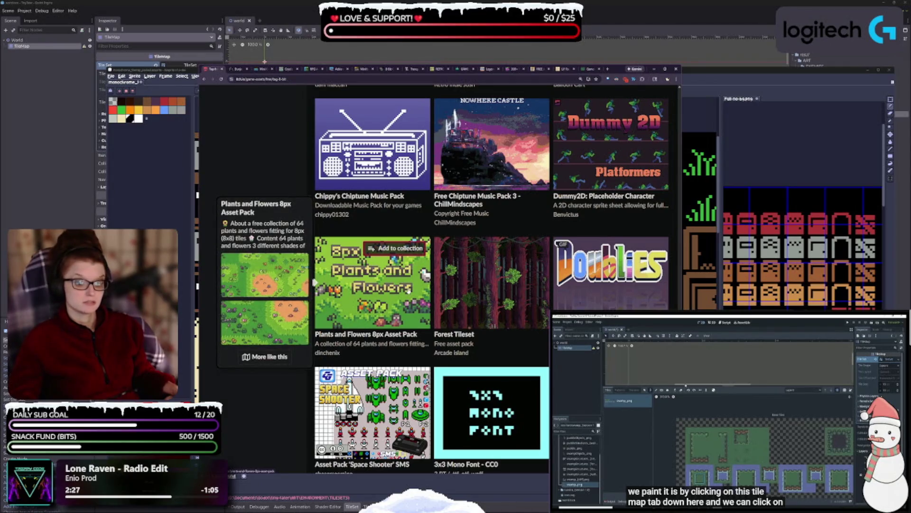
{"action": "scroll", "coordinate": [425, 273], "scroll_direction": "down", "scroll_amount": 3}
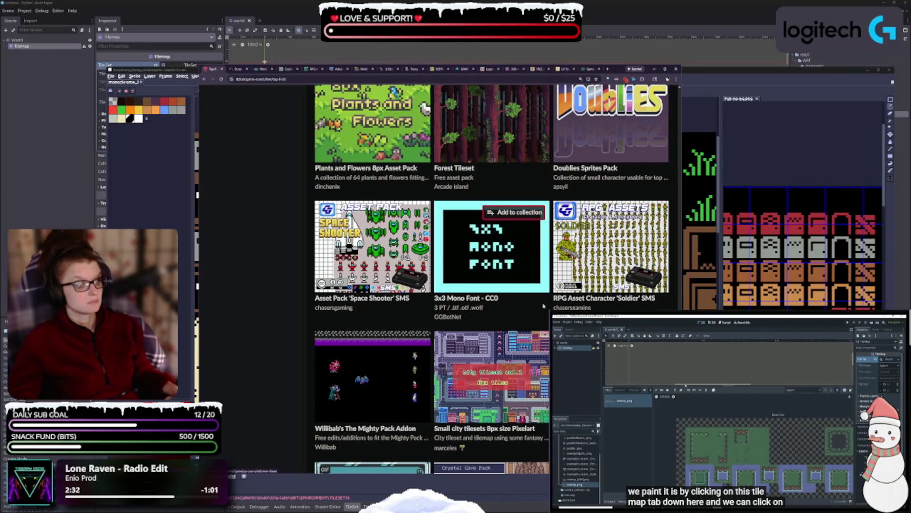
{"action": "scroll", "coordinate": [469, 302], "scroll_direction": "down", "scroll_amount": 2}
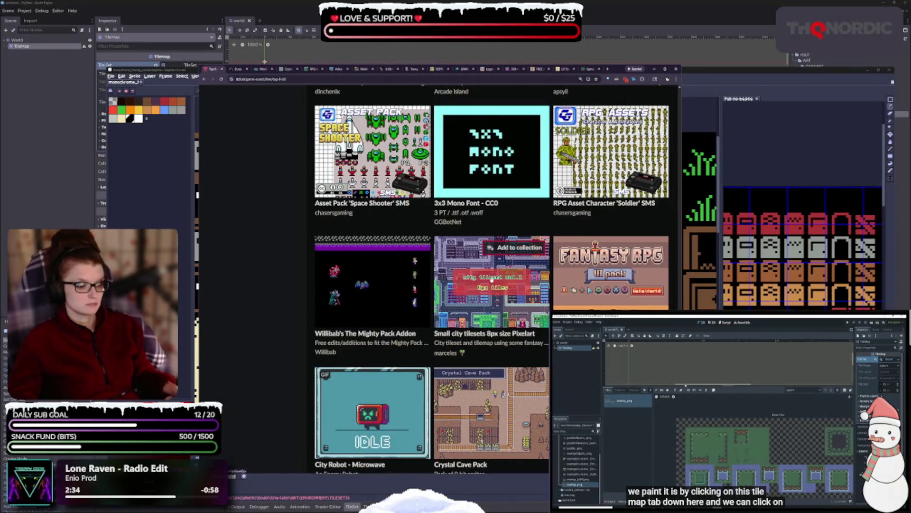
{"action": "mouse_move", "coordinate": [486, 308]}
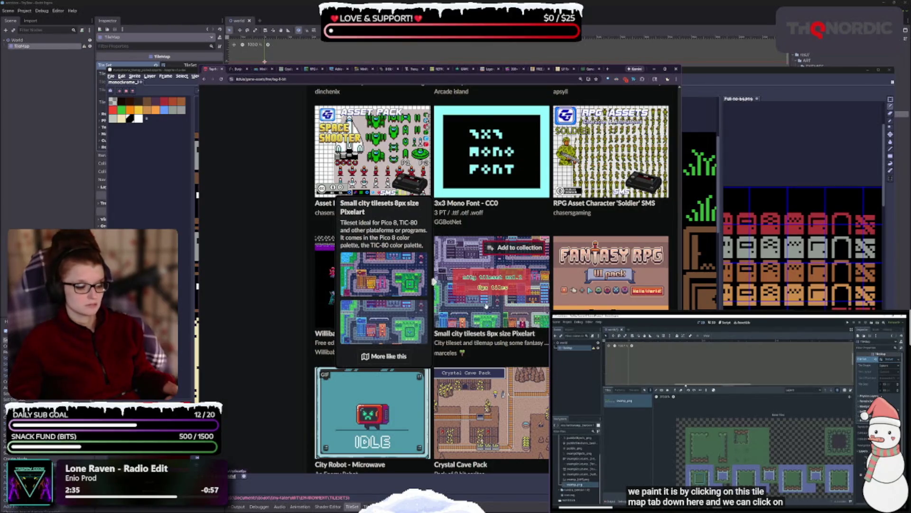
{"action": "scroll", "coordinate": [486, 308], "scroll_direction": "down", "scroll_amount": 2}
{"action": "mouse_move", "coordinate": [613, 289]}
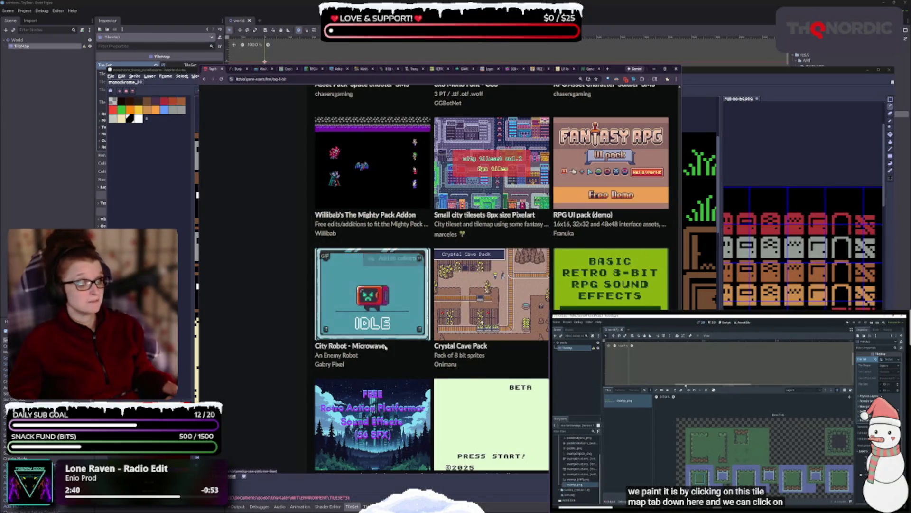
{"action": "mouse_move", "coordinate": [515, 311]}
{"action": "scroll", "coordinate": [516, 311], "scroll_direction": "down", "scroll_amount": 4}
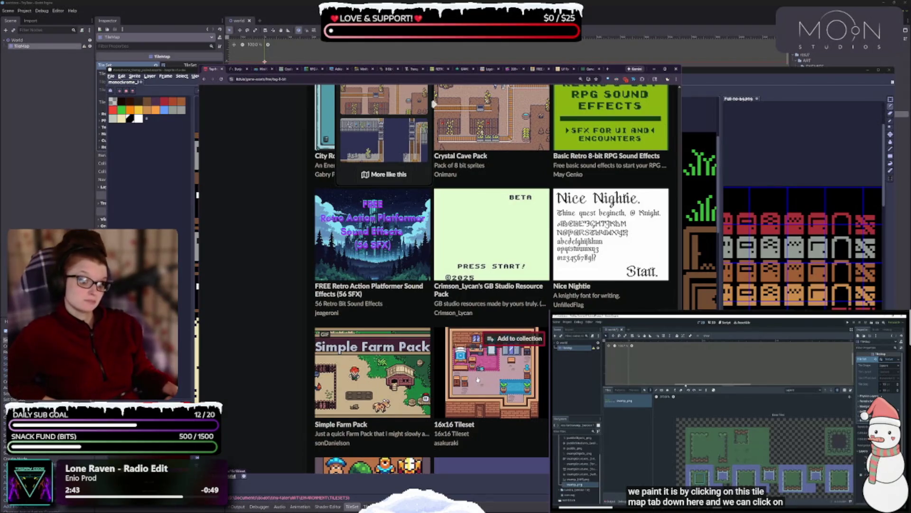
{"action": "scroll", "coordinate": [358, 403], "scroll_direction": "down", "scroll_amount": 3}
{"action": "mouse_move", "coordinate": [358, 401]}
{"action": "scroll", "coordinate": [359, 403], "scroll_direction": "down", "scroll_amount": 3}
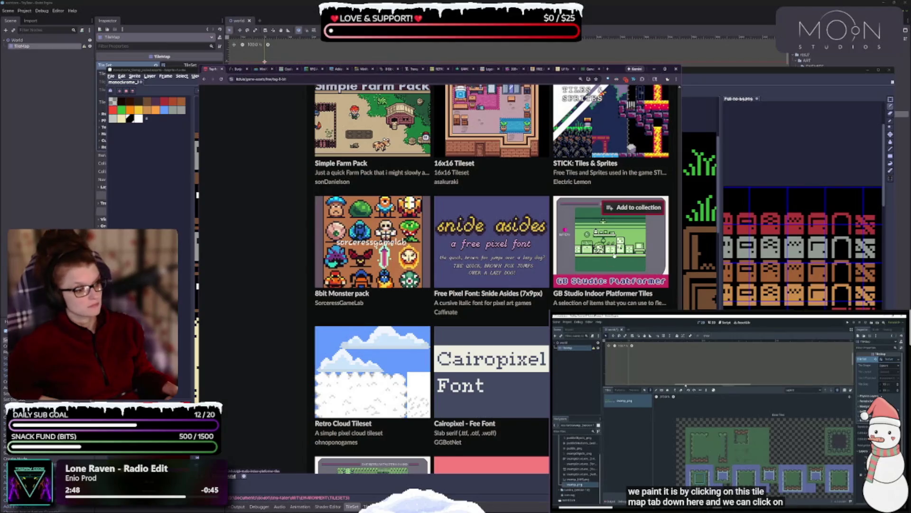
{"action": "mouse_move", "coordinate": [610, 237]}
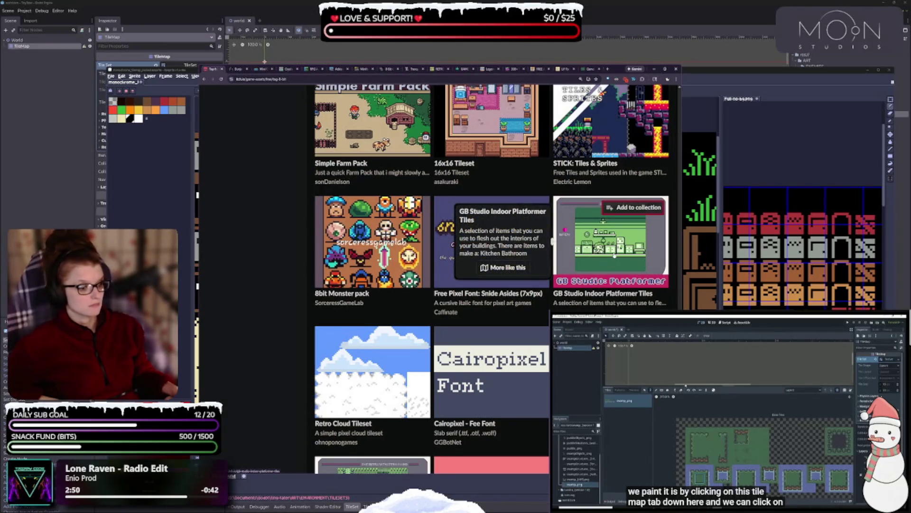
{"action": "scroll", "coordinate": [627, 301], "scroll_direction": "down", "scroll_amount": 2}
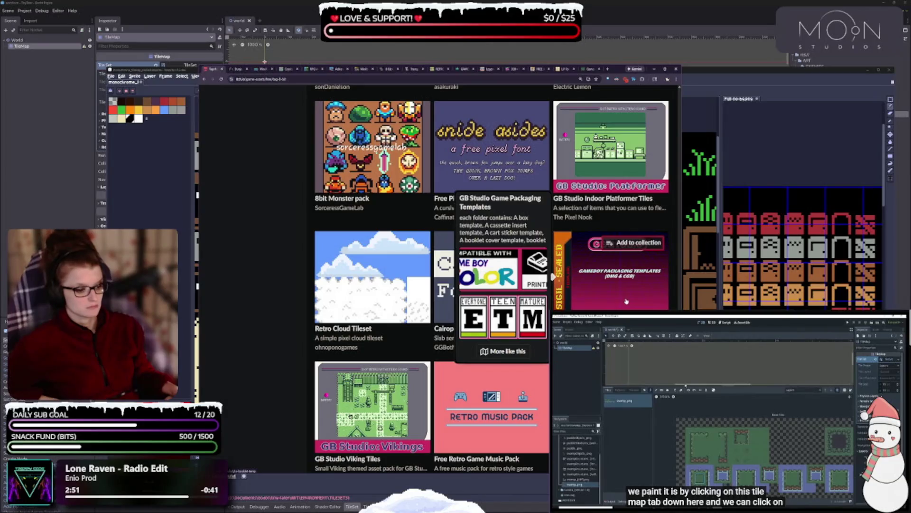
{"action": "scroll", "coordinate": [627, 301], "scroll_direction": "down", "scroll_amount": 2}
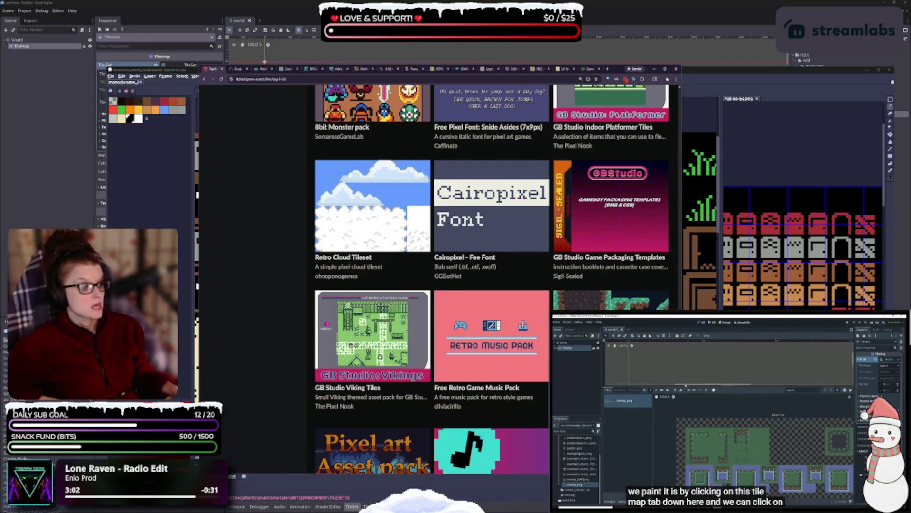
{"action": "scroll", "coordinate": [589, 219], "scroll_direction": "up", "scroll_amount": 10}
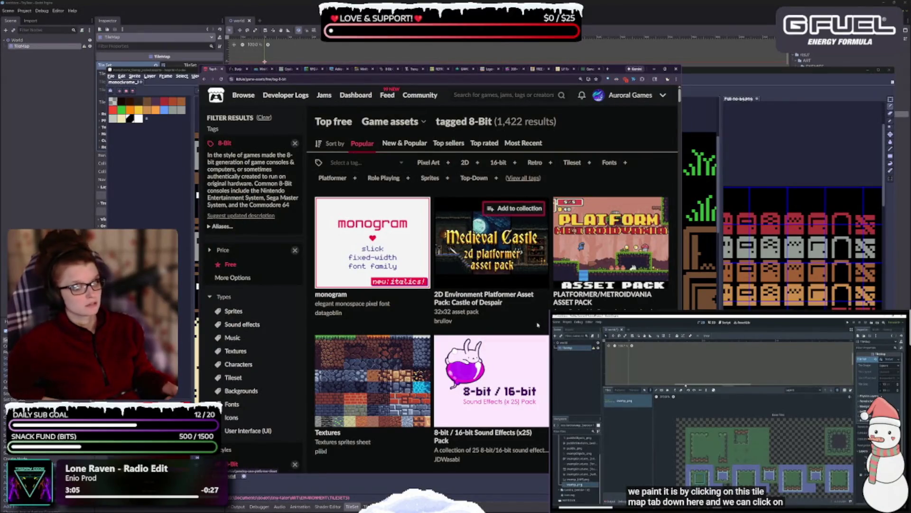
Scroll through the free 8-bit itch.io results, previewing asset thumbnails along the way
{"action": "mouse_move", "coordinate": [373, 242]}
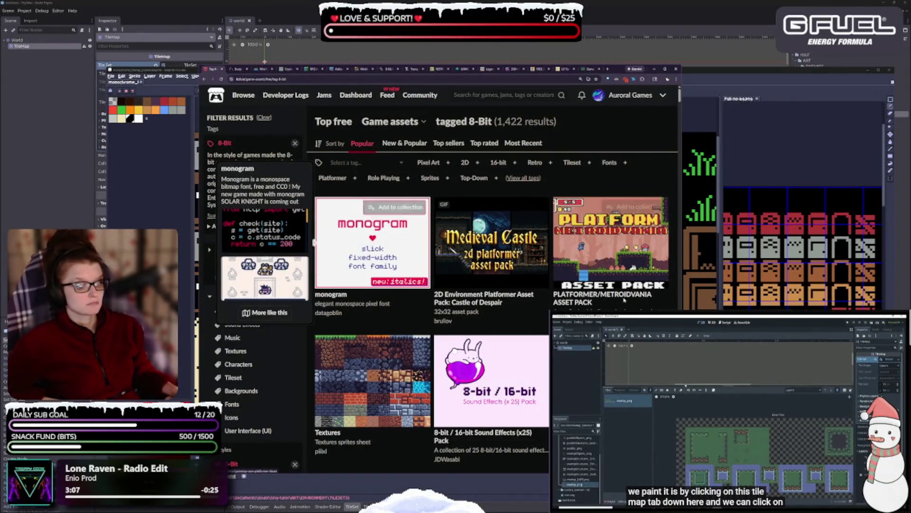
{"action": "scroll", "coordinate": [419, 365], "scroll_direction": "down", "scroll_amount": 5}
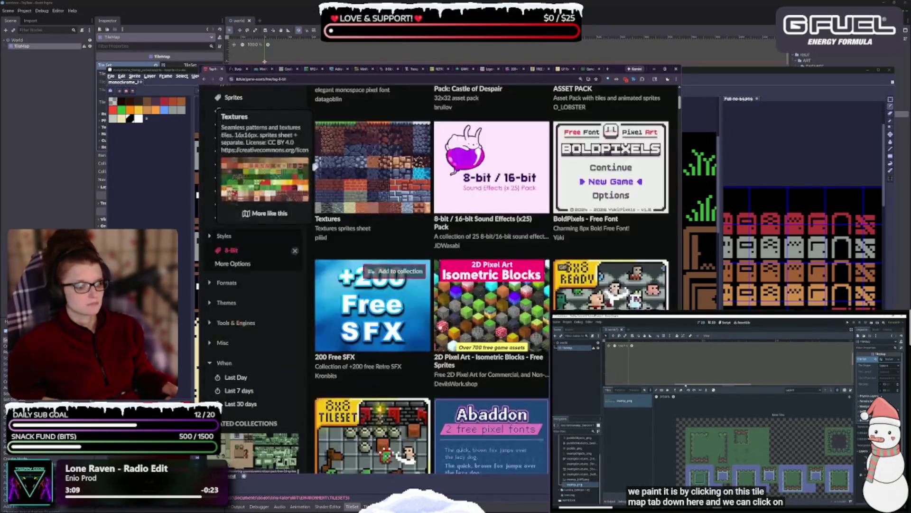
{"action": "scroll", "coordinate": [456, 307], "scroll_direction": "down", "scroll_amount": 3}
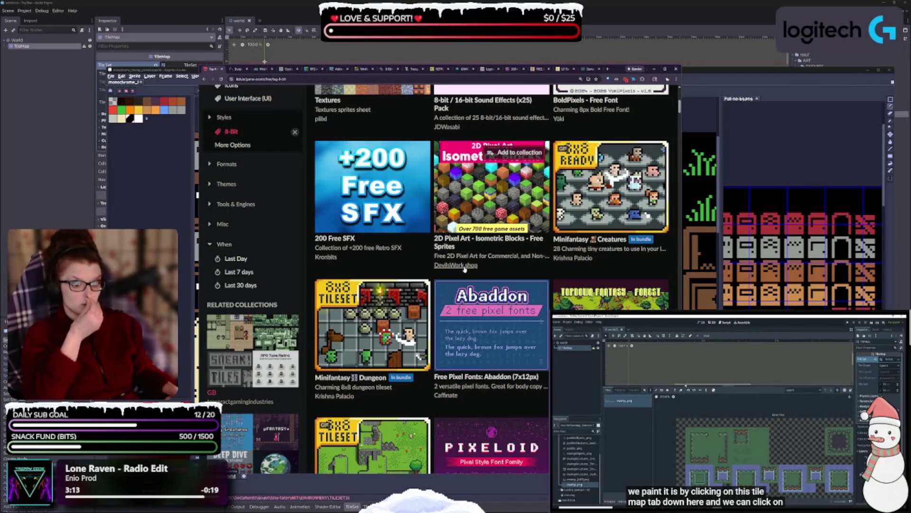
{"action": "scroll", "coordinate": [465, 268], "scroll_direction": "down", "scroll_amount": 1}
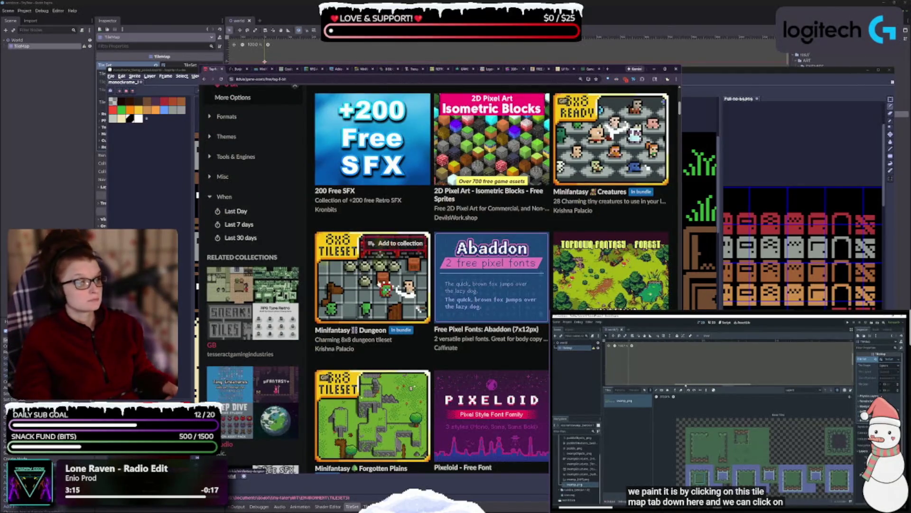
{"action": "mouse_move", "coordinate": [378, 284]}
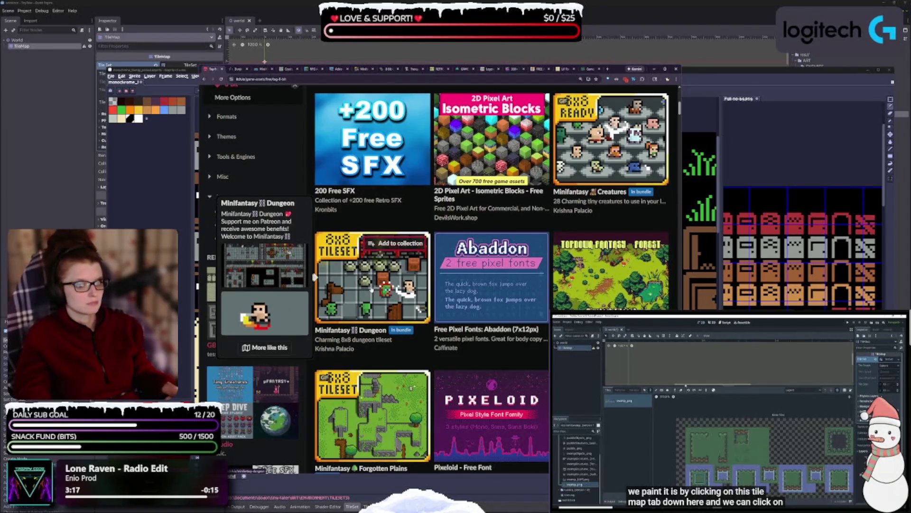
{"action": "scroll", "coordinate": [437, 286], "scroll_direction": "down", "scroll_amount": 3}
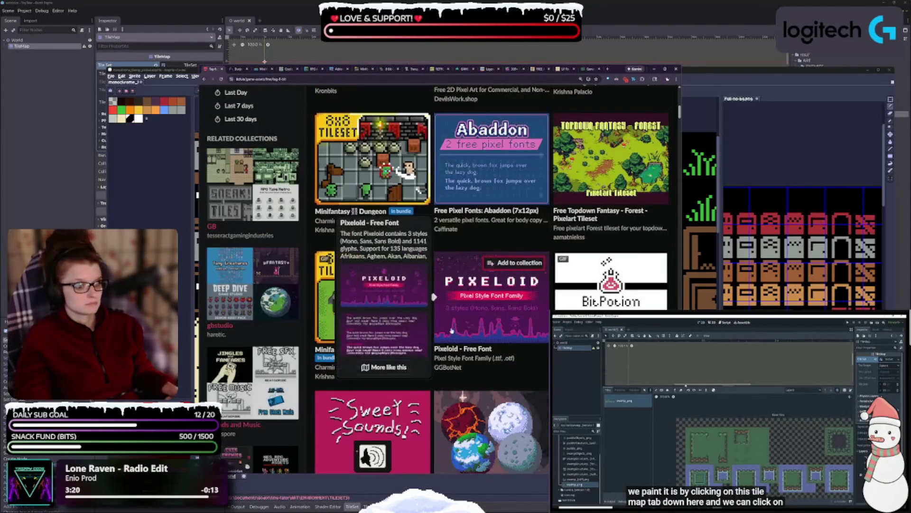
{"action": "scroll", "coordinate": [589, 272], "scroll_direction": "down", "scroll_amount": 5}
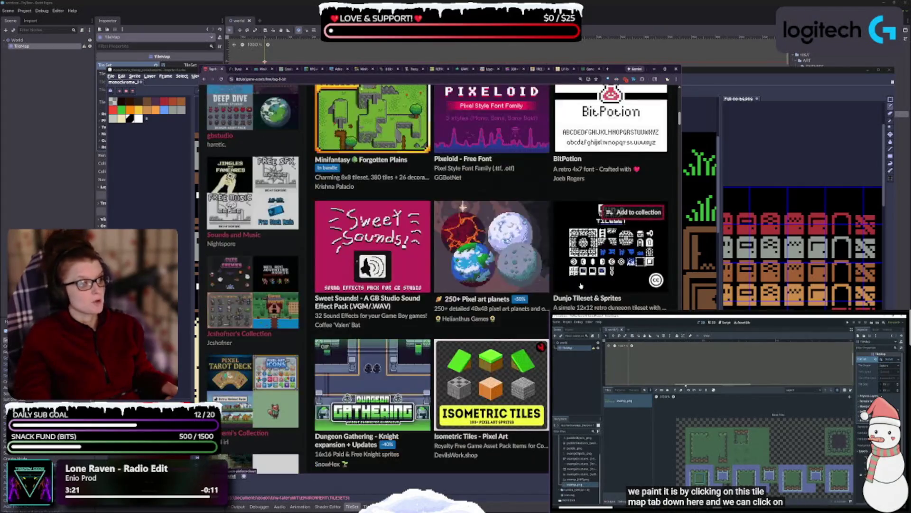
{"action": "mouse_move", "coordinate": [581, 285]}
{"action": "scroll", "coordinate": [576, 285], "scroll_direction": "down", "scroll_amount": 3}
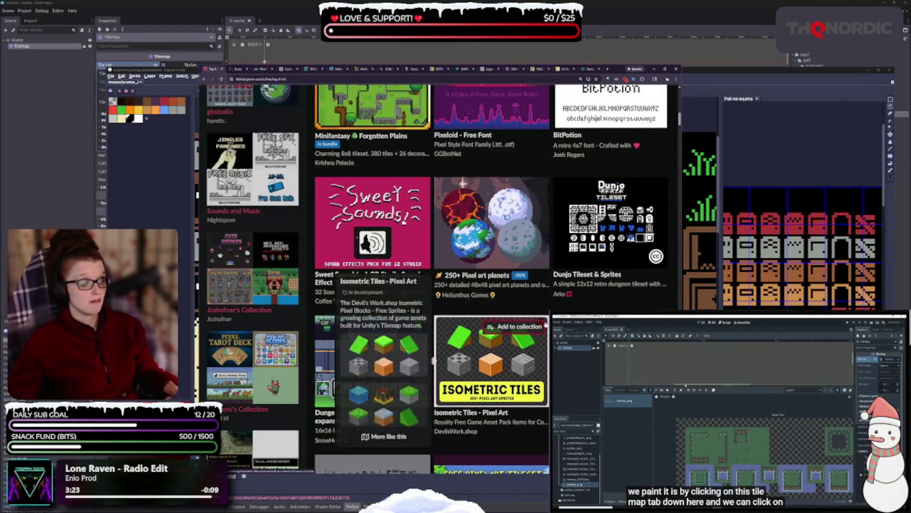
{"action": "scroll", "coordinate": [545, 319], "scroll_direction": "down", "scroll_amount": 2}
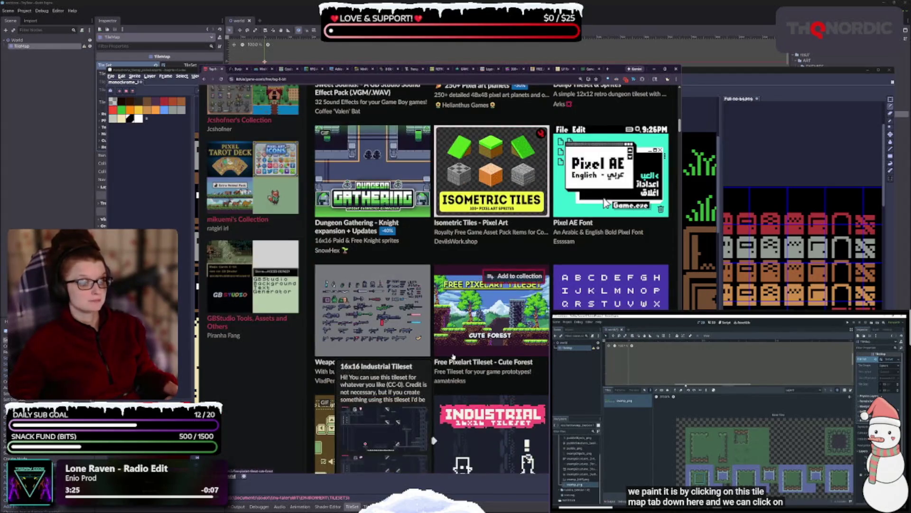
{"action": "mouse_move", "coordinate": [553, 308]}
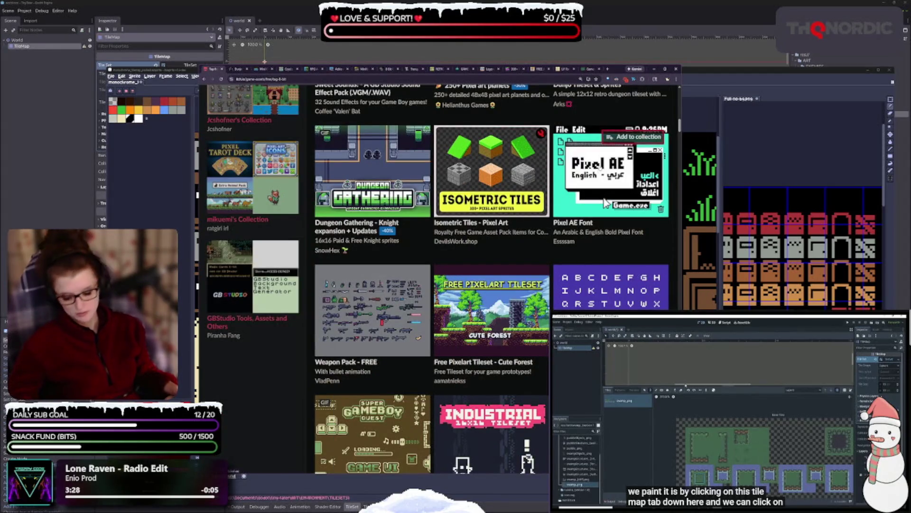
{"action": "mouse_move", "coordinate": [553, 171]}
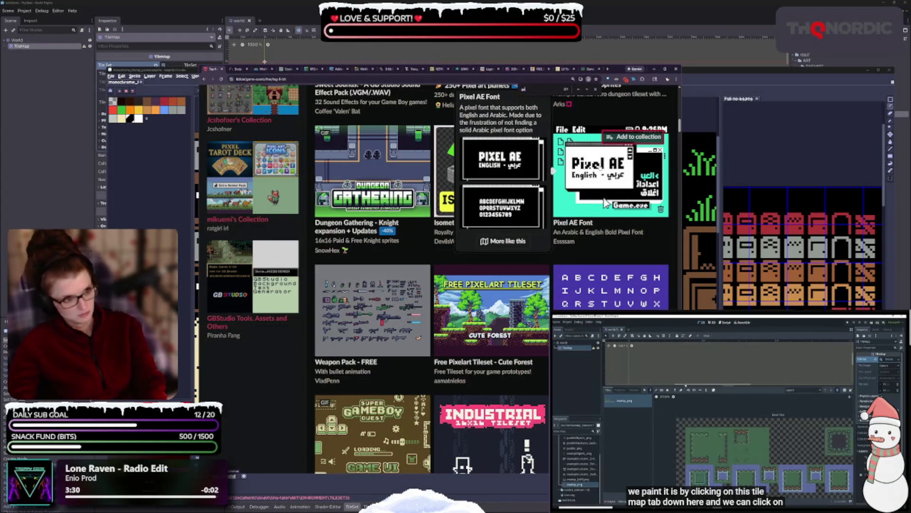
{"action": "scroll", "coordinate": [603, 190], "scroll_direction": "up", "scroll_amount": 10}
{"action": "scroll", "coordinate": [601, 167], "scroll_direction": "down", "scroll_amount": 12}
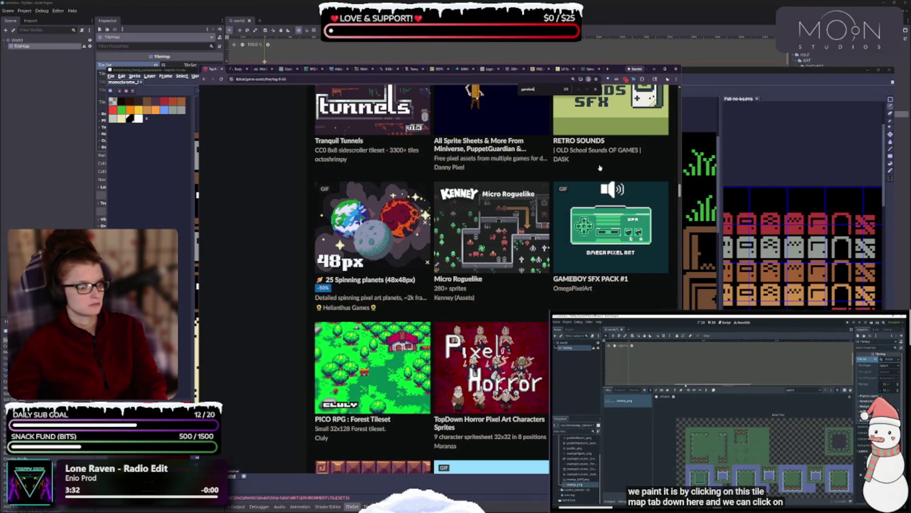
{"action": "scroll", "coordinate": [600, 167], "scroll_direction": "up", "scroll_amount": 5}
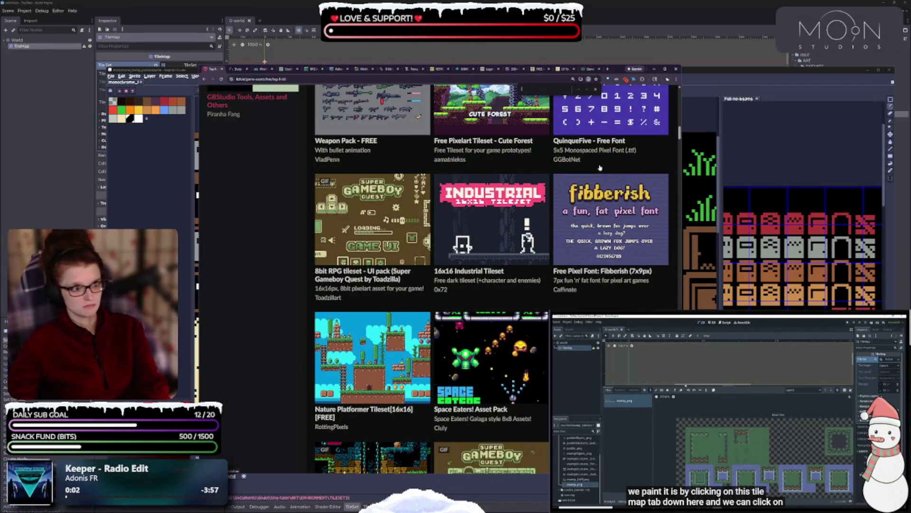
{"action": "scroll", "coordinate": [600, 167], "scroll_direction": "up", "scroll_amount": 10}
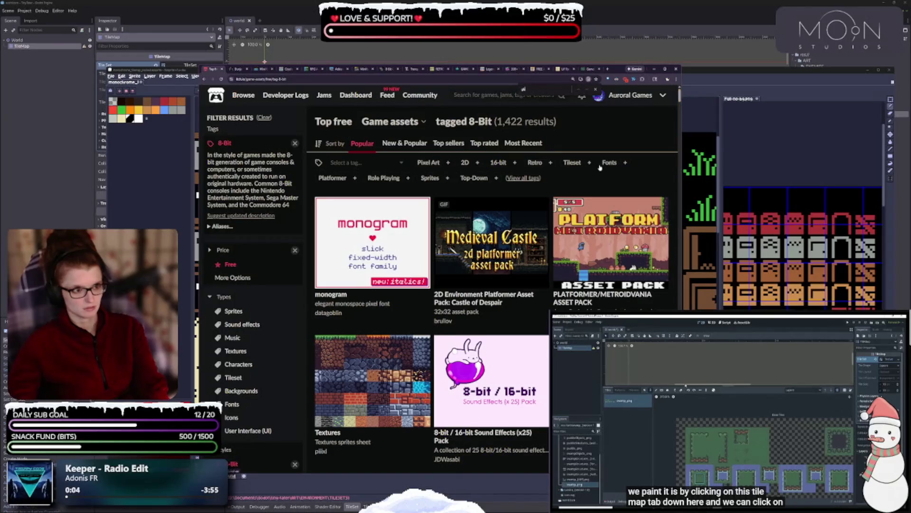
{"action": "scroll", "coordinate": [600, 167], "scroll_direction": "down", "scroll_amount": 5}
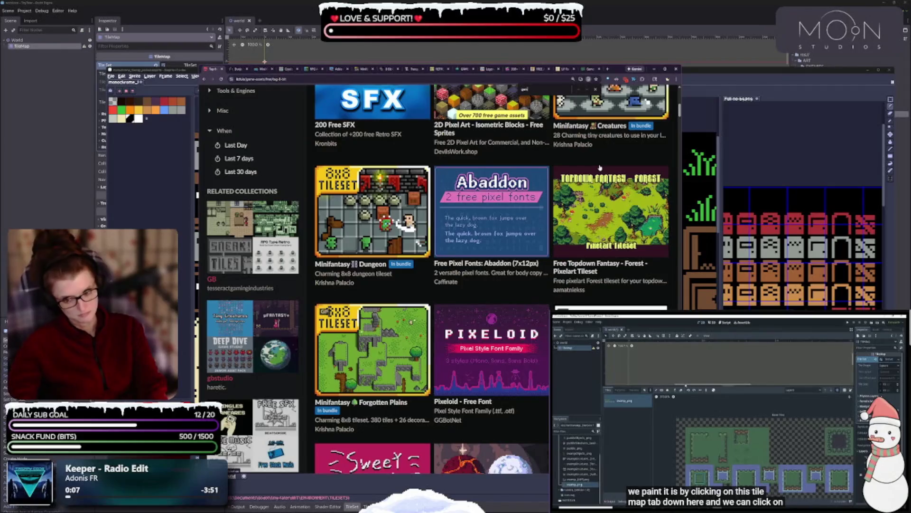
{"action": "scroll", "coordinate": [601, 167], "scroll_direction": "down", "scroll_amount": 5}
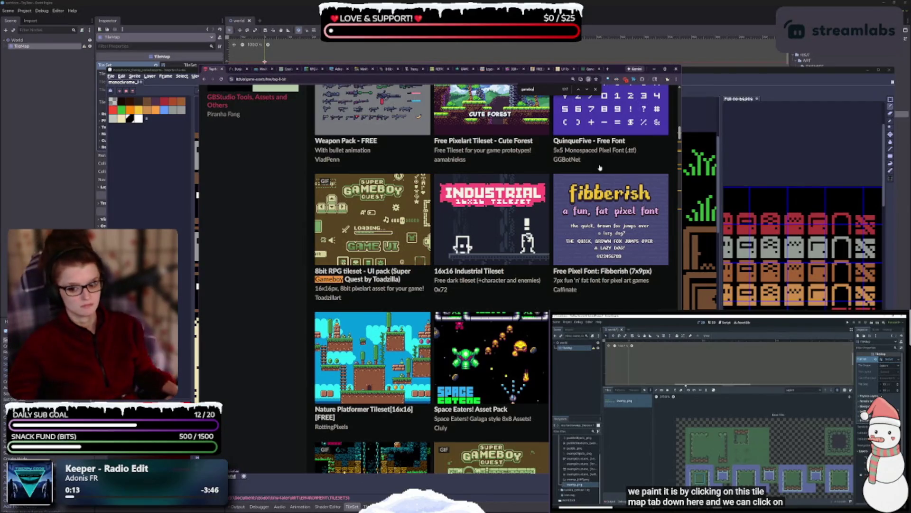
Jump to the next 'gameboy' match on the page using the find bar
{"action": "mouse_move", "coordinate": [503, 119]}
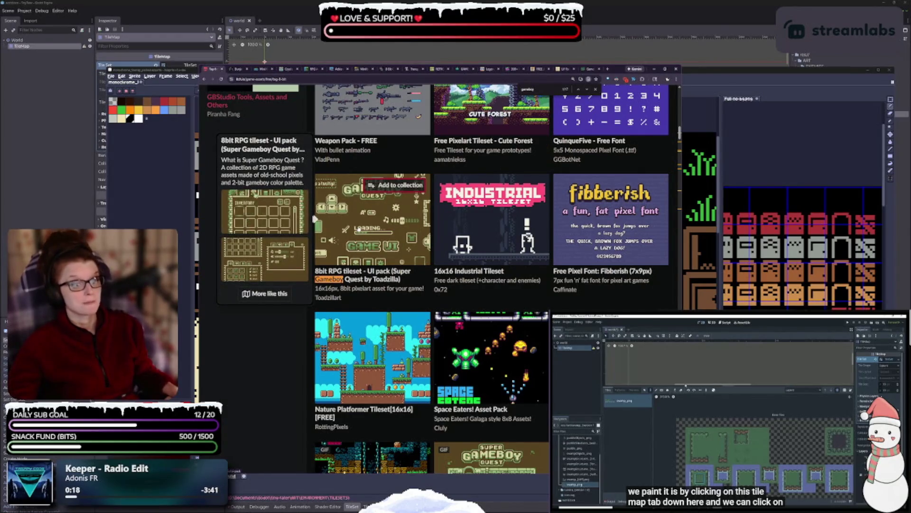
{"action": "mouse_move", "coordinate": [473, 241]}
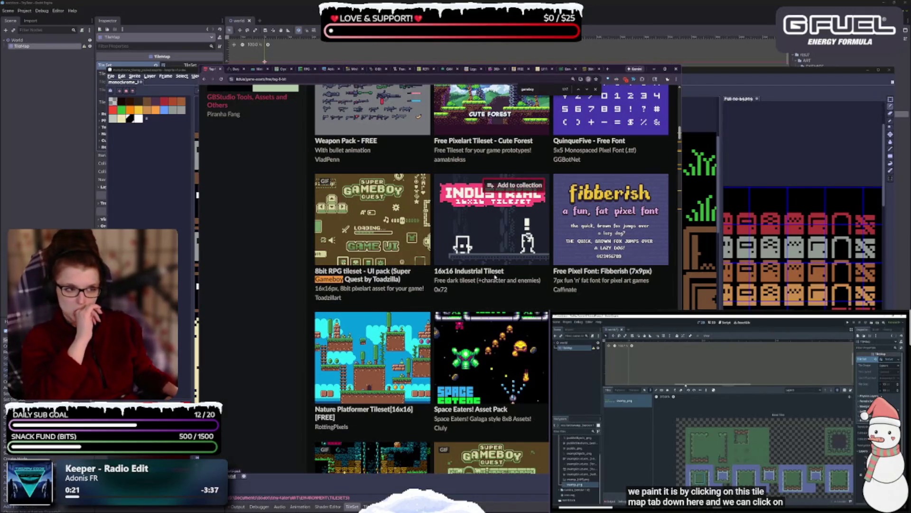
{"action": "mouse_move", "coordinate": [495, 279]}
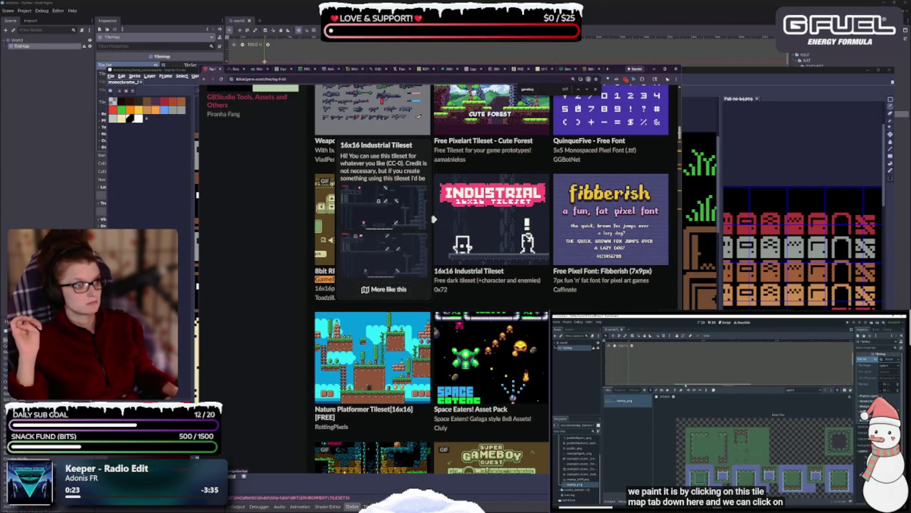
{"action": "left_click", "coordinate": [588, 90]}
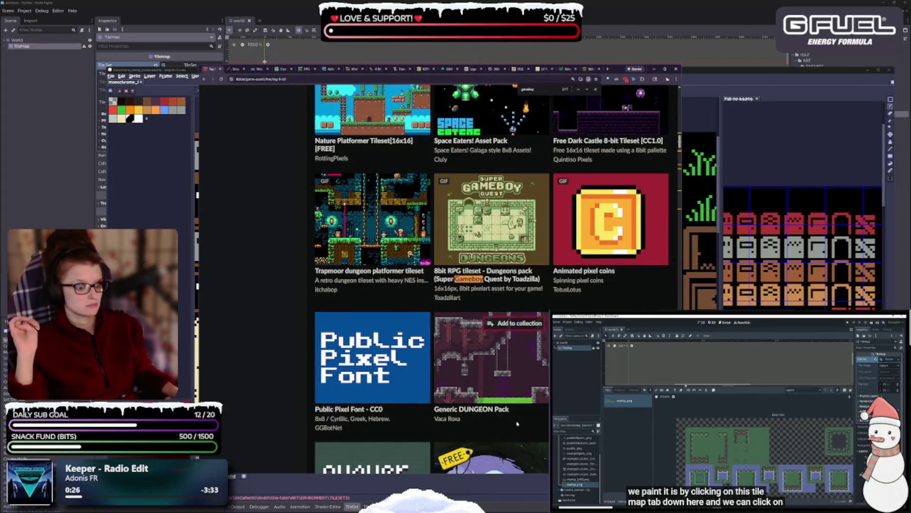
{"action": "mouse_move", "coordinate": [508, 269]}
{"action": "scroll", "coordinate": [508, 268], "scroll_direction": "up", "scroll_amount": 2}
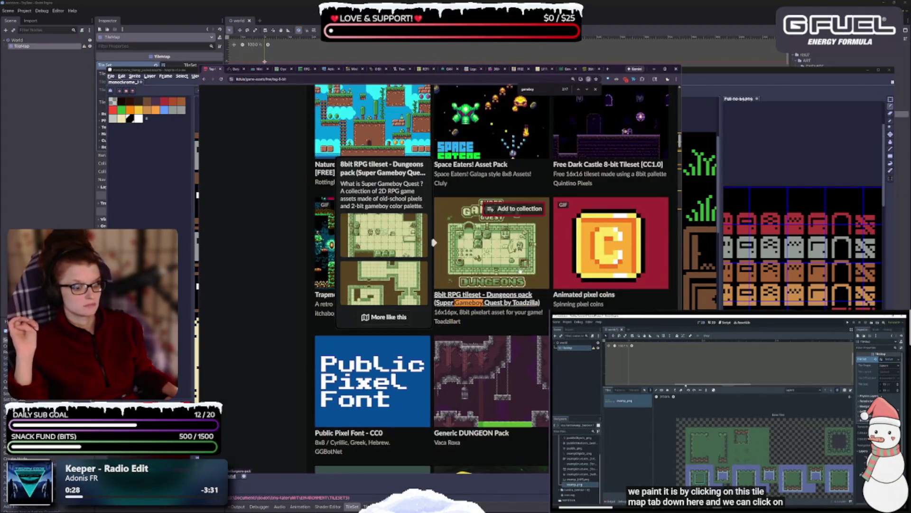
{"action": "scroll", "coordinate": [458, 346], "scroll_direction": "down", "scroll_amount": 2}
Scroll on to Generic OLDWEST Pack, Free Pixel Gear and 8-Bit Gameboy Songs Vol 1
{"action": "mouse_move", "coordinate": [459, 347]}
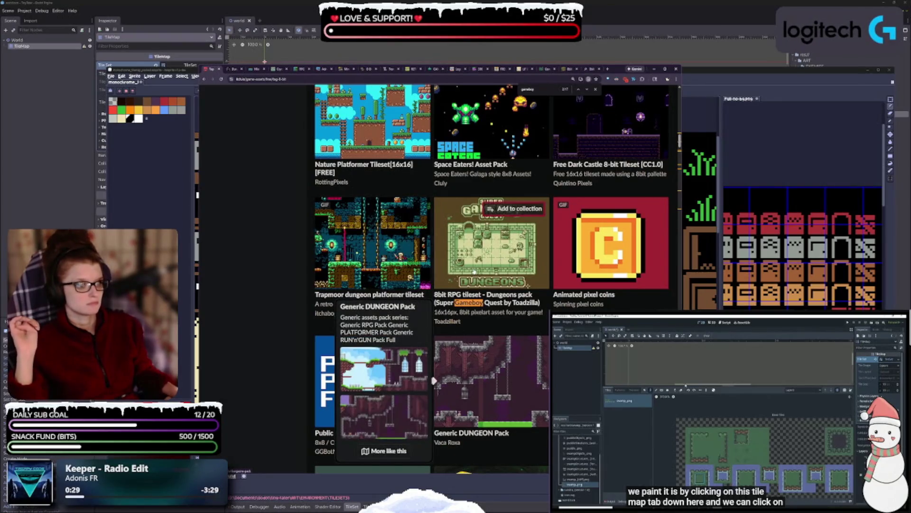
{"action": "mouse_move", "coordinate": [482, 317]}
{"action": "scroll", "coordinate": [482, 317], "scroll_direction": "down", "scroll_amount": 3}
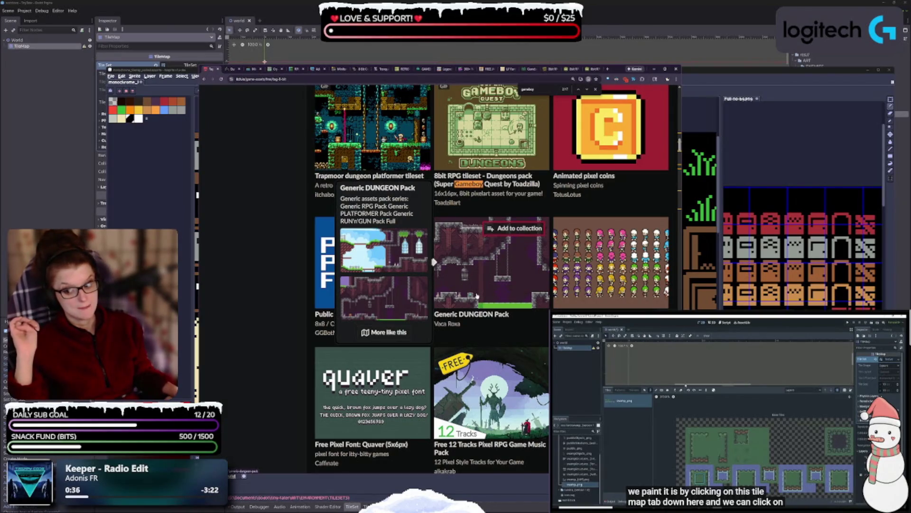
{"action": "mouse_move", "coordinate": [408, 362]}
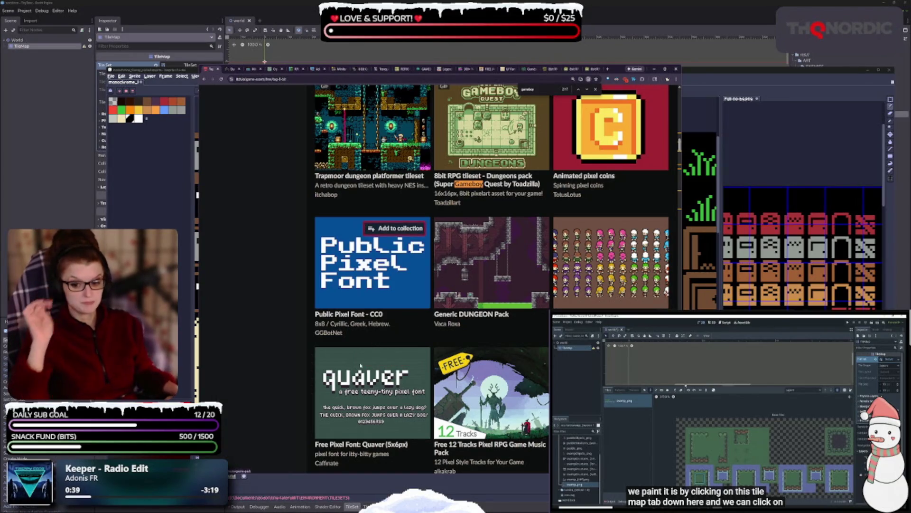
{"action": "mouse_move", "coordinate": [365, 404]}
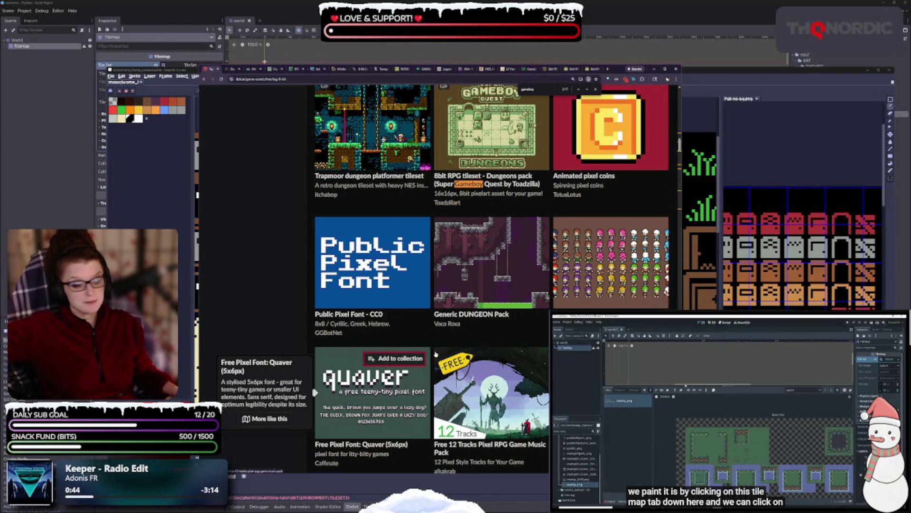
{"action": "scroll", "coordinate": [435, 354], "scroll_direction": "down", "scroll_amount": 3}
{"action": "scroll", "coordinate": [435, 353], "scroll_direction": "down", "scroll_amount": 1}
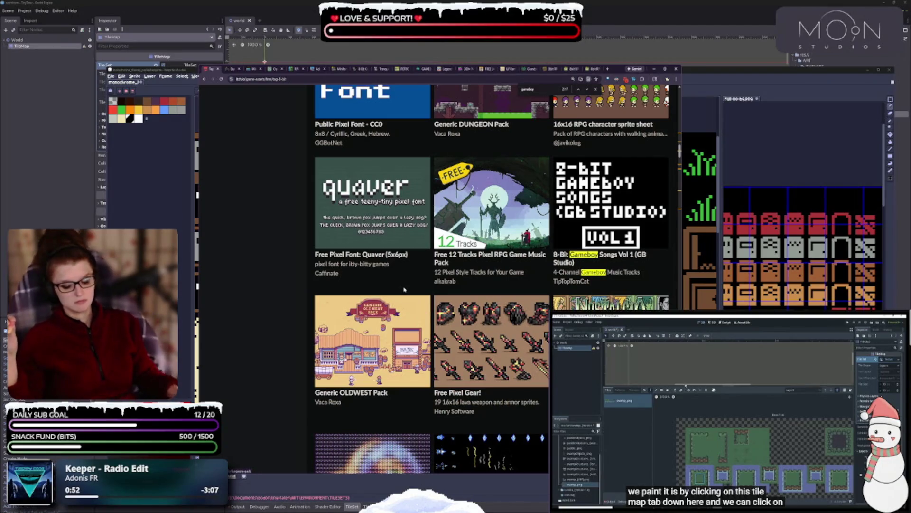
{"action": "scroll", "coordinate": [418, 250], "scroll_direction": "down", "scroll_amount": 4}
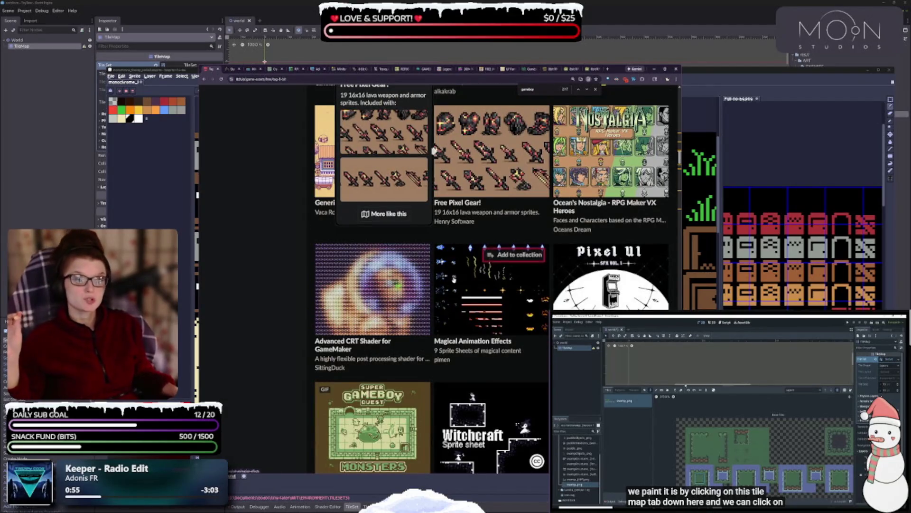
{"action": "scroll", "coordinate": [454, 279], "scroll_direction": "down", "scroll_amount": 3}
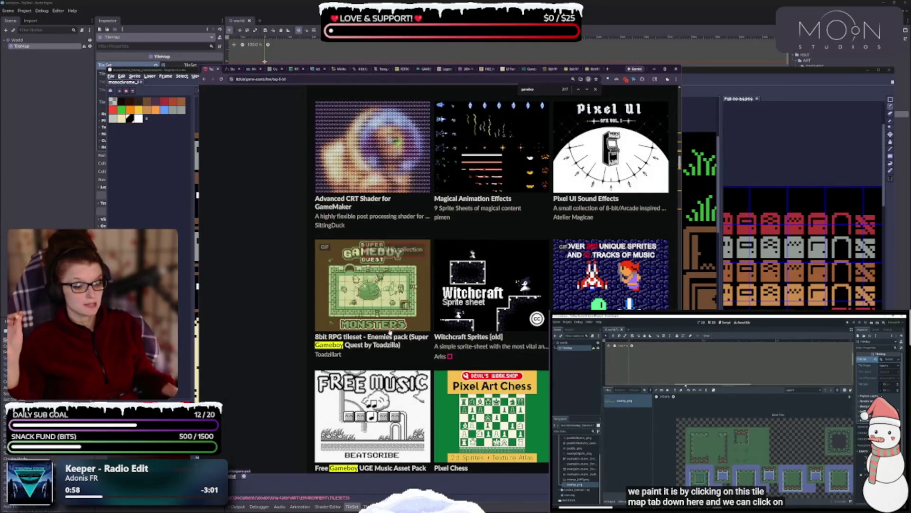
{"action": "mouse_move", "coordinate": [389, 333]}
{"action": "scroll", "coordinate": [390, 332], "scroll_direction": "down", "scroll_amount": 2}
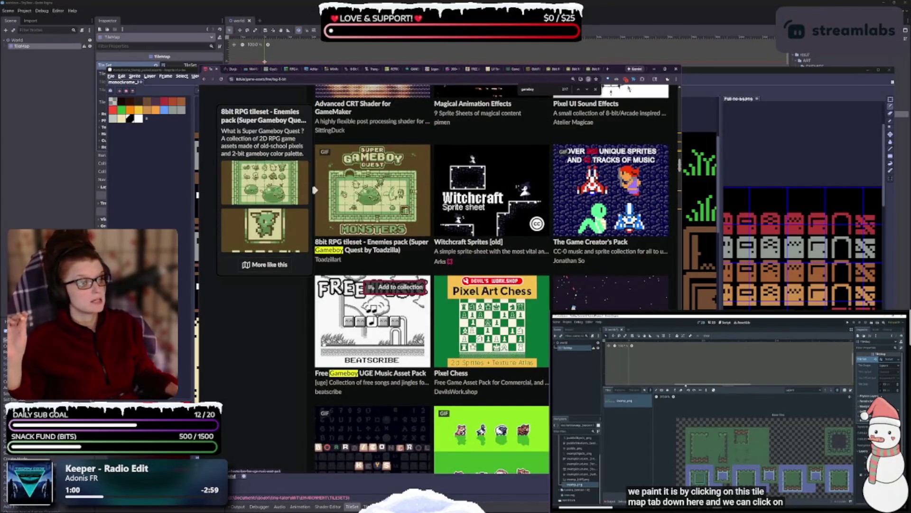
{"action": "scroll", "coordinate": [390, 333], "scroll_direction": "down", "scroll_amount": 1}
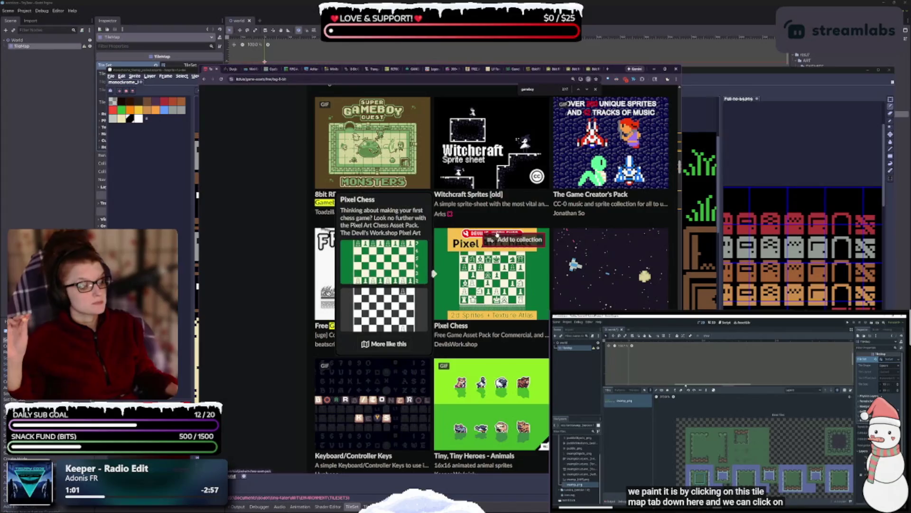
{"action": "scroll", "coordinate": [497, 234], "scroll_direction": "down", "scroll_amount": 3}
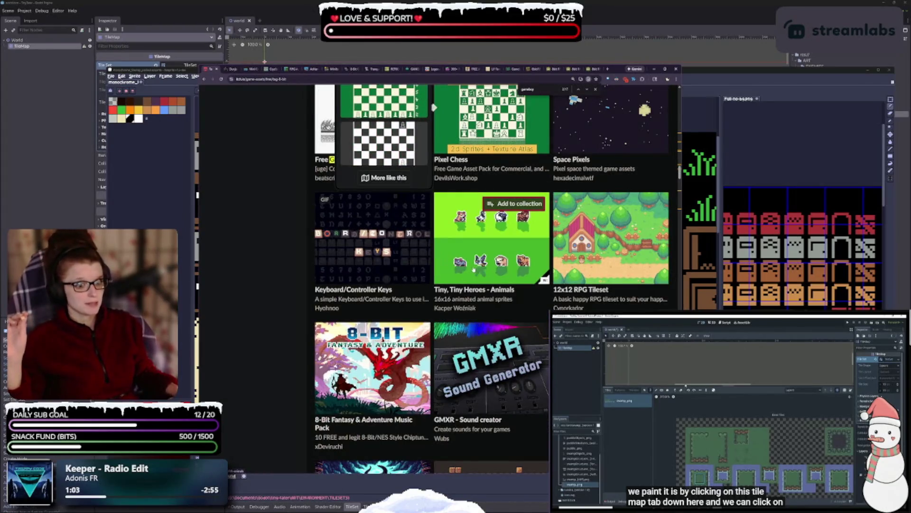
{"action": "scroll", "coordinate": [475, 258], "scroll_direction": "down", "scroll_amount": 2}
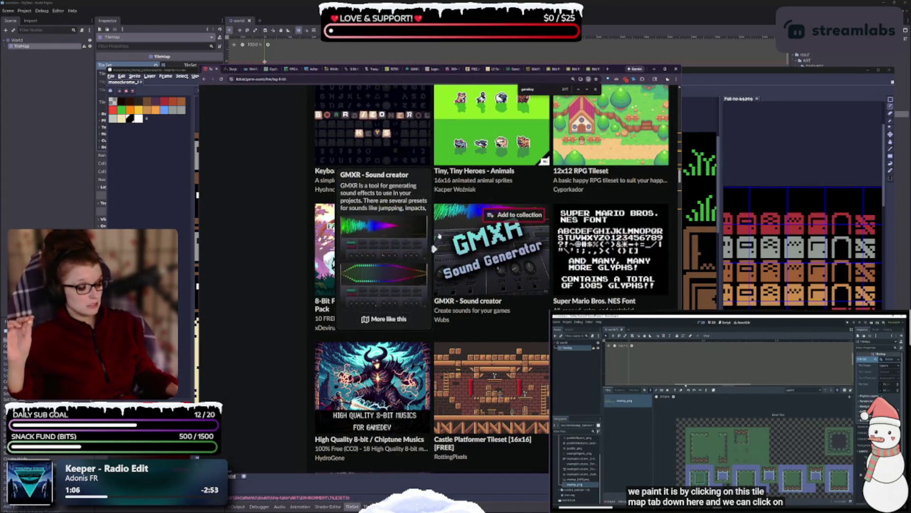
{"action": "scroll", "coordinate": [503, 249], "scroll_direction": "down", "scroll_amount": 2}
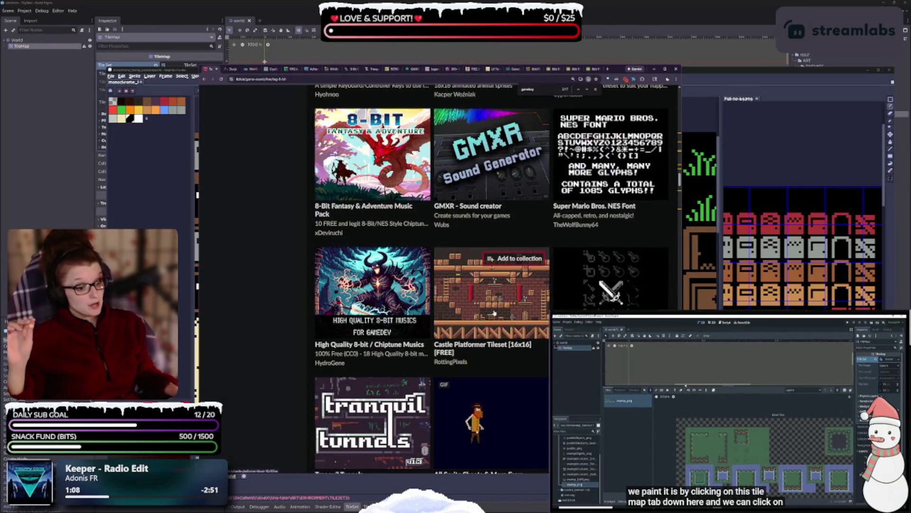
{"action": "scroll", "coordinate": [493, 313], "scroll_direction": "down", "scroll_amount": 2}
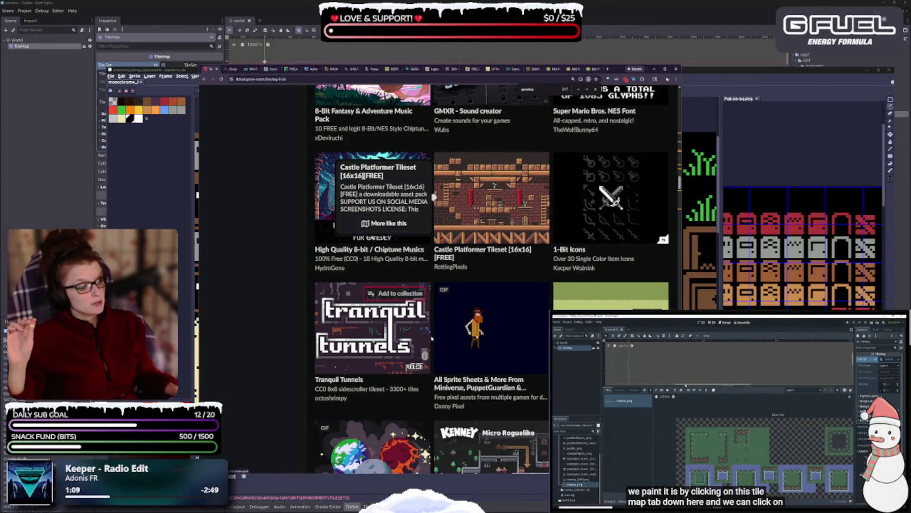
{"action": "scroll", "coordinate": [432, 338], "scroll_direction": "down", "scroll_amount": 3}
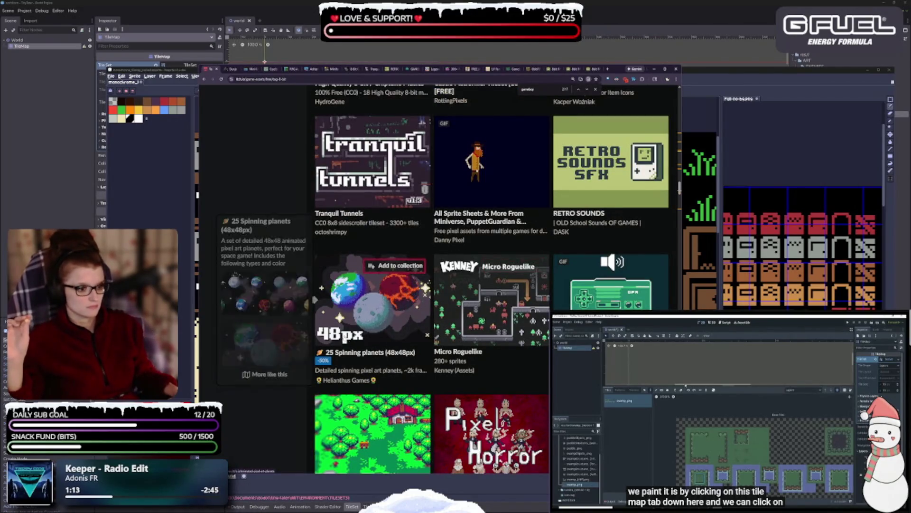
{"action": "scroll", "coordinate": [364, 332], "scroll_direction": "down", "scroll_amount": 2}
{"action": "scroll", "coordinate": [368, 309], "scroll_direction": "down", "scroll_amount": 2}
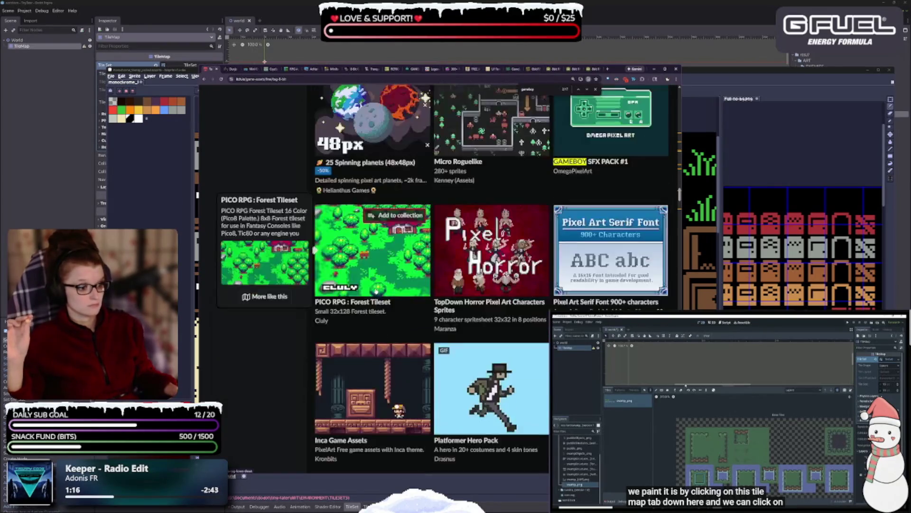
{"action": "scroll", "coordinate": [385, 295], "scroll_direction": "down", "scroll_amount": 2}
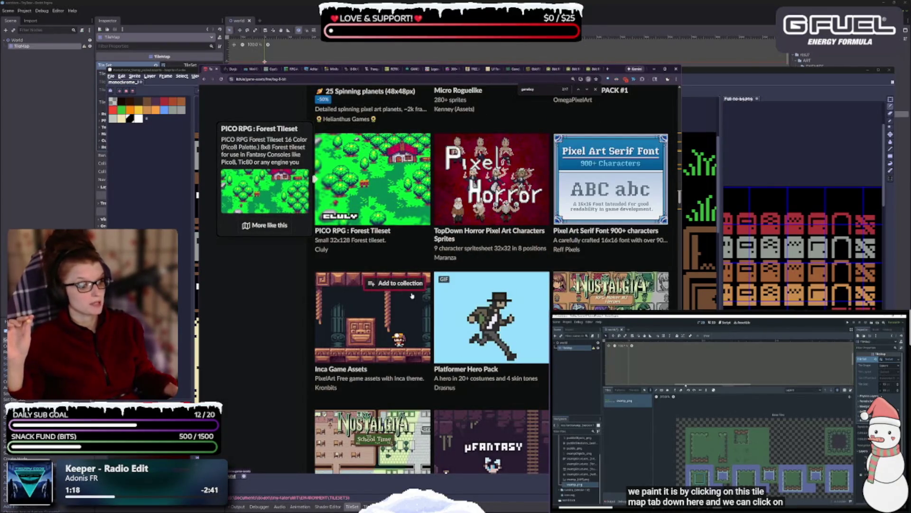
{"action": "scroll", "coordinate": [418, 303], "scroll_direction": "down", "scroll_amount": 4}
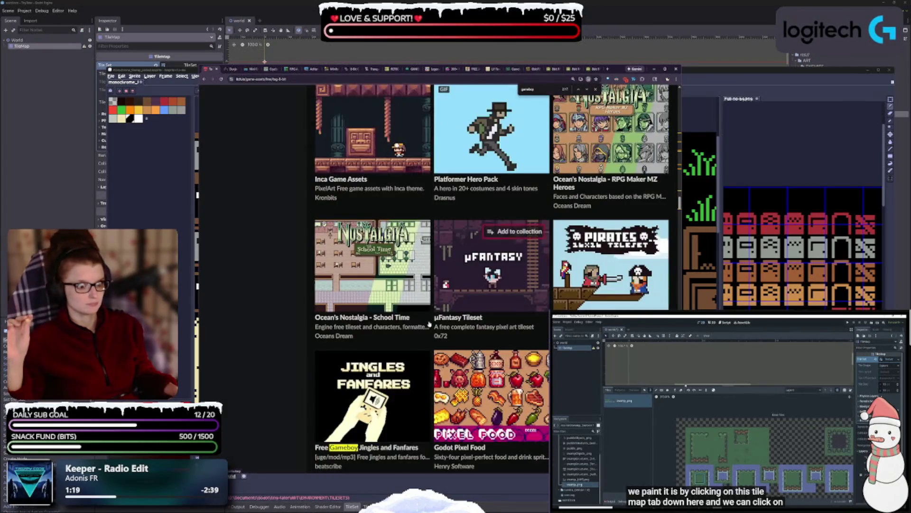
{"action": "scroll", "coordinate": [427, 318], "scroll_direction": "down", "scroll_amount": 2}
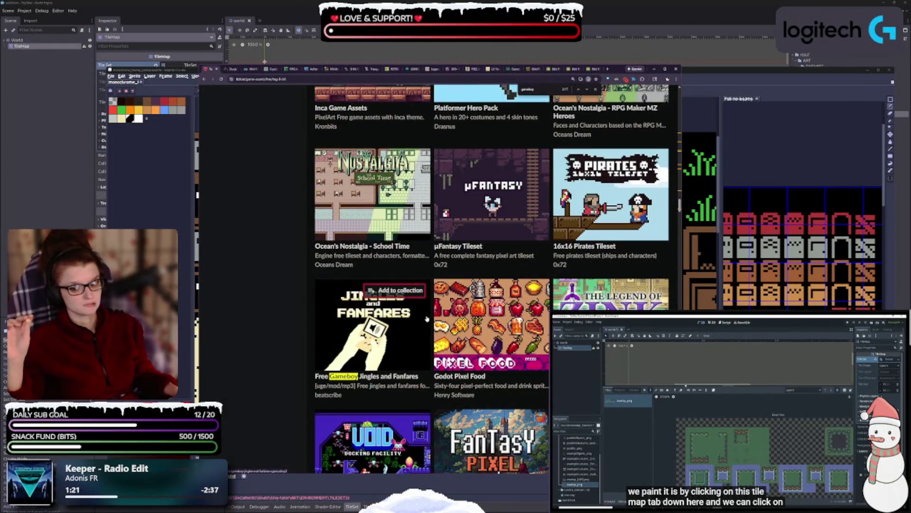
{"action": "scroll", "coordinate": [425, 318], "scroll_direction": "down", "scroll_amount": 2}
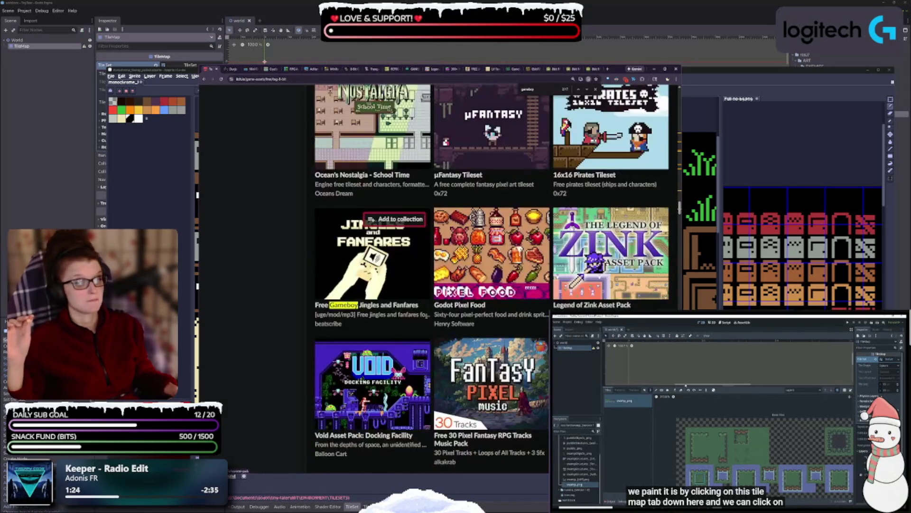
{"action": "scroll", "coordinate": [380, 331], "scroll_direction": "down", "scroll_amount": 1}
{"action": "scroll", "coordinate": [380, 331], "scroll_direction": "down", "scroll_amount": 3}
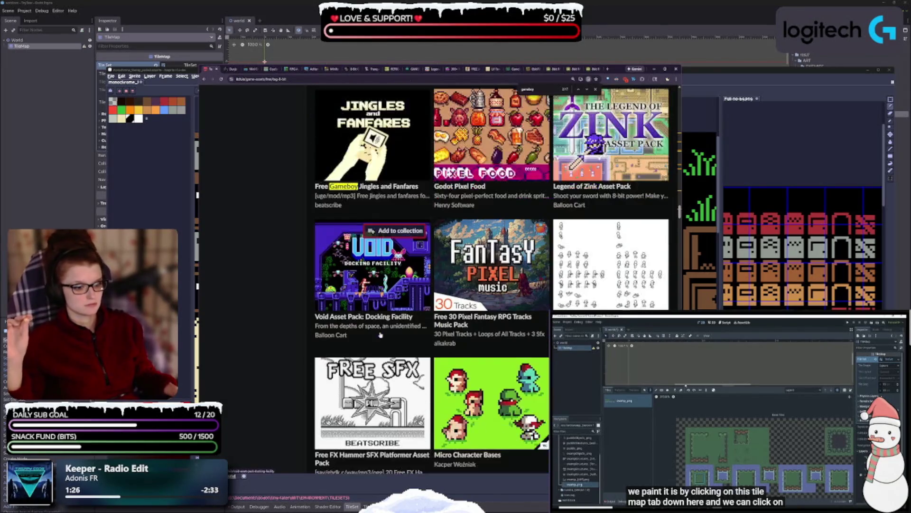
{"action": "scroll", "coordinate": [377, 334], "scroll_direction": "down", "scroll_amount": 3}
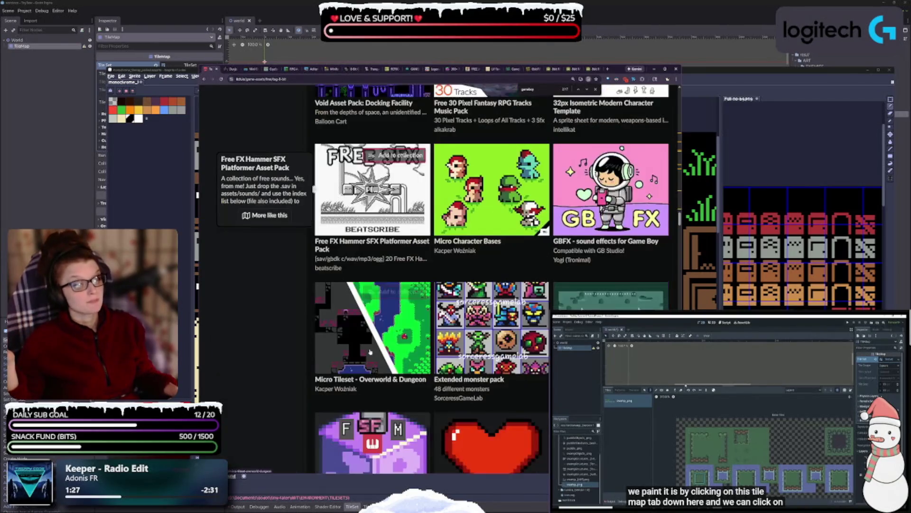
{"action": "scroll", "coordinate": [371, 375], "scroll_direction": "down", "scroll_amount": 3}
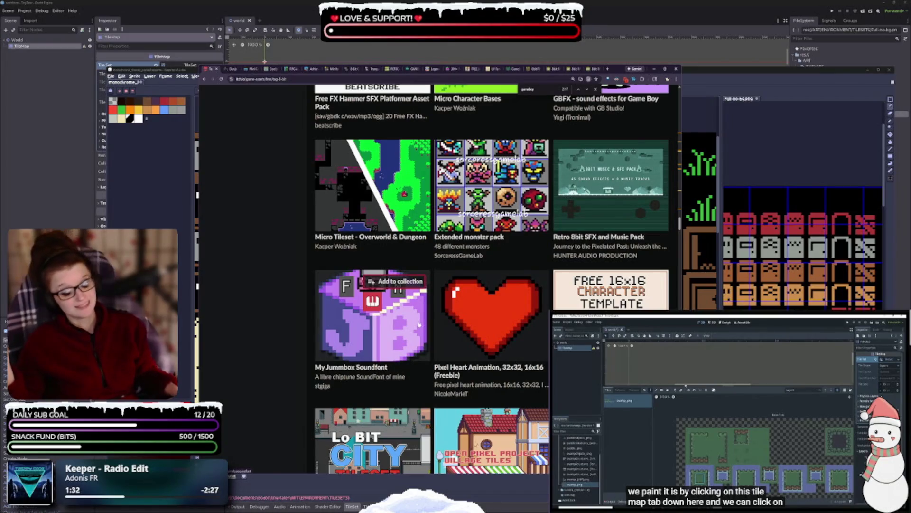
Scroll down the free 8-bit listing, previewing the weapons and Gameboys pack thumbnails
{"action": "scroll", "coordinate": [612, 285], "scroll_direction": "down", "scroll_amount": 1}
{"action": "scroll", "coordinate": [441, 334], "scroll_direction": "down", "scroll_amount": 3}
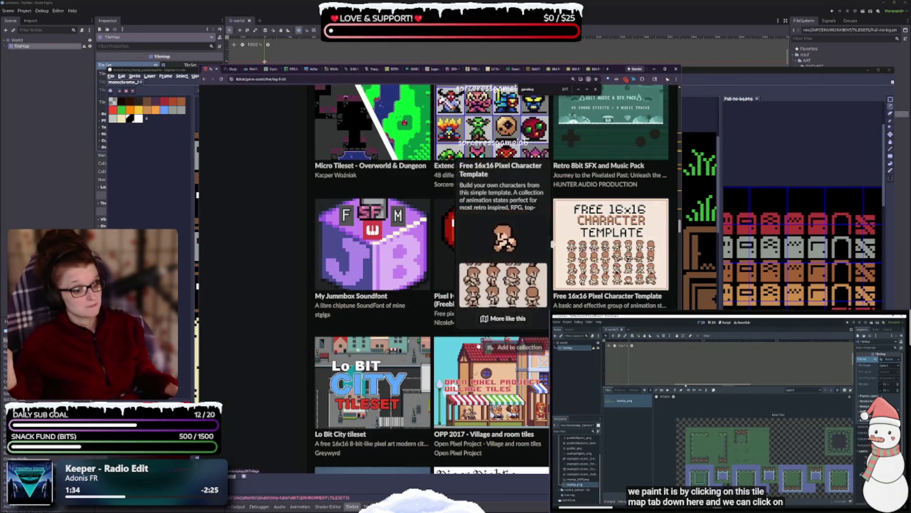
{"action": "scroll", "coordinate": [440, 321], "scroll_direction": "down", "scroll_amount": 5}
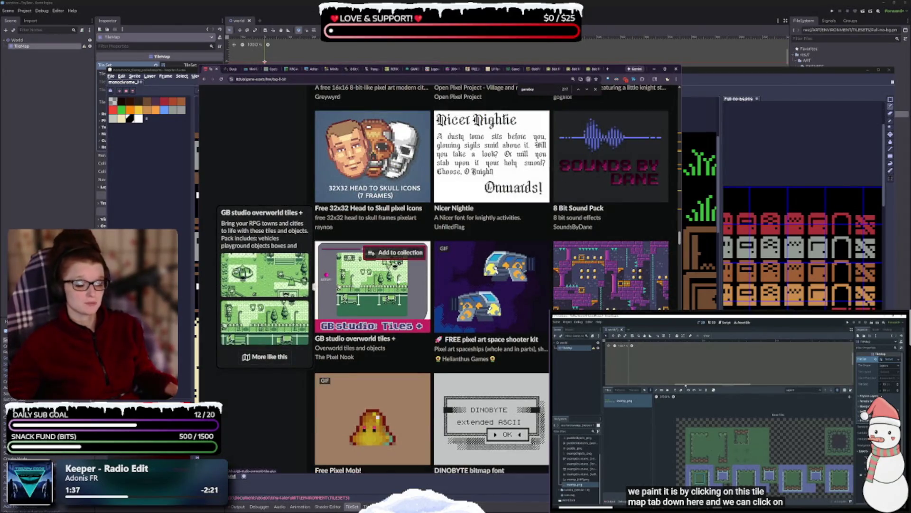
{"action": "scroll", "coordinate": [388, 331], "scroll_direction": "down", "scroll_amount": 2}
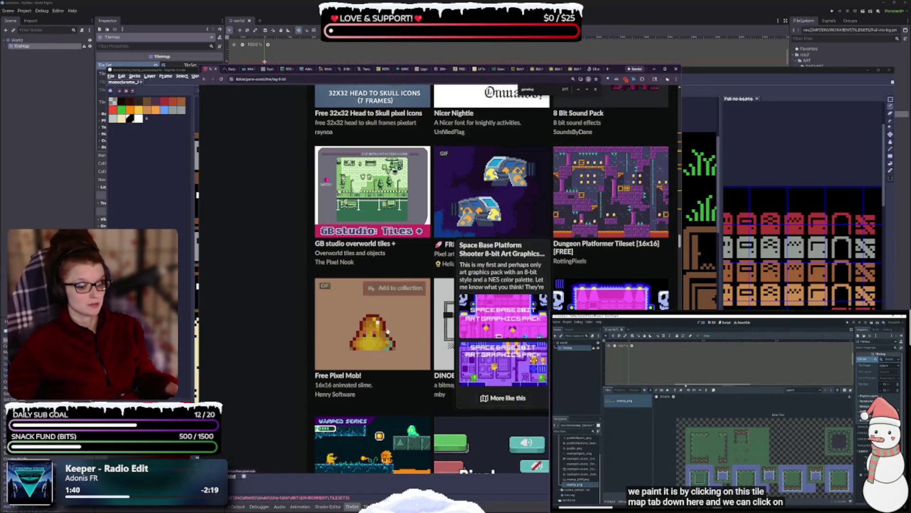
{"action": "scroll", "coordinate": [388, 331], "scroll_direction": "down", "scroll_amount": 3}
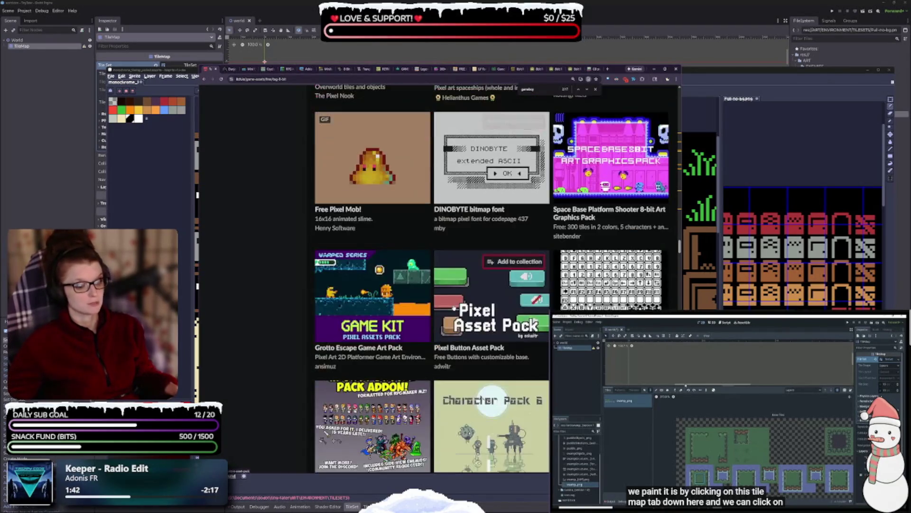
{"action": "scroll", "coordinate": [454, 308], "scroll_direction": "down", "scroll_amount": 2}
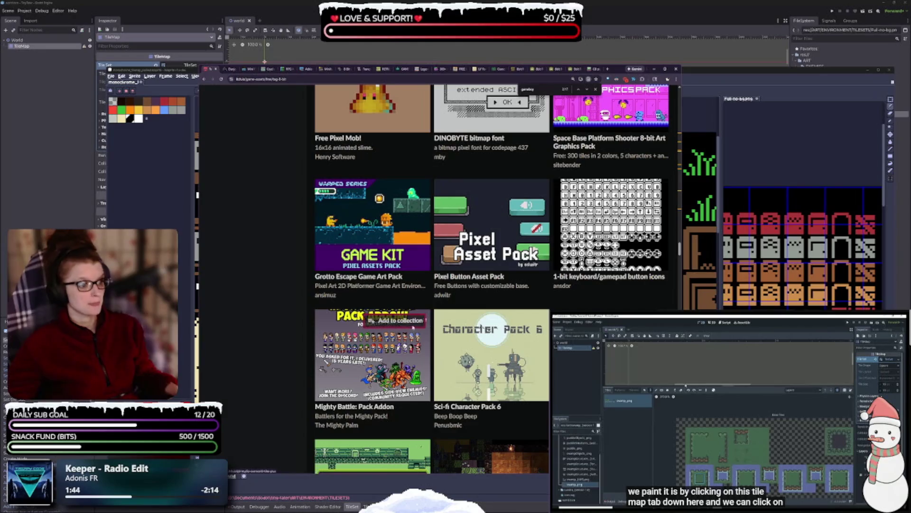
{"action": "scroll", "coordinate": [432, 328], "scroll_direction": "down", "scroll_amount": 2}
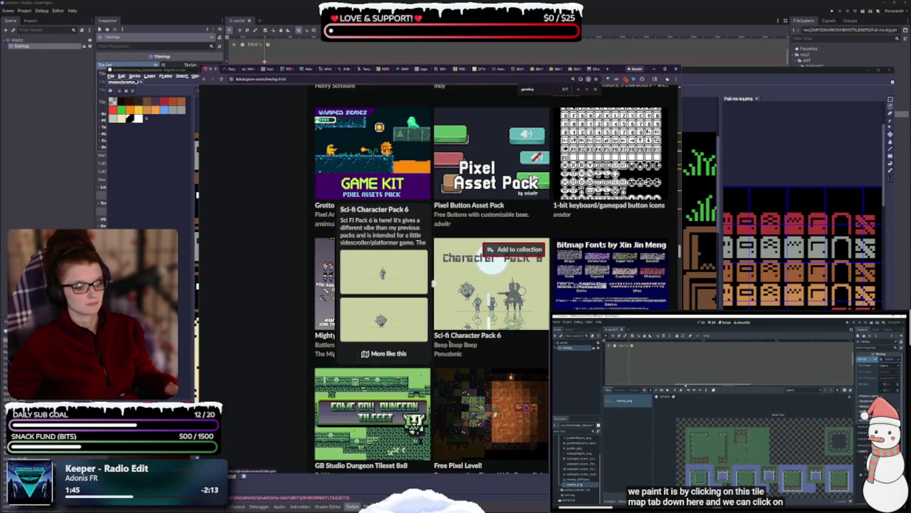
{"action": "scroll", "coordinate": [433, 285], "scroll_direction": "down", "scroll_amount": 2}
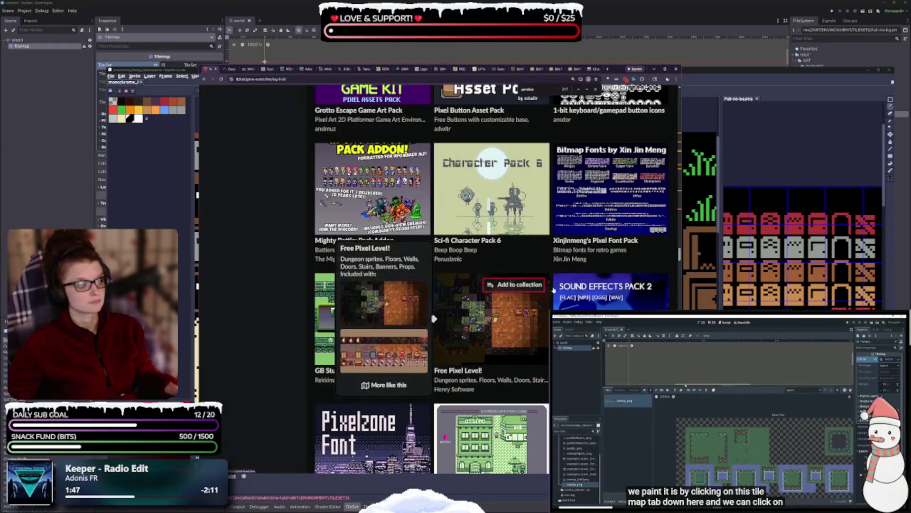
{"action": "mouse_move", "coordinate": [631, 197]}
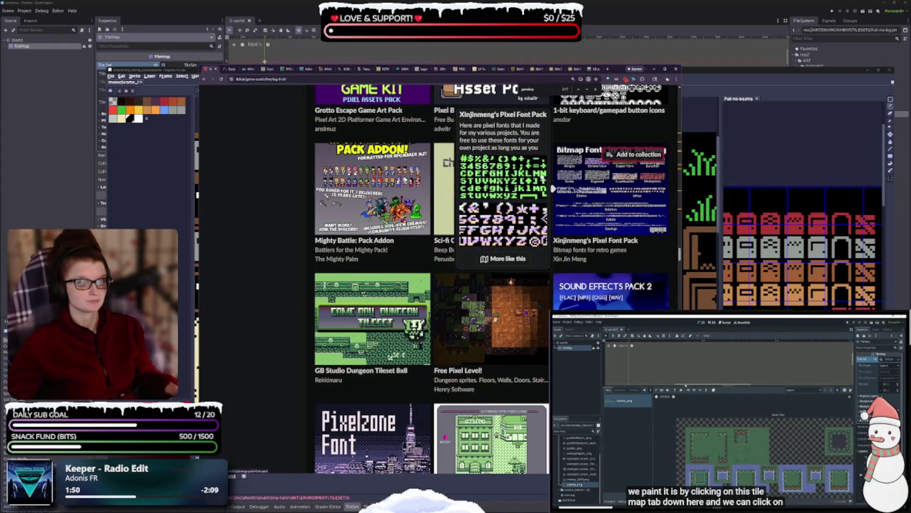
{"action": "scroll", "coordinate": [333, 333], "scroll_direction": "down", "scroll_amount": 1}
{"action": "mouse_move", "coordinate": [370, 291]}
{"action": "scroll", "coordinate": [373, 280], "scroll_direction": "down", "scroll_amount": 2}
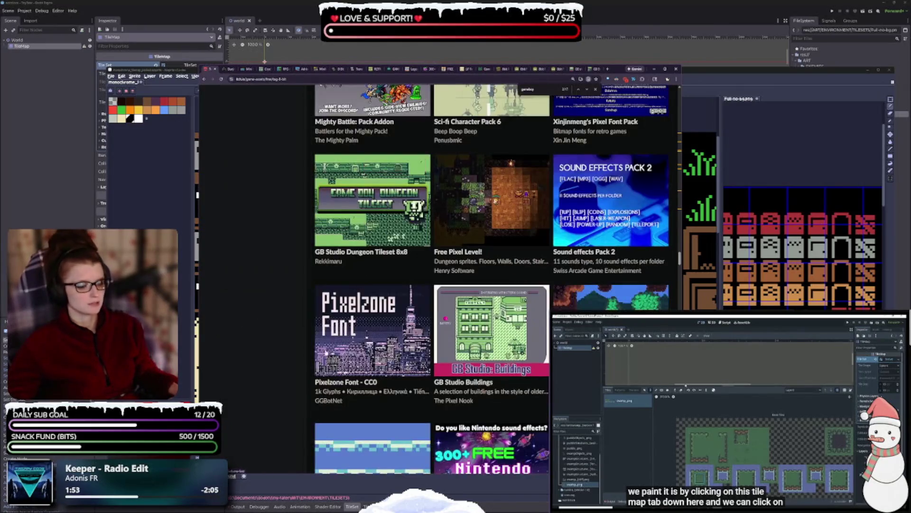
{"action": "mouse_move", "coordinate": [492, 314]}
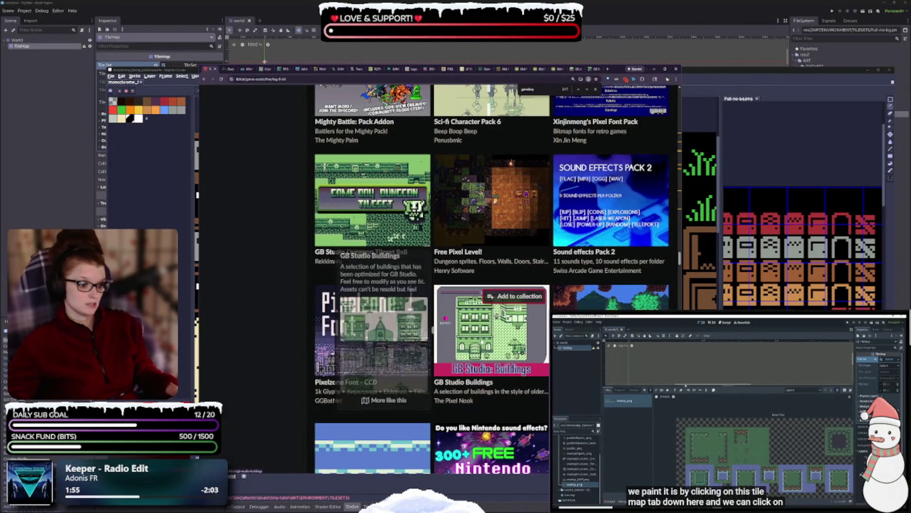
{"action": "scroll", "coordinate": [492, 314], "scroll_direction": "down", "scroll_amount": 2}
{"action": "scroll", "coordinate": [484, 303], "scroll_direction": "down", "scroll_amount": 6}
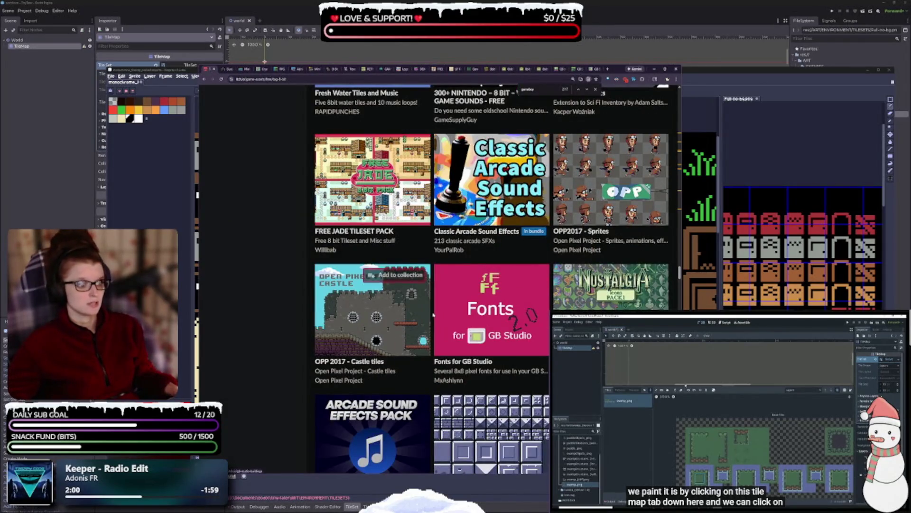
{"action": "scroll", "coordinate": [474, 286], "scroll_direction": "down", "scroll_amount": 3}
{"action": "scroll", "coordinate": [458, 343], "scroll_direction": "down", "scroll_amount": 3}
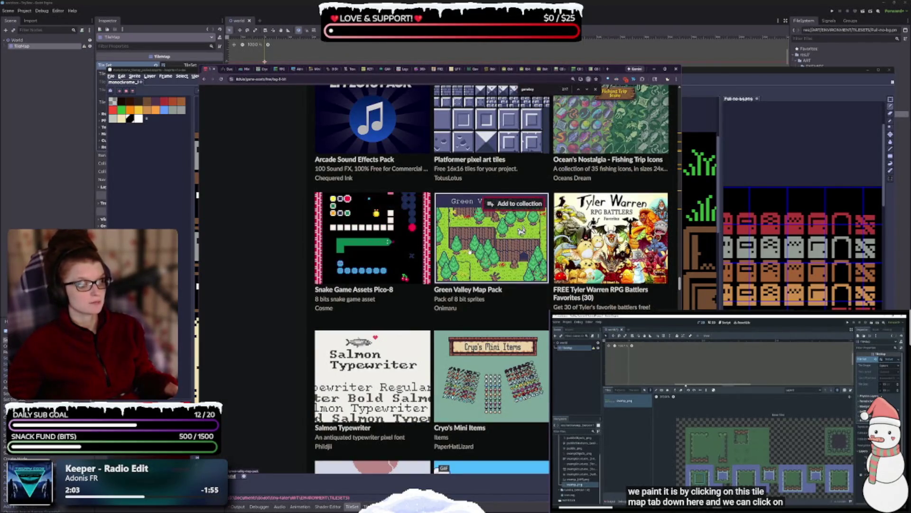
{"action": "mouse_move", "coordinate": [437, 316]}
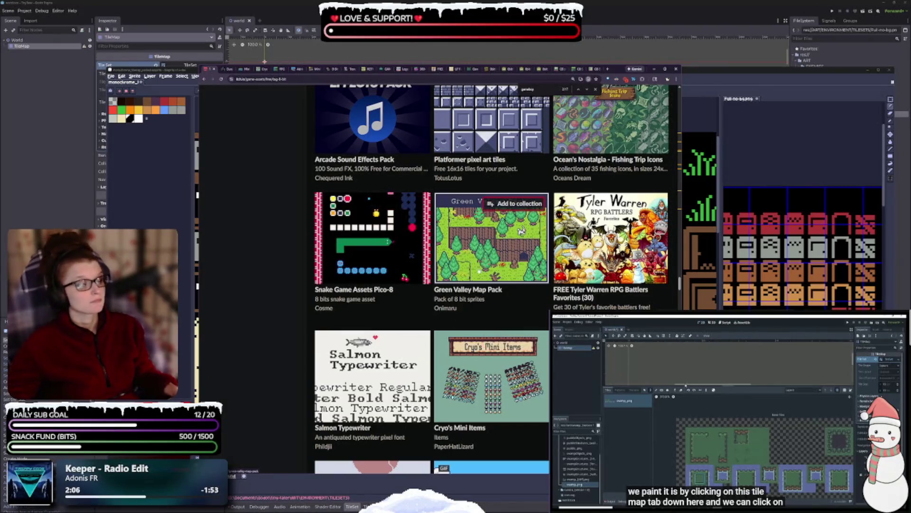
{"action": "mouse_move", "coordinate": [480, 279]}
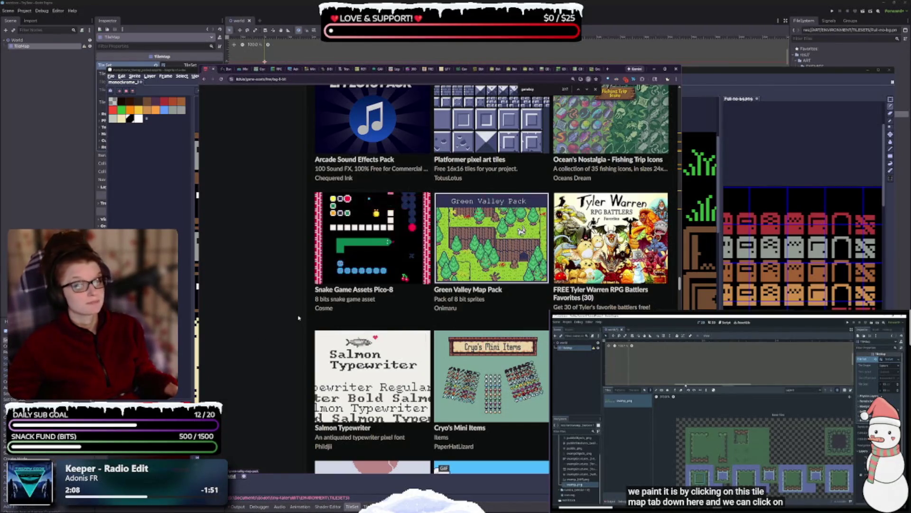
{"action": "mouse_move", "coordinate": [374, 262]}
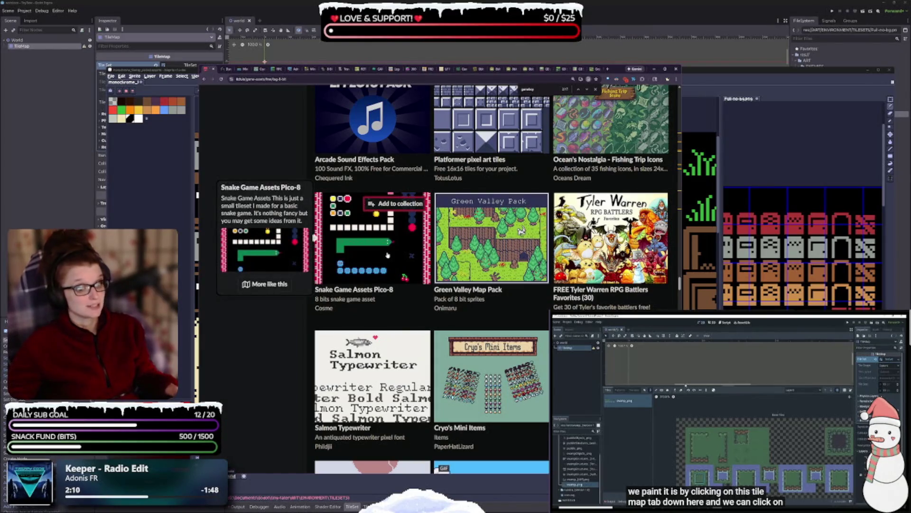
{"action": "scroll", "coordinate": [388, 257], "scroll_direction": "down", "scroll_amount": 2}
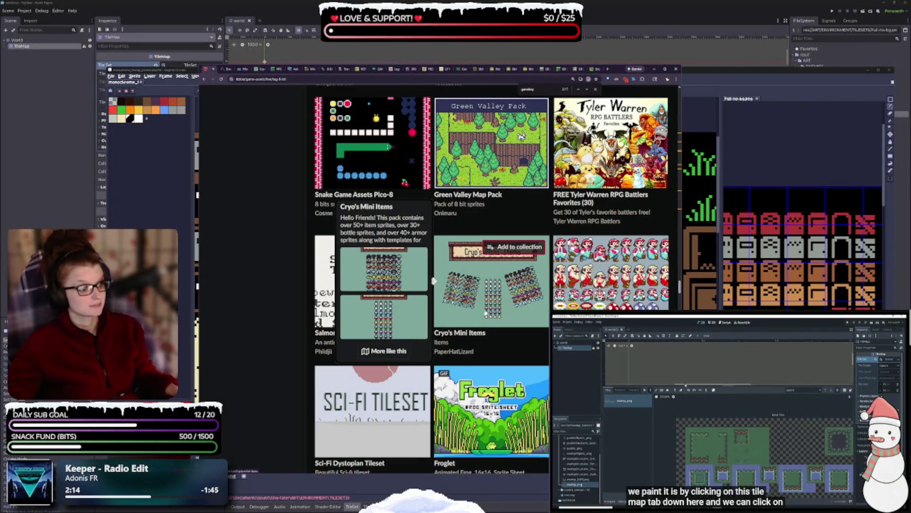
{"action": "scroll", "coordinate": [485, 309], "scroll_direction": "down", "scroll_amount": 6}
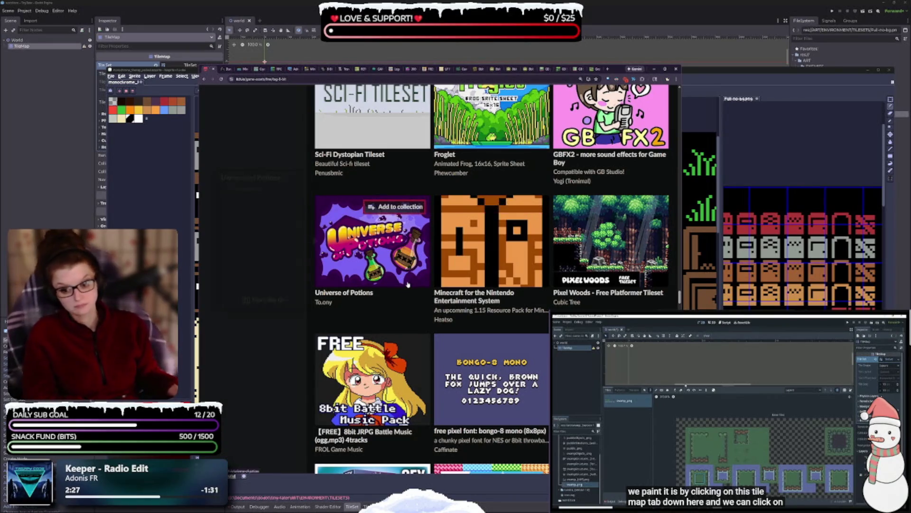
Continue down until Ghost Hunters - Spooky Tileset, Chippy's Chiptune Music Pack and Forest Tileset appear
{"action": "mouse_move", "coordinate": [427, 245]}
{"action": "scroll", "coordinate": [434, 246], "scroll_direction": "down", "scroll_amount": 2}
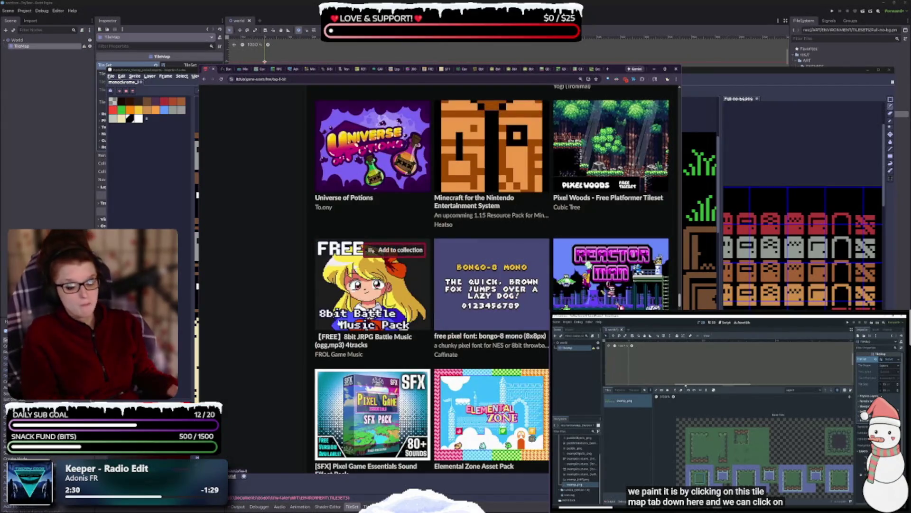
{"action": "scroll", "coordinate": [370, 336], "scroll_direction": "down", "scroll_amount": 2}
{"action": "mouse_move", "coordinate": [370, 336]}
{"action": "scroll", "coordinate": [370, 336], "scroll_direction": "down", "scroll_amount": 2}
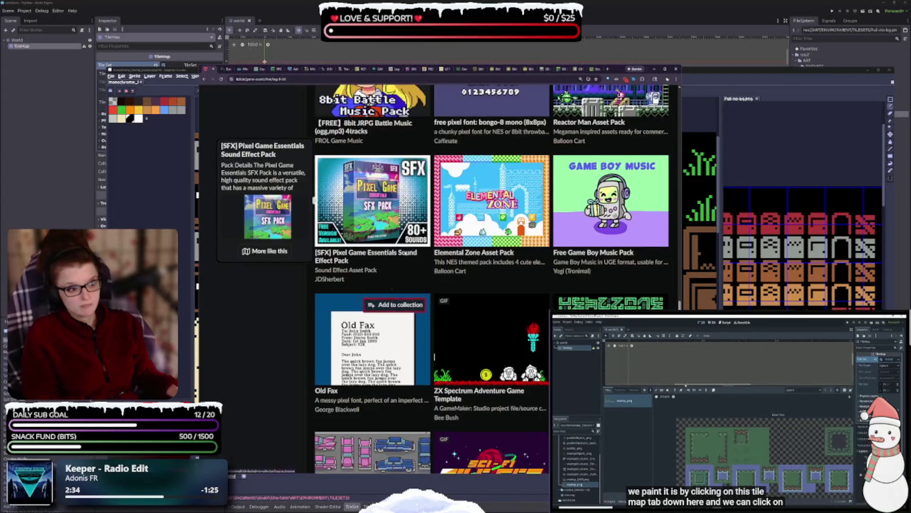
{"action": "mouse_move", "coordinate": [577, 214]}
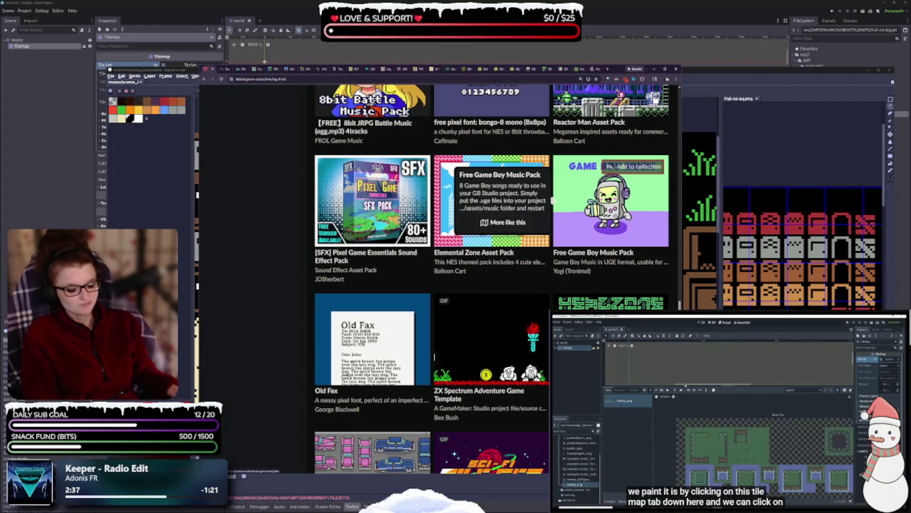
{"action": "mouse_move", "coordinate": [434, 339]}
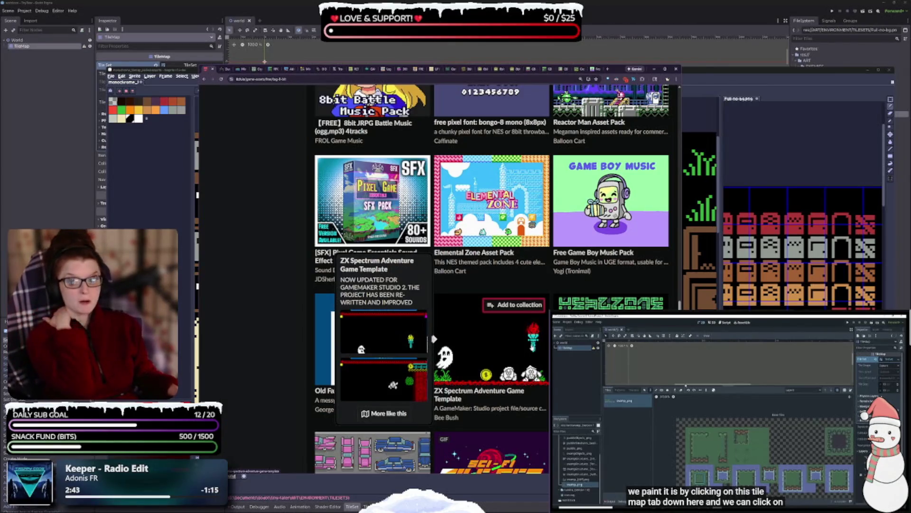
{"action": "scroll", "coordinate": [500, 353], "scroll_direction": "down", "scroll_amount": 3}
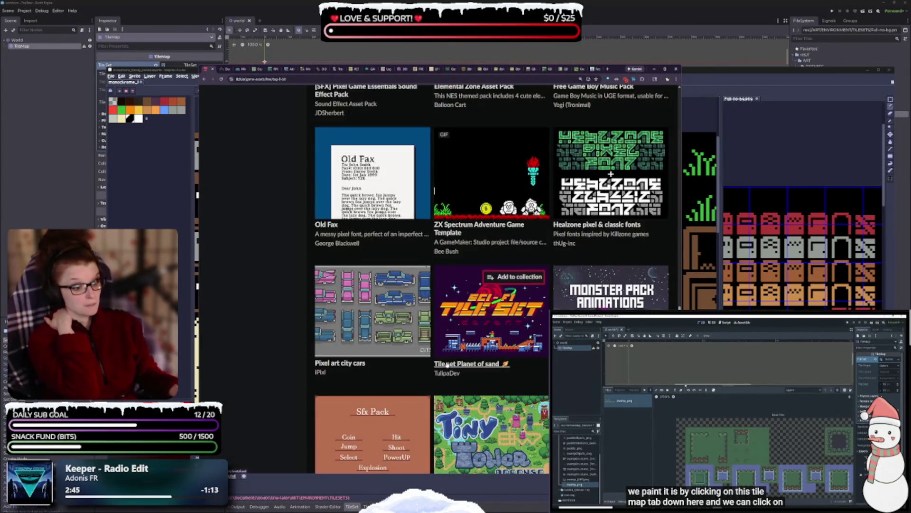
{"action": "scroll", "coordinate": [443, 365], "scroll_direction": "down", "scroll_amount": 2}
{"action": "scroll", "coordinate": [442, 371], "scroll_direction": "down", "scroll_amount": 3}
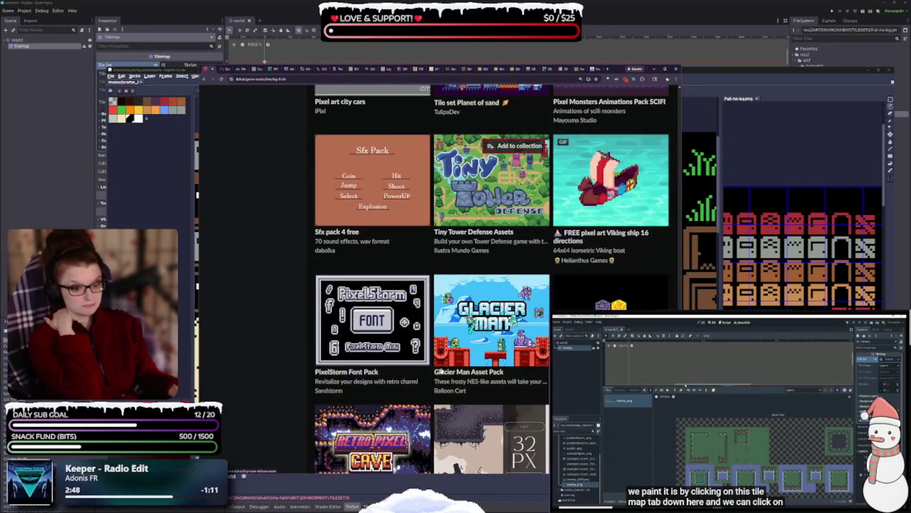
{"action": "scroll", "coordinate": [442, 371], "scroll_direction": "down", "scroll_amount": 1}
{"action": "scroll", "coordinate": [442, 371], "scroll_direction": "down", "scroll_amount": 1}
{"action": "scroll", "coordinate": [437, 375], "scroll_direction": "down", "scroll_amount": 3}
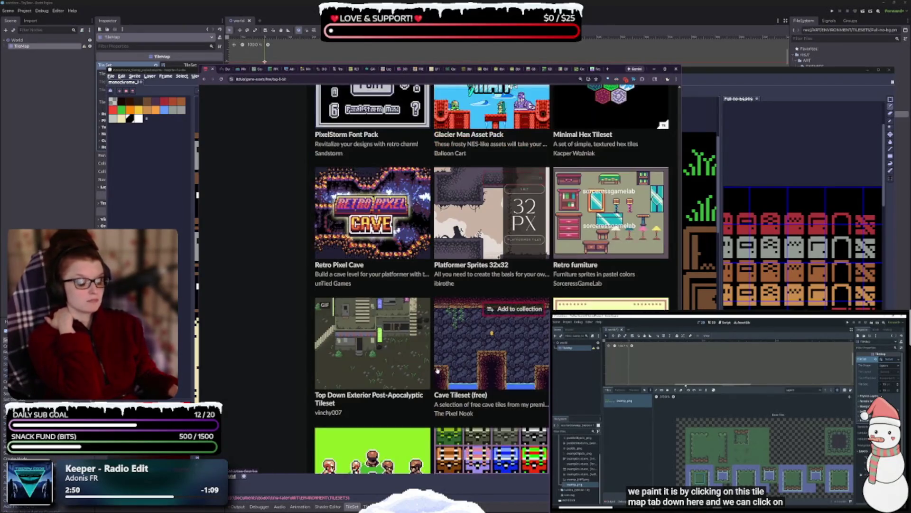
{"action": "scroll", "coordinate": [436, 375], "scroll_direction": "down", "scroll_amount": 1}
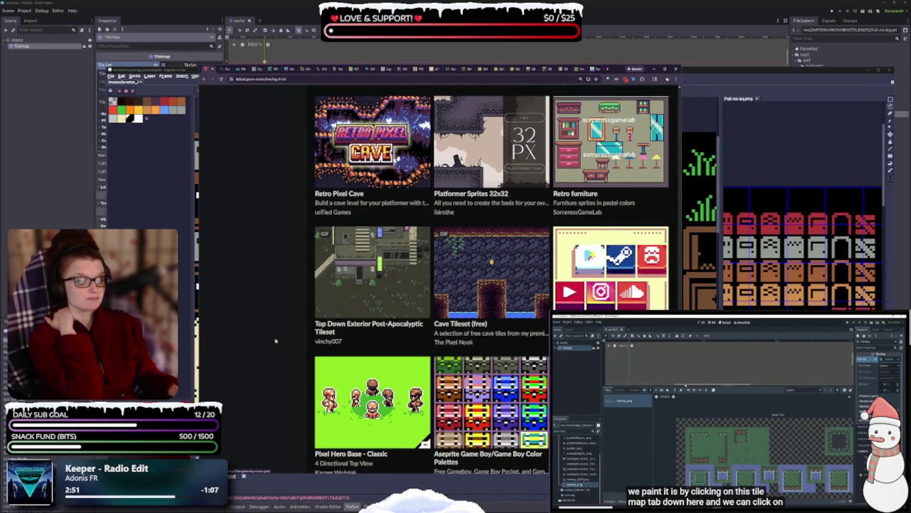
{"action": "scroll", "coordinate": [295, 318], "scroll_direction": "down", "scroll_amount": 1}
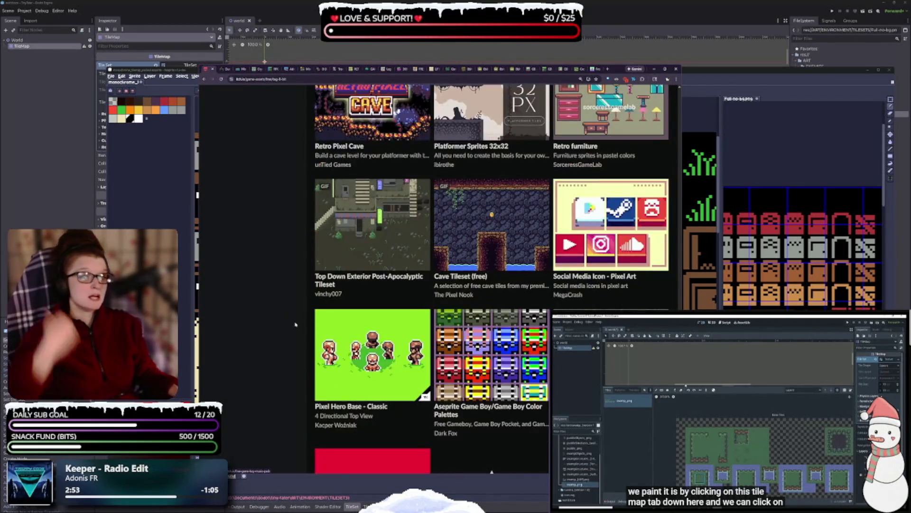
{"action": "scroll", "coordinate": [322, 342], "scroll_direction": "down", "scroll_amount": 2}
{"action": "scroll", "coordinate": [419, 297], "scroll_direction": "down", "scroll_amount": 3}
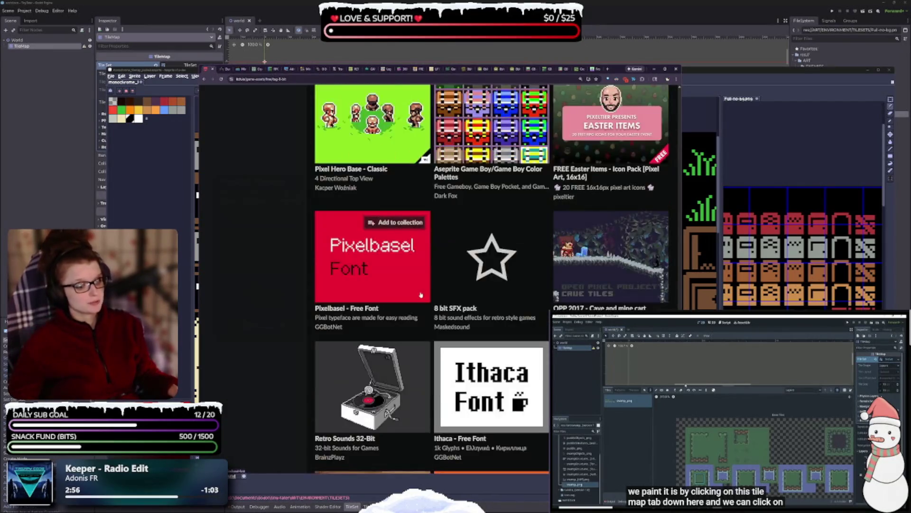
{"action": "scroll", "coordinate": [413, 300], "scroll_direction": "down", "scroll_amount": 1}
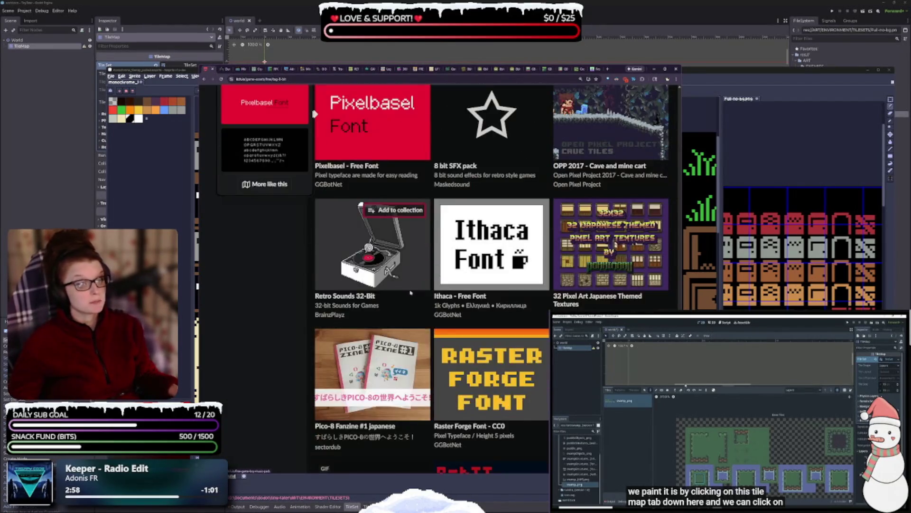
{"action": "scroll", "coordinate": [400, 281], "scroll_direction": "down", "scroll_amount": 3}
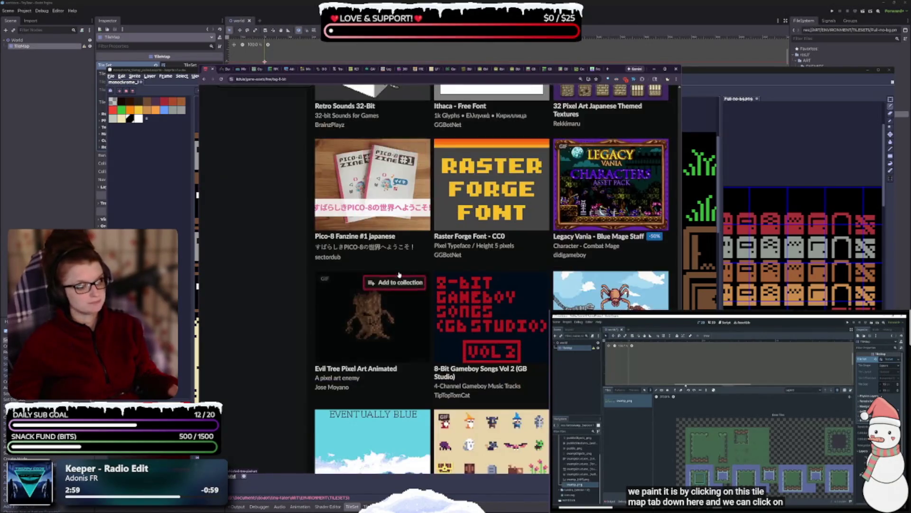
{"action": "scroll", "coordinate": [398, 276], "scroll_direction": "down", "scroll_amount": 1}
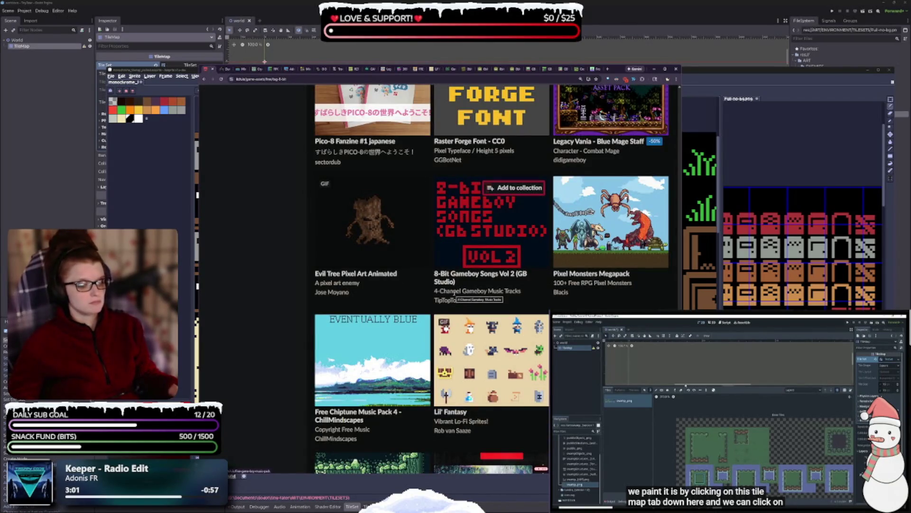
{"action": "scroll", "coordinate": [431, 269], "scroll_direction": "down", "scroll_amount": 2}
{"action": "scroll", "coordinate": [431, 269], "scroll_direction": "down", "scroll_amount": 1}
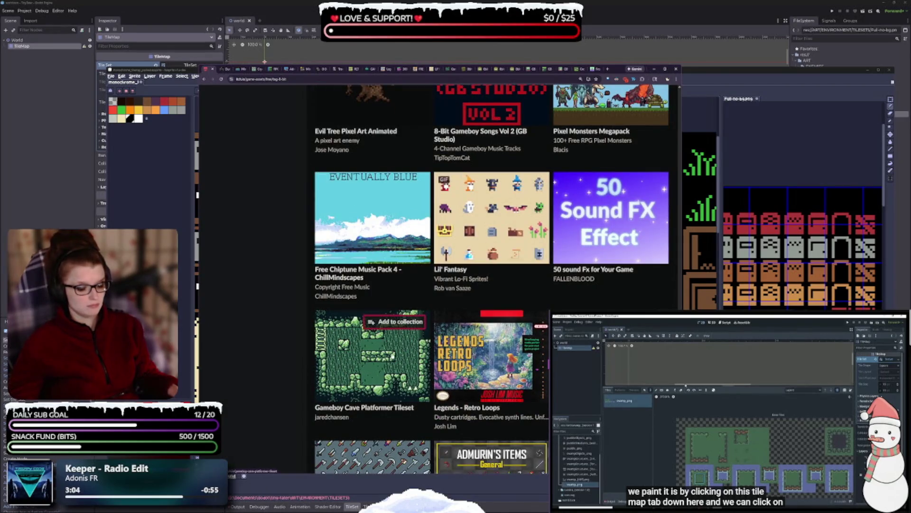
{"action": "mouse_move", "coordinate": [393, 356]}
{"action": "mouse_move", "coordinate": [423, 264]}
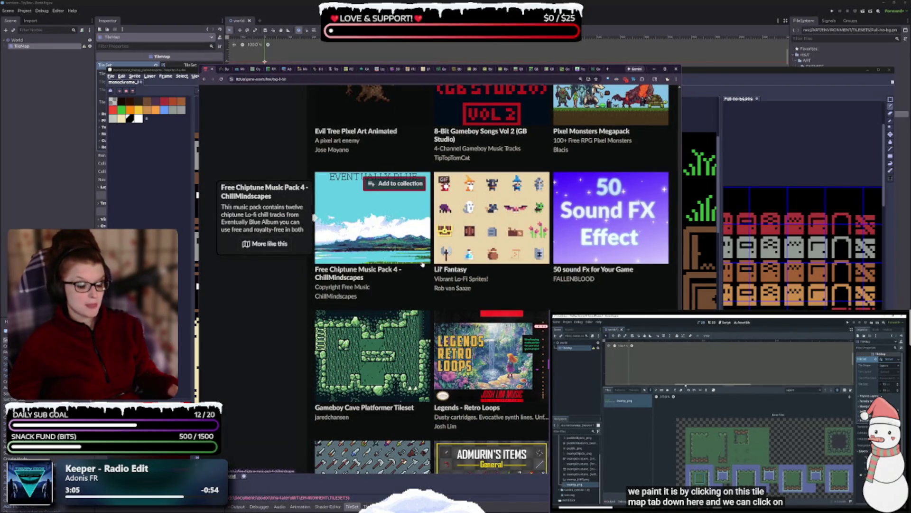
{"action": "scroll", "coordinate": [422, 265], "scroll_direction": "down", "scroll_amount": 2}
{"action": "scroll", "coordinate": [418, 269], "scroll_direction": "down", "scroll_amount": 2}
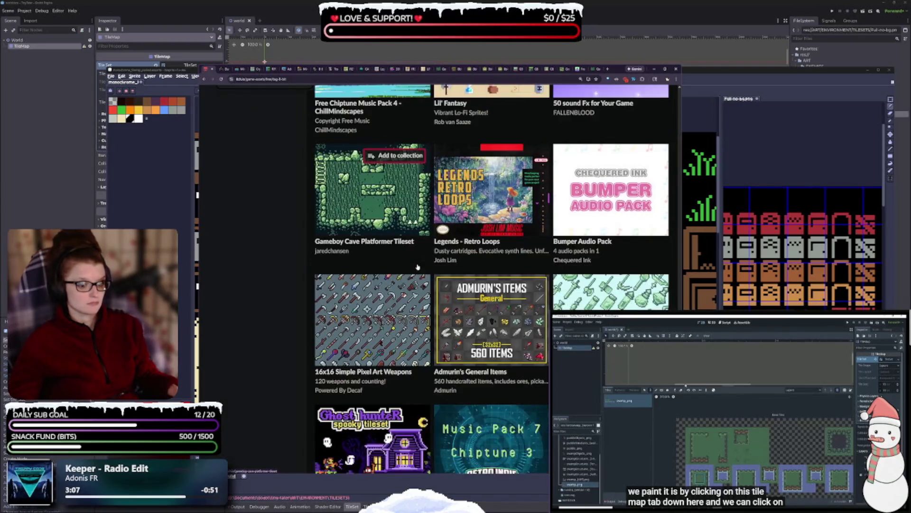
{"action": "mouse_move", "coordinate": [570, 297]}
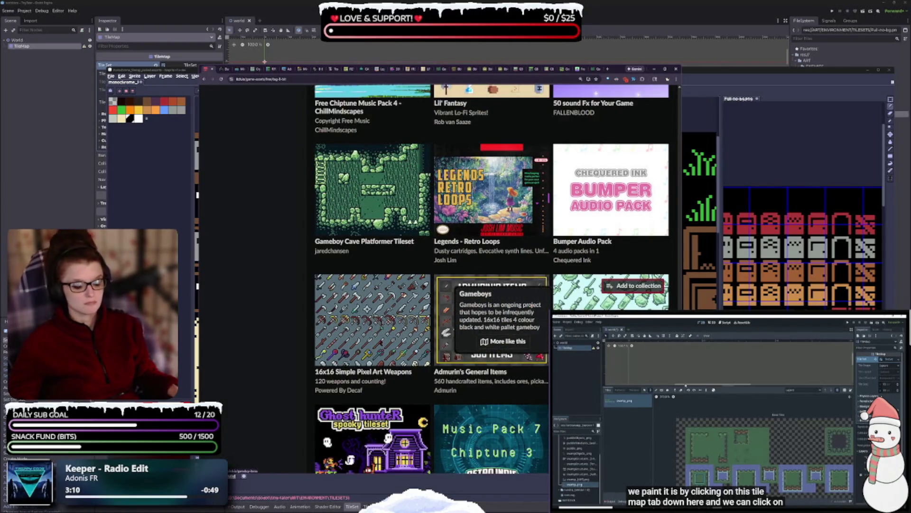
{"action": "scroll", "coordinate": [570, 296], "scroll_direction": "down", "scroll_amount": 3}
{"action": "scroll", "coordinate": [570, 297], "scroll_direction": "down", "scroll_amount": 5}
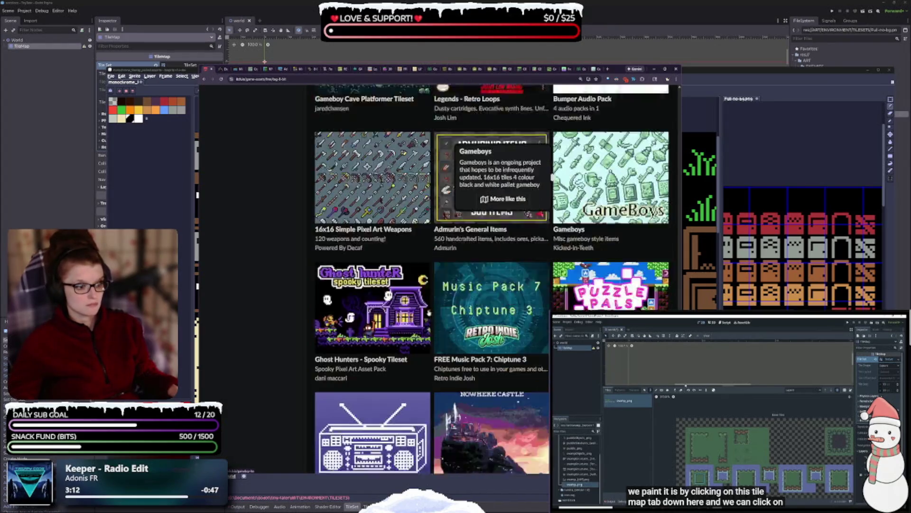
{"action": "mouse_move", "coordinate": [420, 322]}
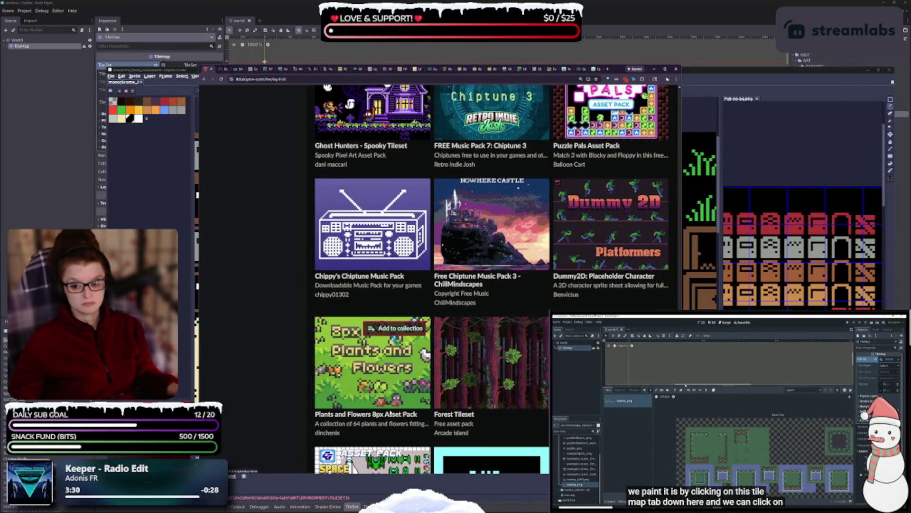
Preview Crystal Cave Pack and GB Studio Viking Tiles, then scroll down to Ottomania and GB Studio SciFi characters
{"action": "scroll", "coordinate": [389, 352], "scroll_direction": "down", "scroll_amount": 1}
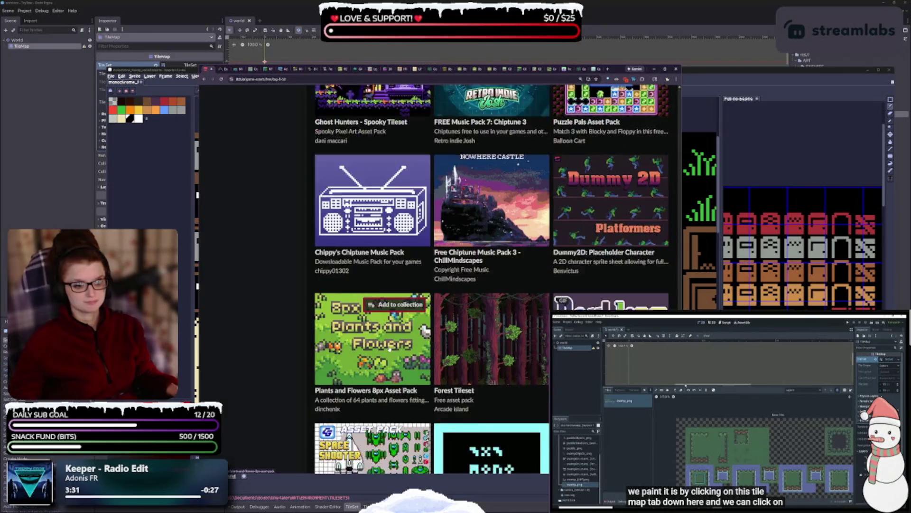
{"action": "scroll", "coordinate": [387, 347], "scroll_direction": "down", "scroll_amount": 3}
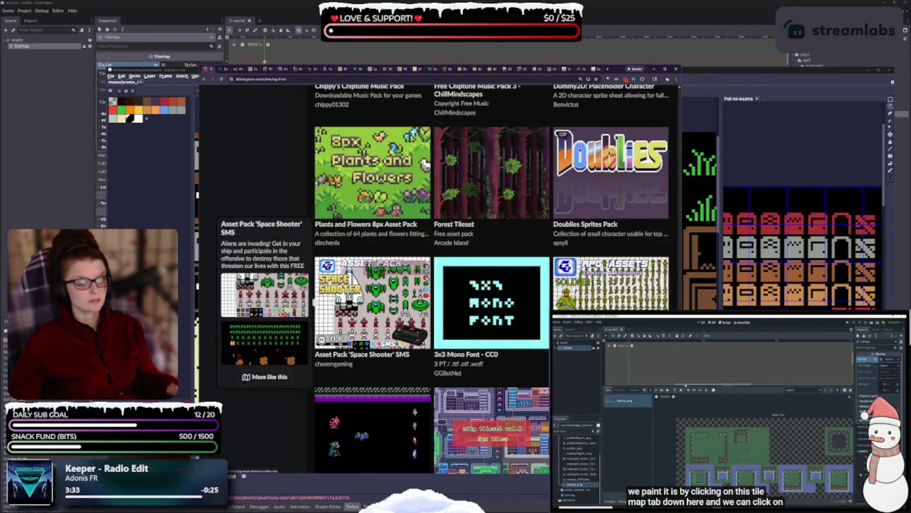
{"action": "scroll", "coordinate": [429, 315], "scroll_direction": "down", "scroll_amount": 2}
{"action": "scroll", "coordinate": [429, 315], "scroll_direction": "down", "scroll_amount": 2}
{"action": "mouse_move", "coordinate": [494, 275]}
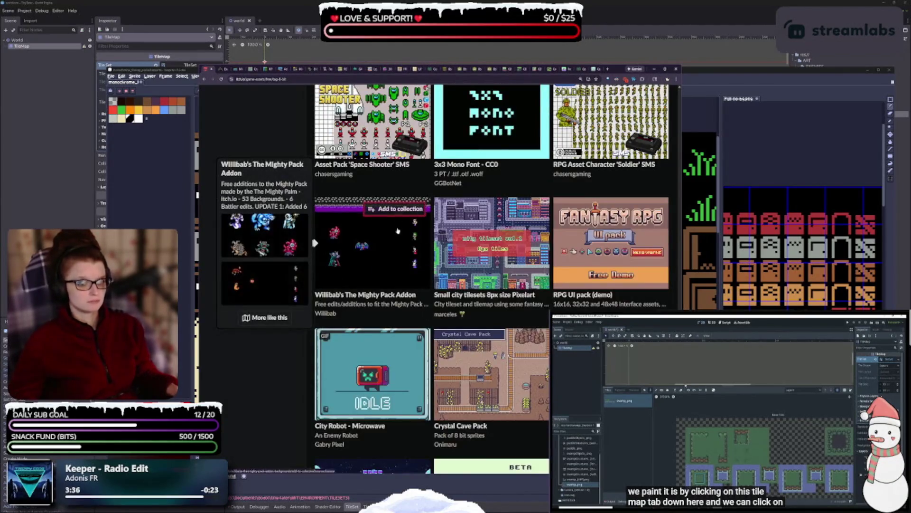
{"action": "scroll", "coordinate": [489, 285], "scroll_direction": "down", "scroll_amount": 1}
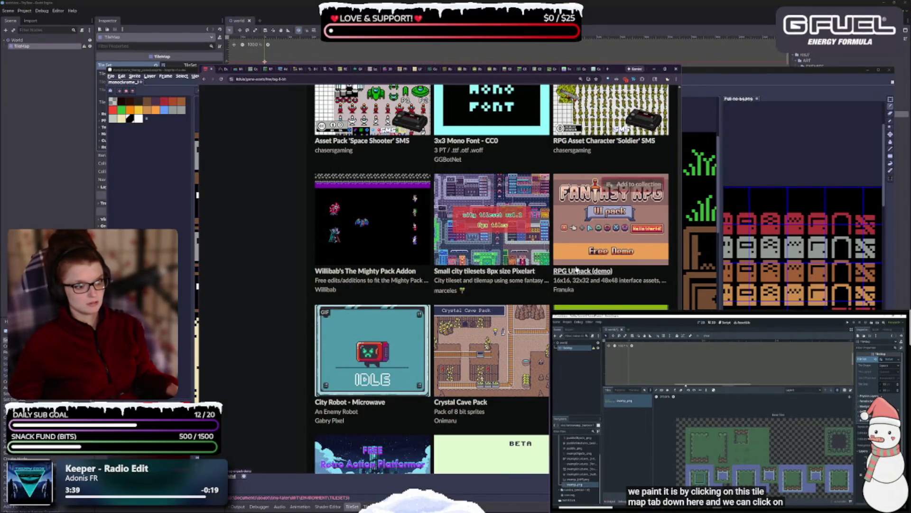
{"action": "mouse_move", "coordinate": [510, 373]}
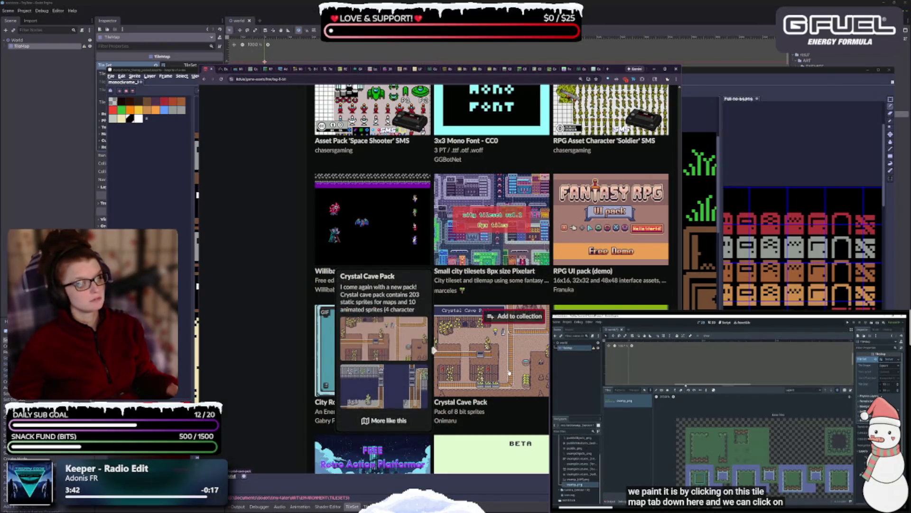
{"action": "scroll", "coordinate": [522, 322], "scroll_direction": "down", "scroll_amount": 3}
{"action": "scroll", "coordinate": [466, 221], "scroll_direction": "down", "scroll_amount": 2}
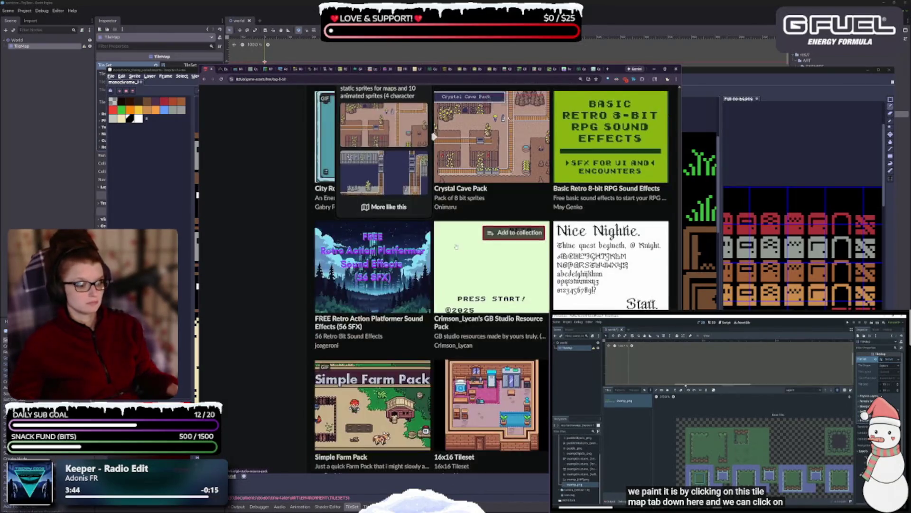
{"action": "scroll", "coordinate": [467, 223], "scroll_direction": "down", "scroll_amount": 2}
{"action": "scroll", "coordinate": [467, 238], "scroll_direction": "down", "scroll_amount": 2}
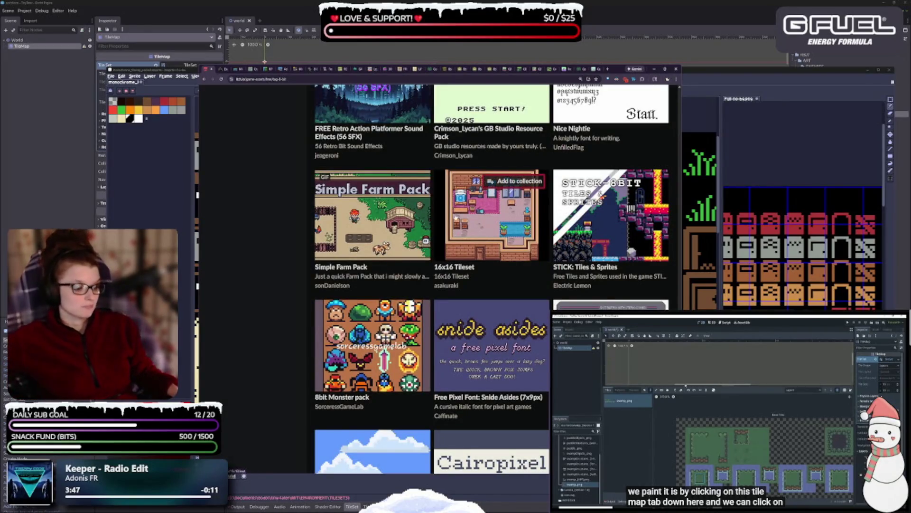
{"action": "scroll", "coordinate": [455, 222], "scroll_direction": "down", "scroll_amount": 2}
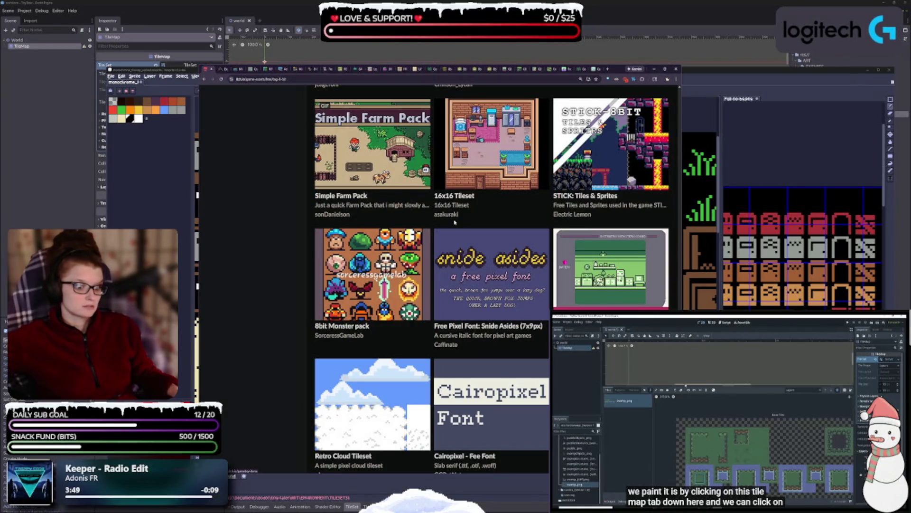
{"action": "scroll", "coordinate": [455, 222], "scroll_direction": "down", "scroll_amount": 5}
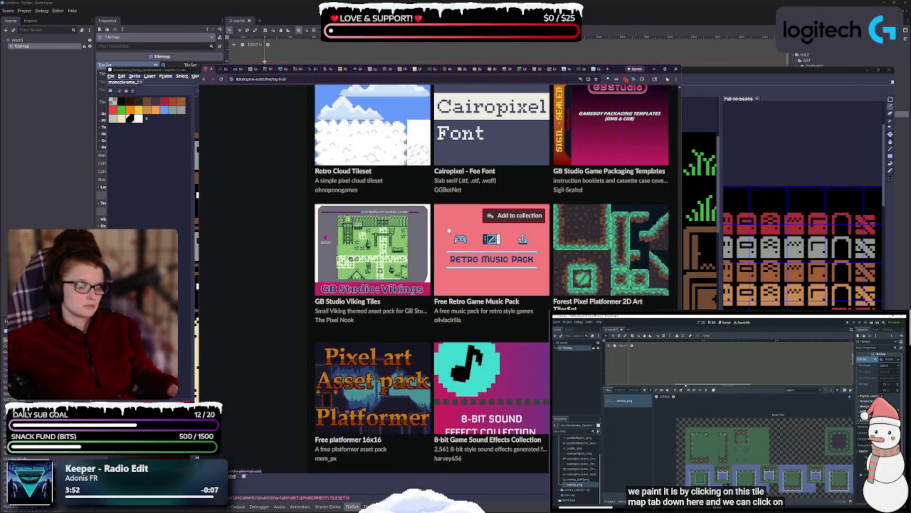
{"action": "mouse_move", "coordinate": [372, 247]}
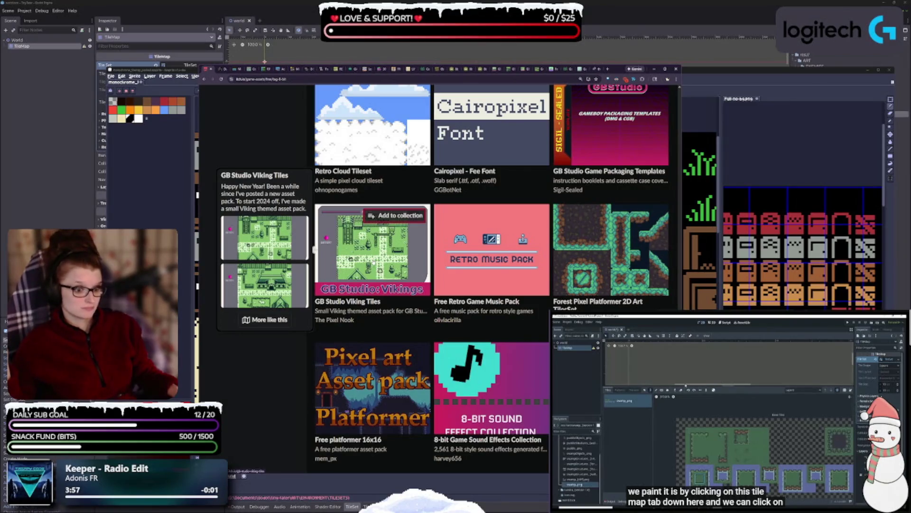
{"action": "scroll", "coordinate": [352, 369], "scroll_direction": "down", "scroll_amount": 5}
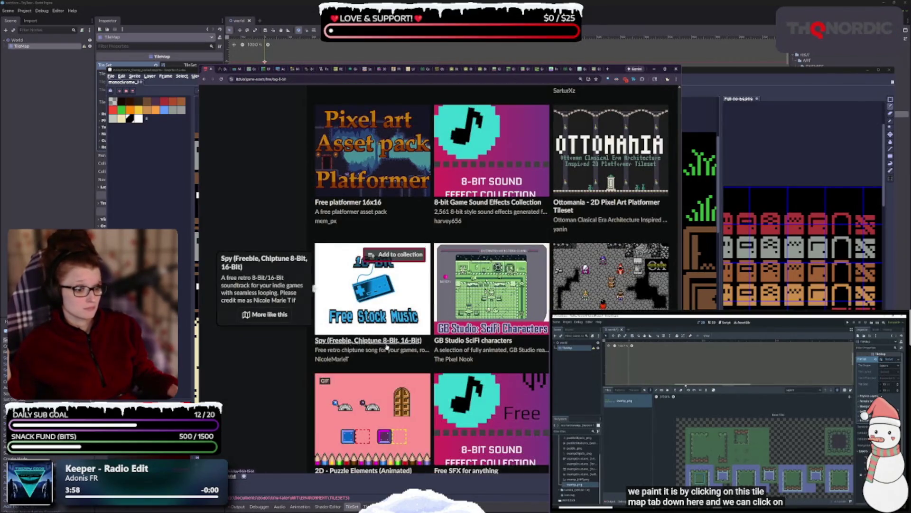
Read the Free SFX and Super Game Boy Palettes previews, then scroll to Chests And Coins and RPG Item Pack 16x16
{"action": "mouse_move", "coordinate": [498, 299]}
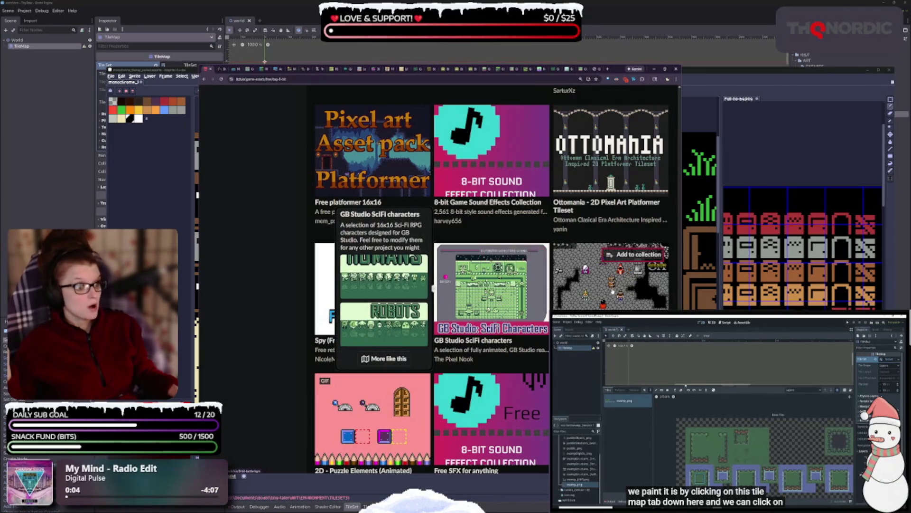
{"action": "mouse_move", "coordinate": [612, 285]}
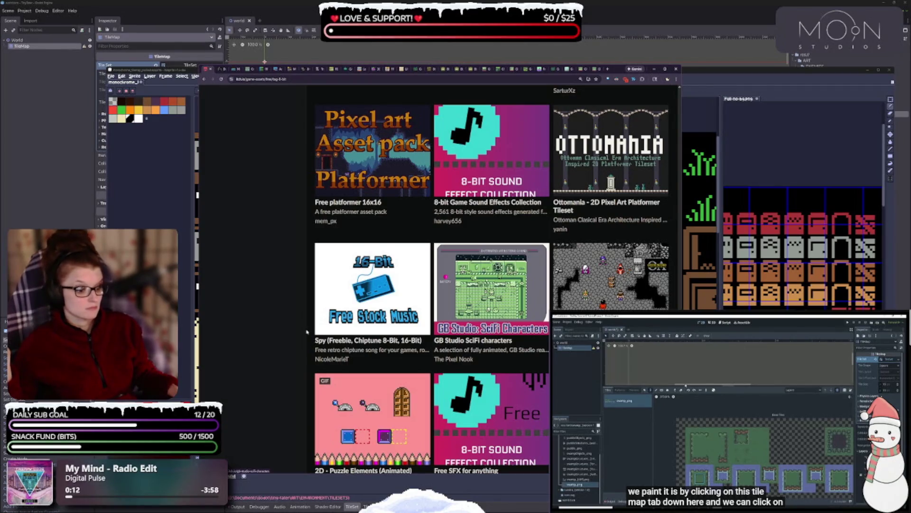
{"action": "scroll", "coordinate": [307, 332], "scroll_direction": "down", "scroll_amount": 1}
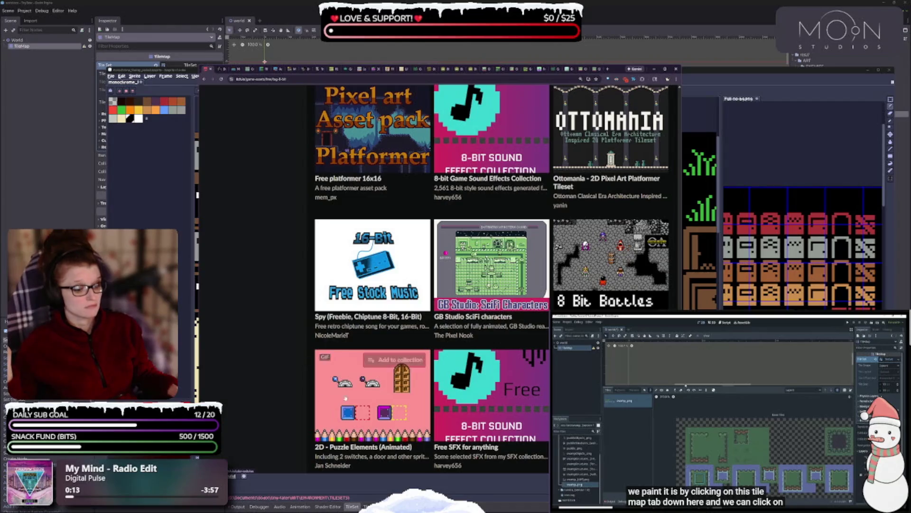
{"action": "mouse_move", "coordinate": [487, 411]}
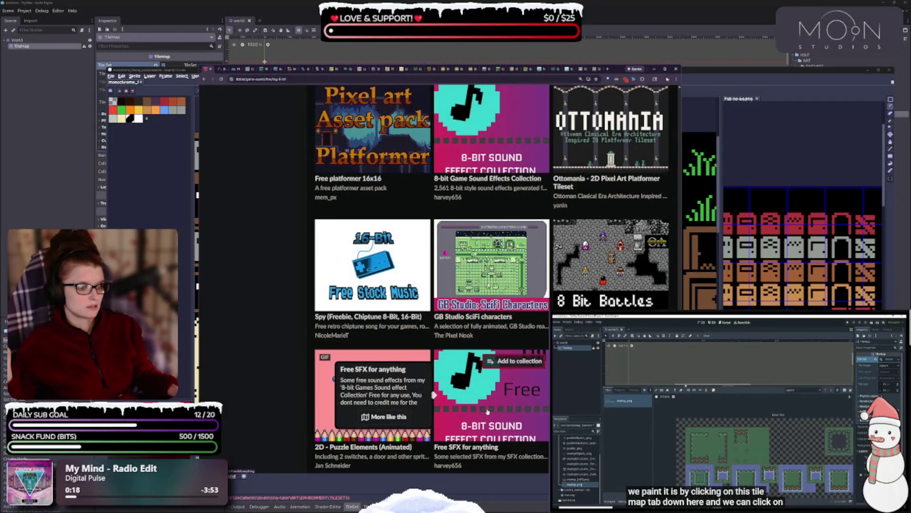
{"action": "scroll", "coordinate": [487, 411], "scroll_direction": "up", "scroll_amount": 2}
{"action": "mouse_move", "coordinate": [518, 216]}
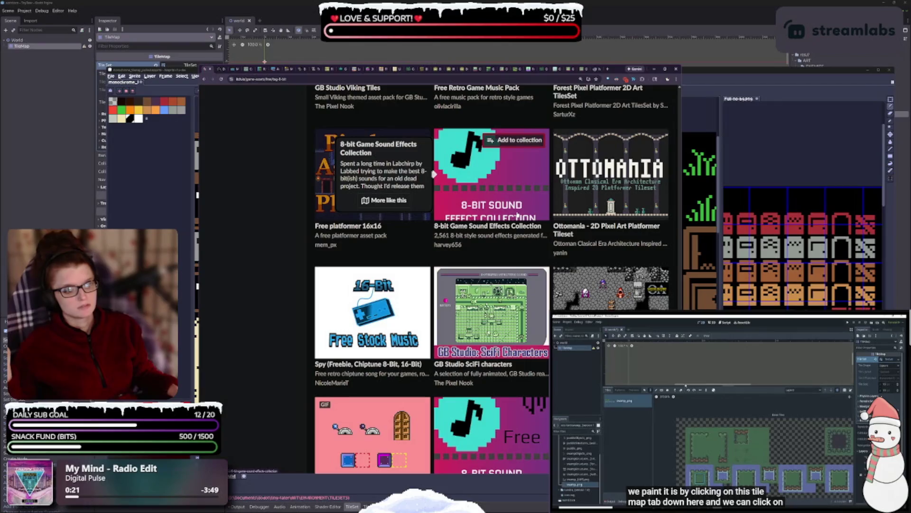
{"action": "scroll", "coordinate": [527, 319], "scroll_direction": "down", "scroll_amount": 5}
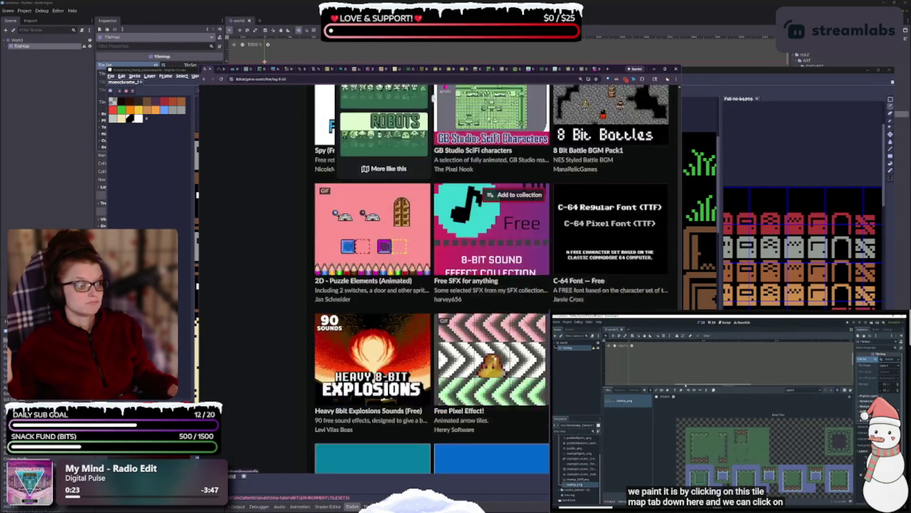
{"action": "scroll", "coordinate": [491, 359], "scroll_direction": "down", "scroll_amount": 1}
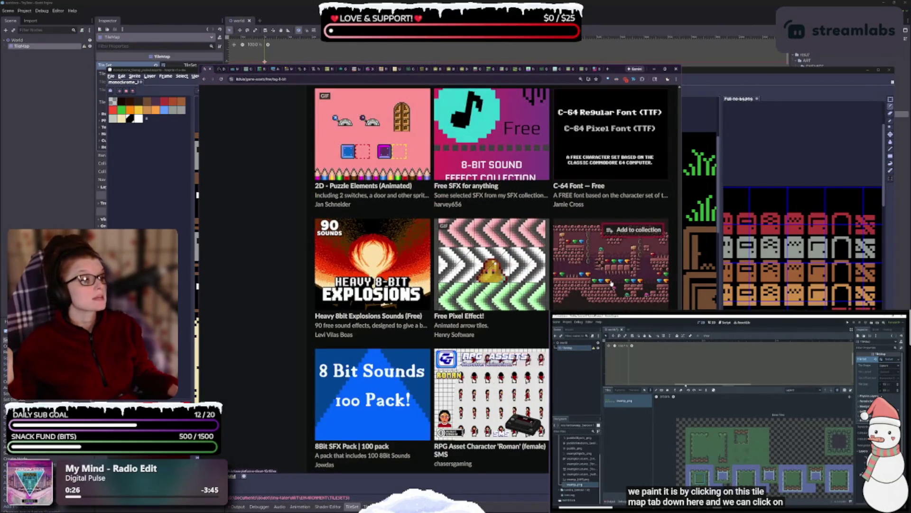
{"action": "scroll", "coordinate": [613, 288], "scroll_direction": "down", "scroll_amount": 2}
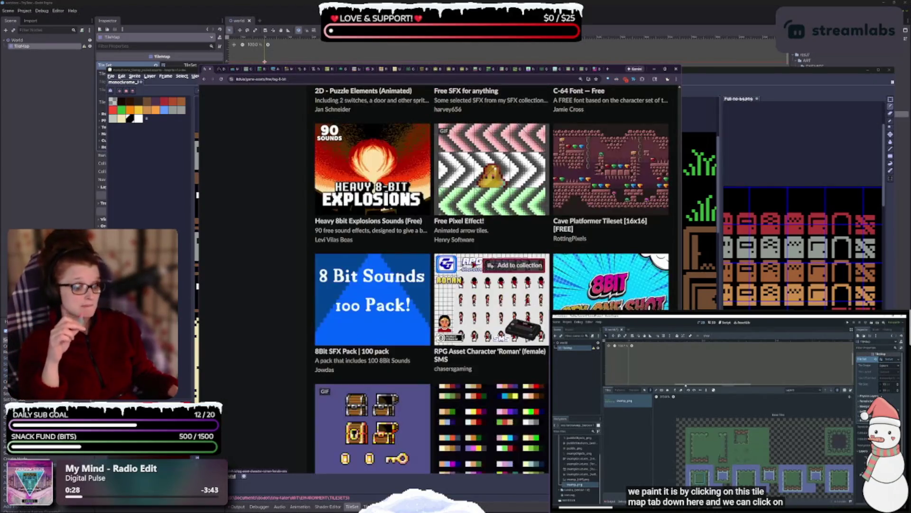
{"action": "scroll", "coordinate": [515, 364], "scroll_direction": "down", "scroll_amount": 2}
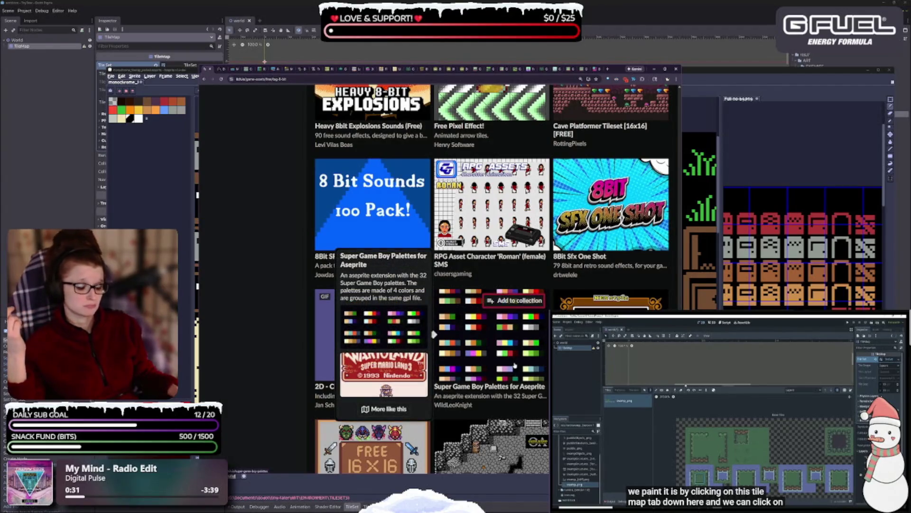
{"action": "scroll", "coordinate": [514, 363], "scroll_direction": "down", "scroll_amount": 2}
{"action": "mouse_move", "coordinate": [328, 430]}
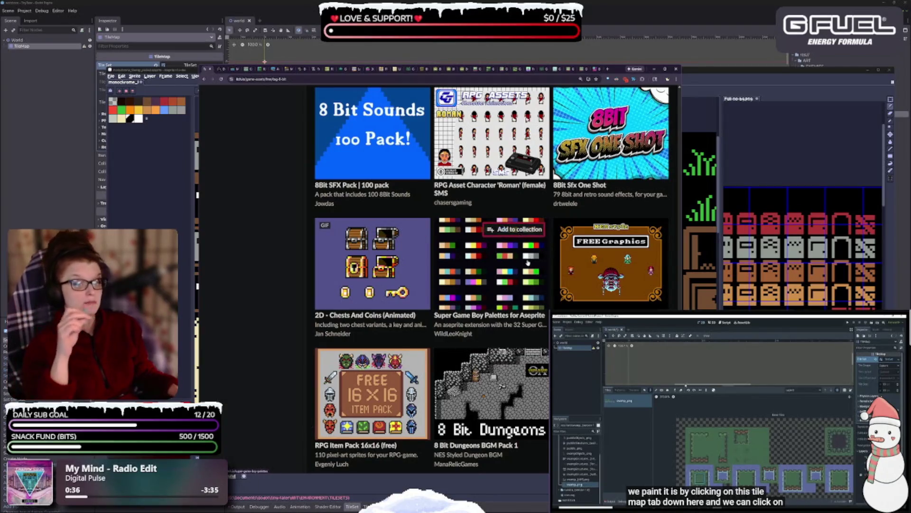
{"action": "mouse_move", "coordinate": [528, 263]}
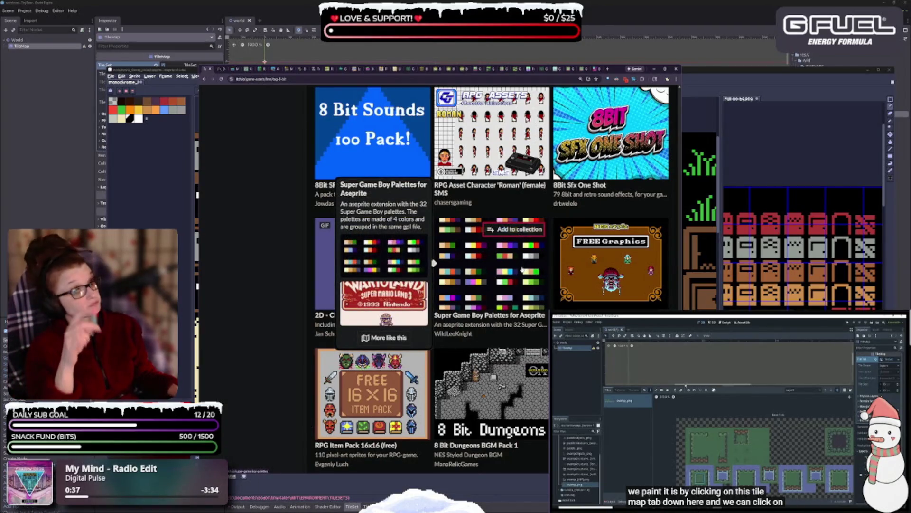
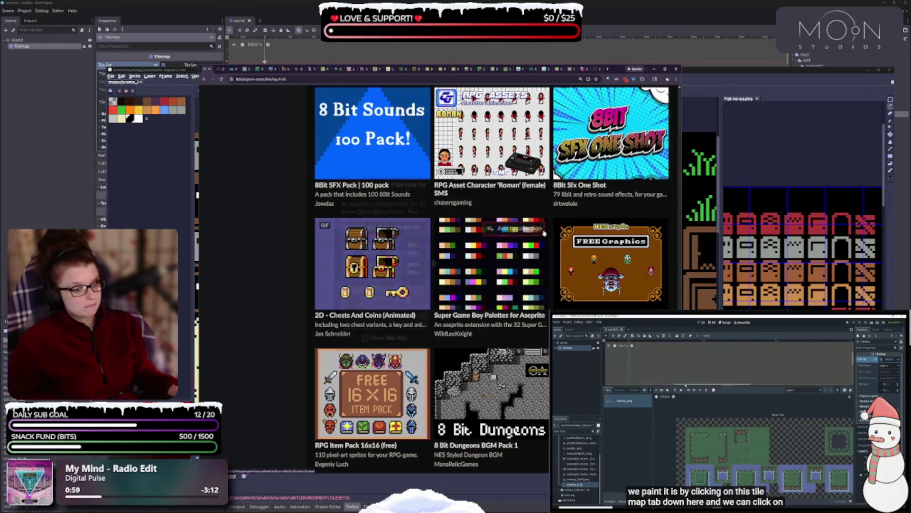
Preview the first asset thumbnails, peek at the 8bit RPG tile set page, and return
{"action": "mouse_move", "coordinate": [545, 232]}
{"action": "scroll", "coordinate": [434, 262], "scroll_direction": "down", "scroll_amount": 3}
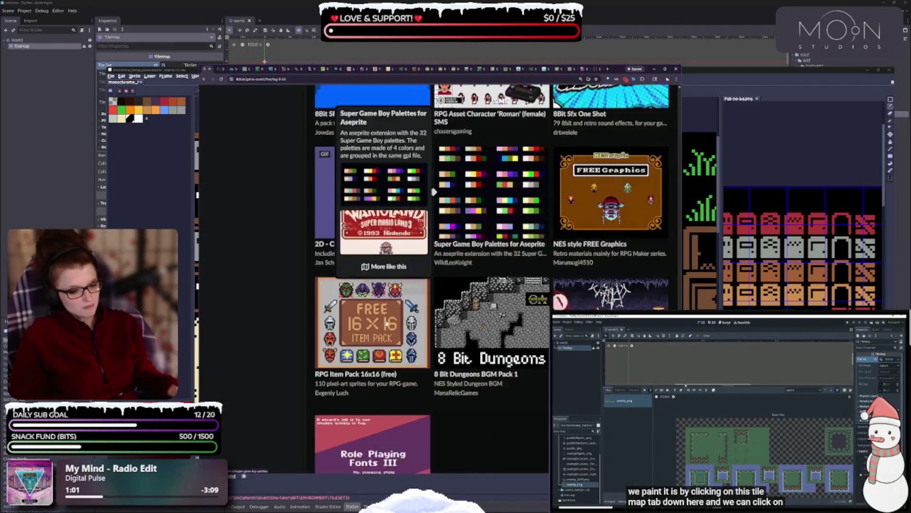
{"action": "mouse_move", "coordinate": [460, 263]}
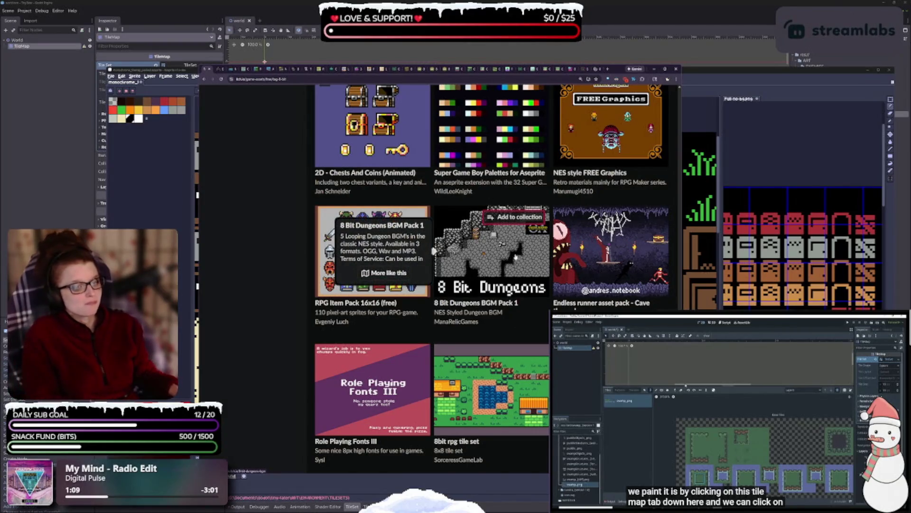
{"action": "scroll", "coordinate": [477, 349], "scroll_direction": "down", "scroll_amount": 1}
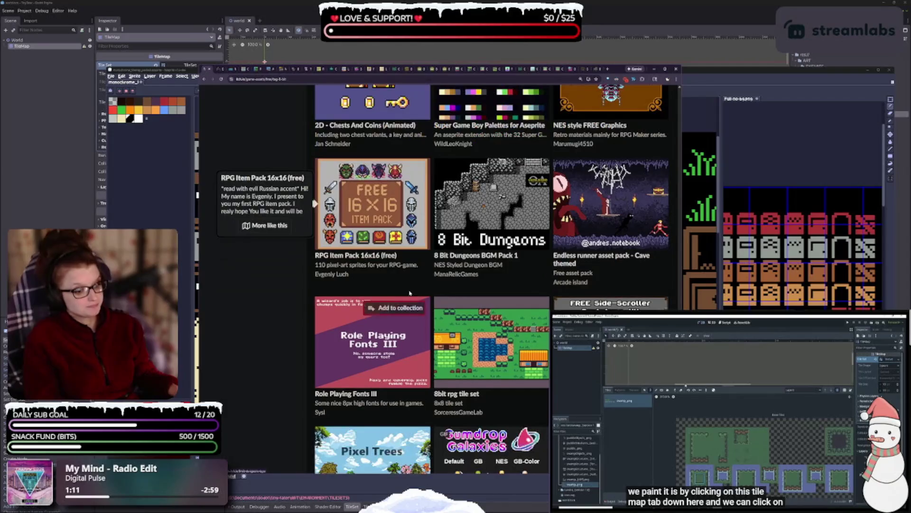
{"action": "mouse_move", "coordinate": [480, 347]}
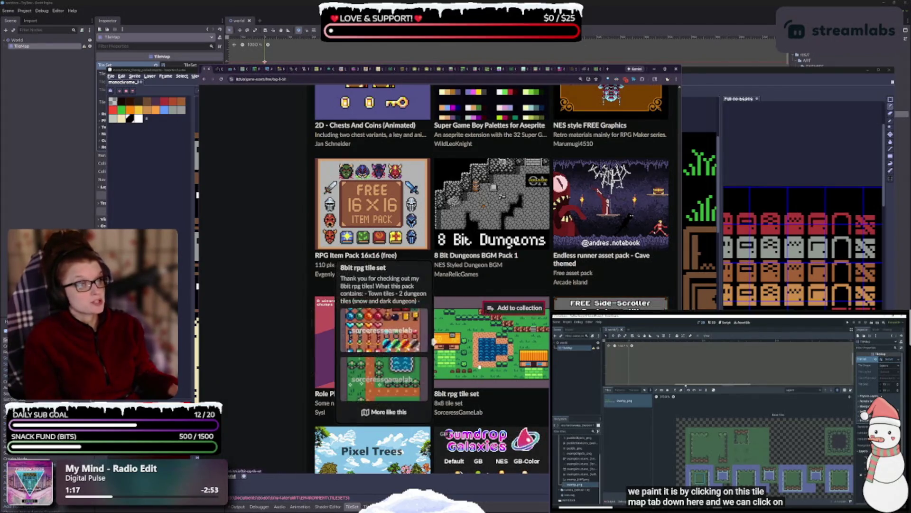
{"action": "left_click", "coordinate": [599, 70]}
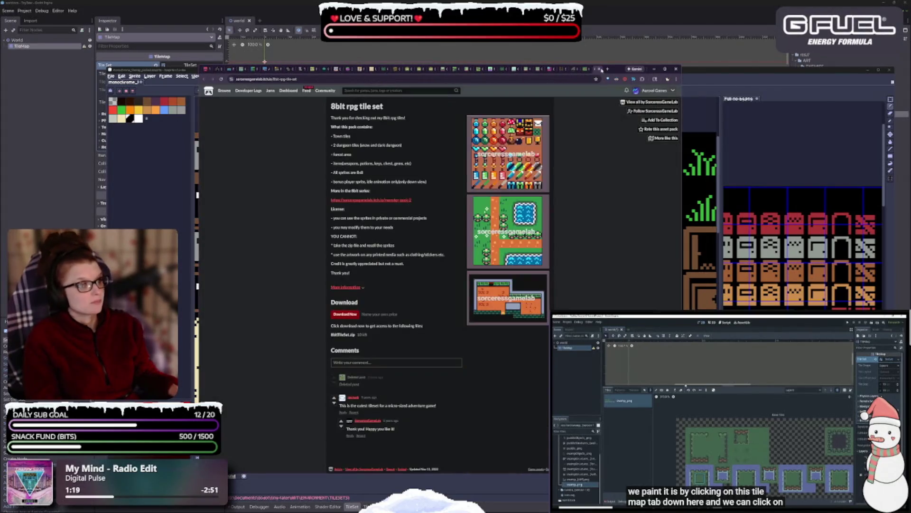
{"action": "left_click", "coordinate": [204, 78]}
Scroll further down the free 8-bit listing, previewing packs like Cemetery and Monster
{"action": "scroll", "coordinate": [479, 379], "scroll_direction": "down", "scroll_amount": 2}
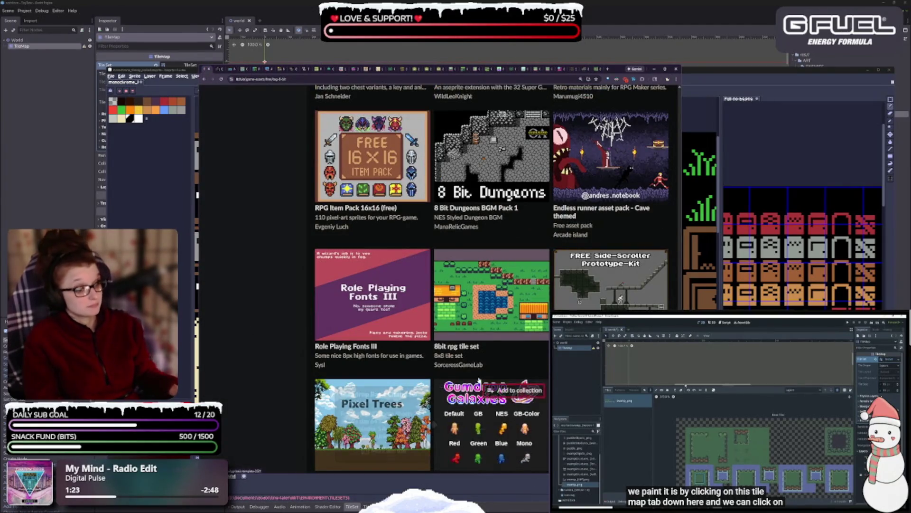
{"action": "scroll", "coordinate": [480, 379], "scroll_direction": "down", "scroll_amount": 3}
{"action": "scroll", "coordinate": [271, 310], "scroll_direction": "up", "scroll_amount": 1}
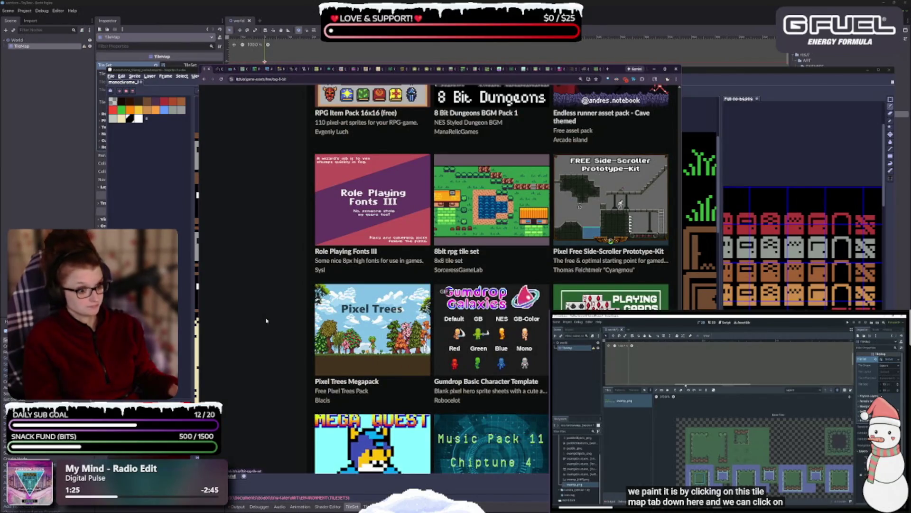
{"action": "scroll", "coordinate": [266, 320], "scroll_direction": "down", "scroll_amount": 4}
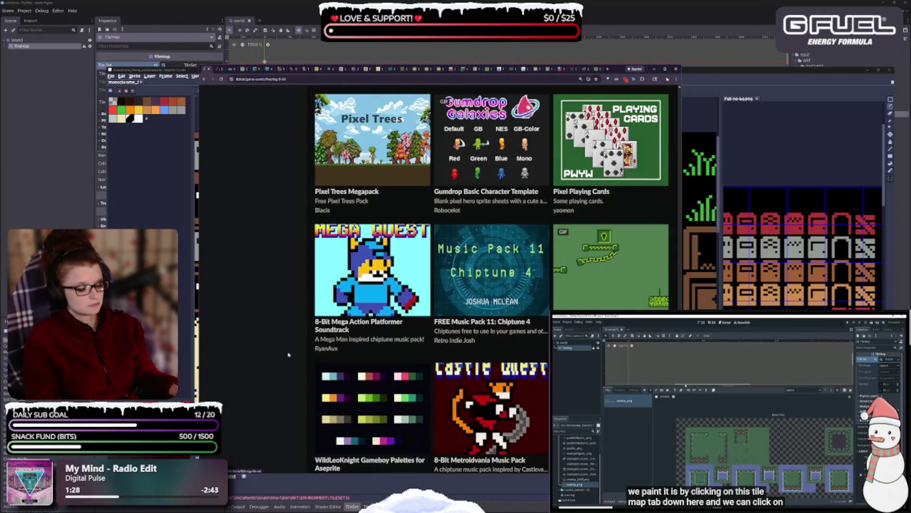
{"action": "scroll", "coordinate": [288, 354], "scroll_direction": "down", "scroll_amount": 2}
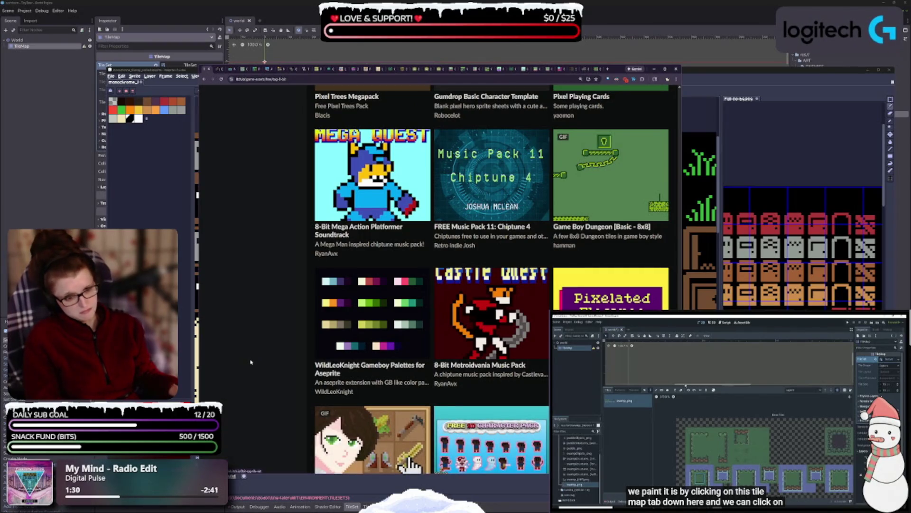
{"action": "scroll", "coordinate": [264, 296], "scroll_direction": "down", "scroll_amount": 3}
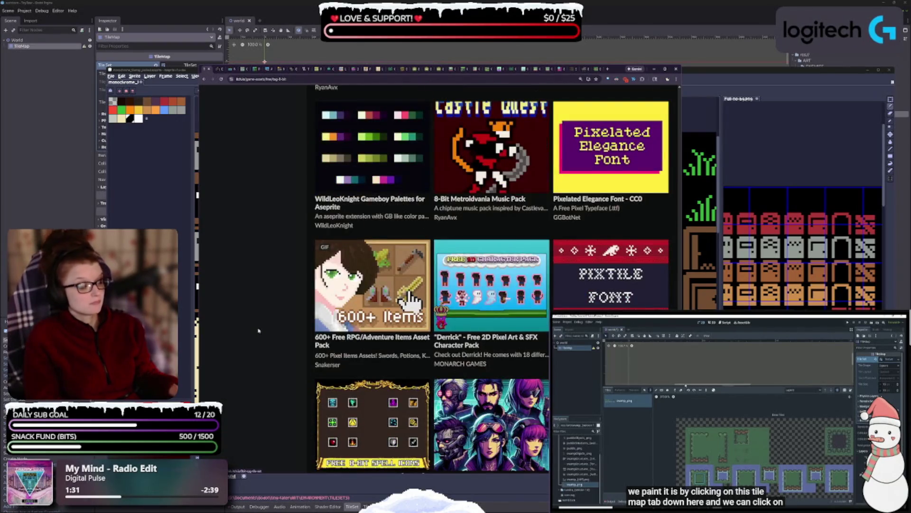
{"action": "scroll", "coordinate": [259, 330], "scroll_direction": "down", "scroll_amount": 2}
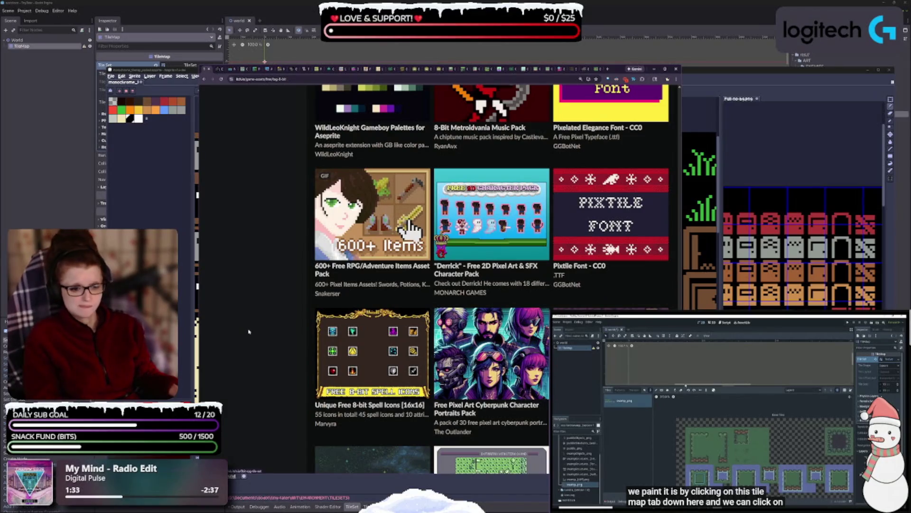
{"action": "scroll", "coordinate": [250, 335], "scroll_direction": "down", "scroll_amount": 2}
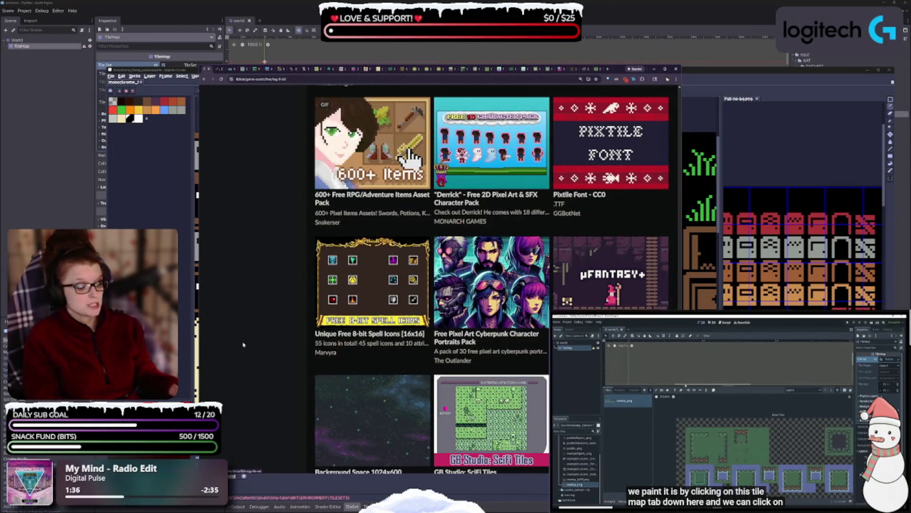
{"action": "mouse_move", "coordinate": [596, 302]}
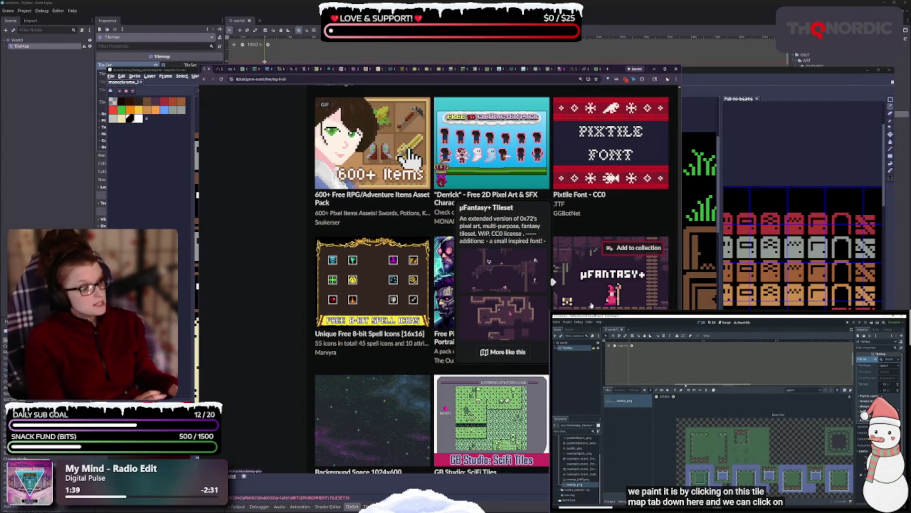
{"action": "scroll", "coordinate": [345, 416], "scroll_direction": "down", "scroll_amount": 2}
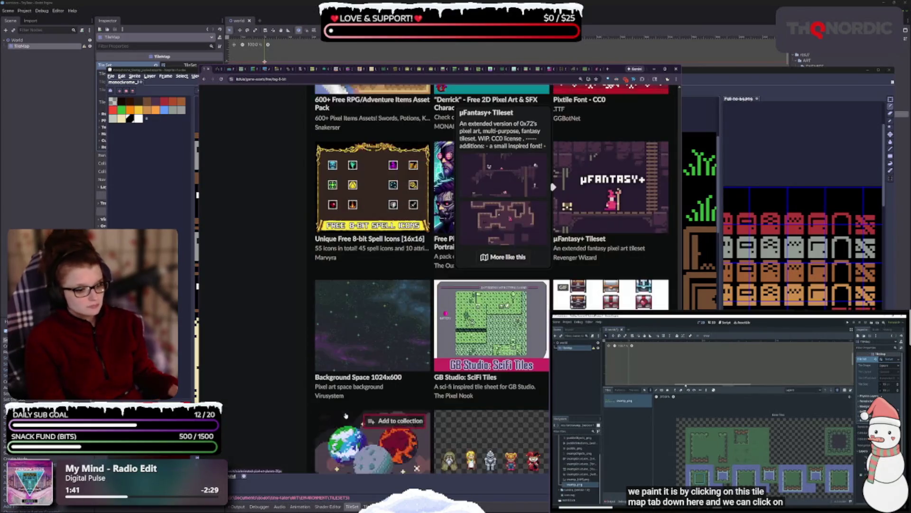
{"action": "scroll", "coordinate": [345, 416], "scroll_direction": "down", "scroll_amount": 2}
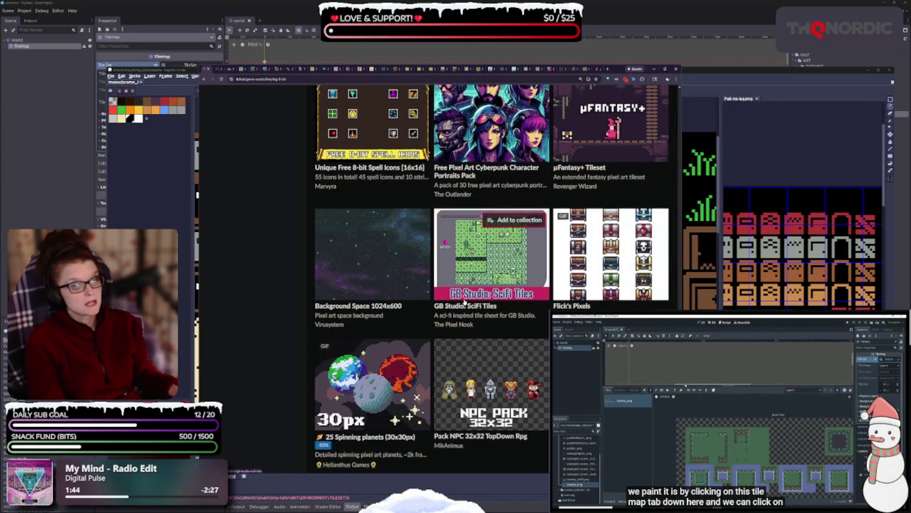
{"action": "mouse_move", "coordinate": [489, 280]}
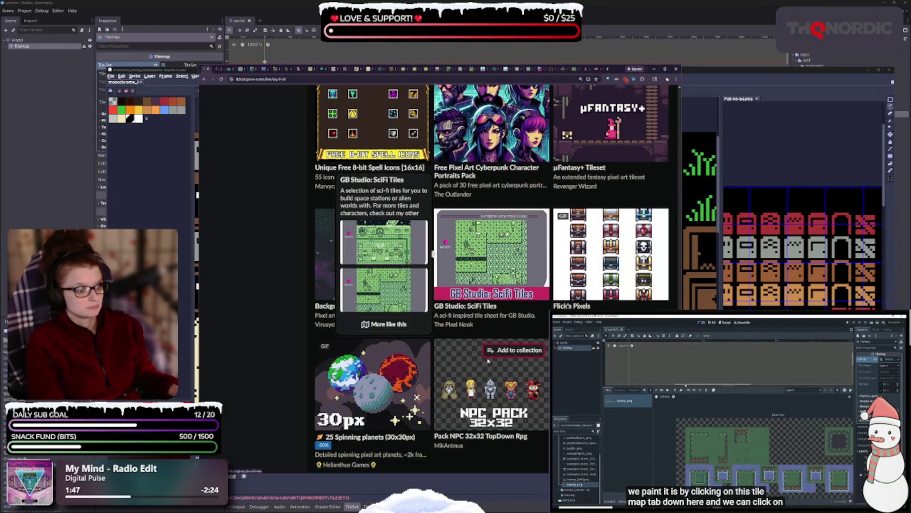
{"action": "scroll", "coordinate": [613, 209], "scroll_direction": "down", "scroll_amount": 5}
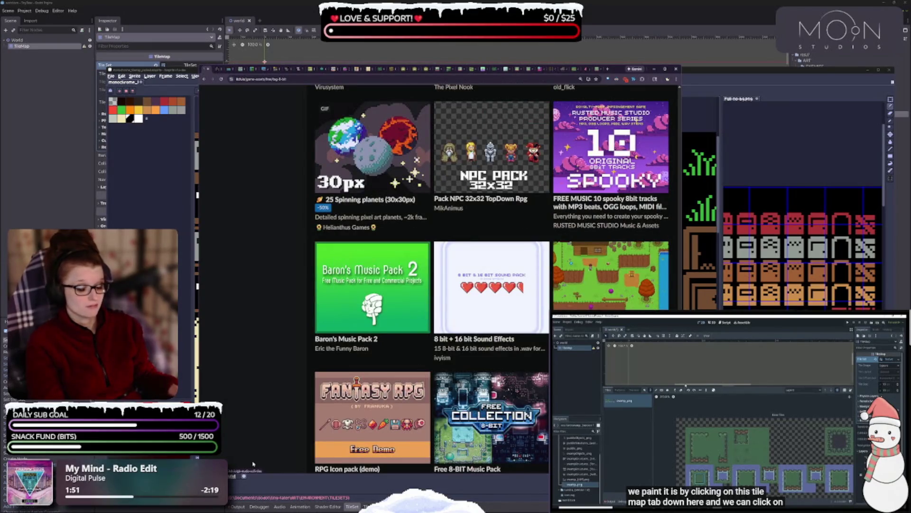
{"action": "scroll", "coordinate": [322, 367], "scroll_direction": "down", "scroll_amount": 2}
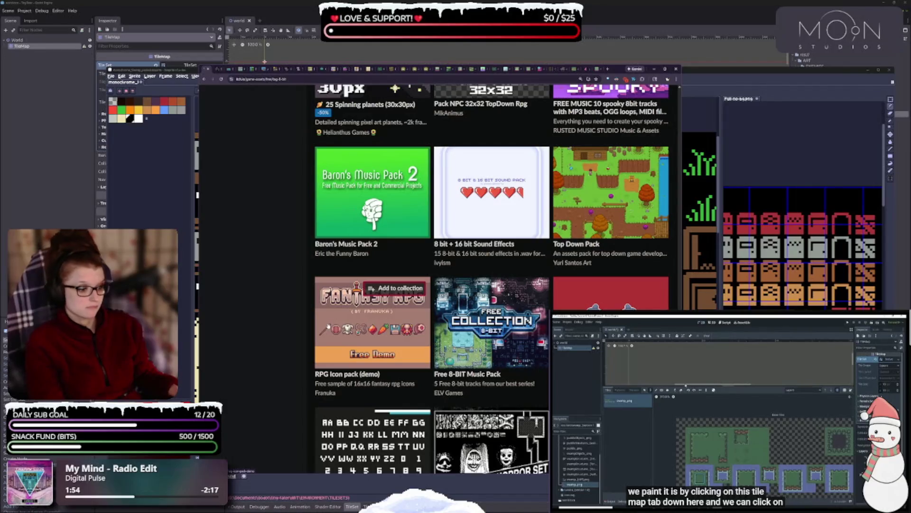
{"action": "scroll", "coordinate": [328, 327], "scroll_direction": "down", "scroll_amount": 2}
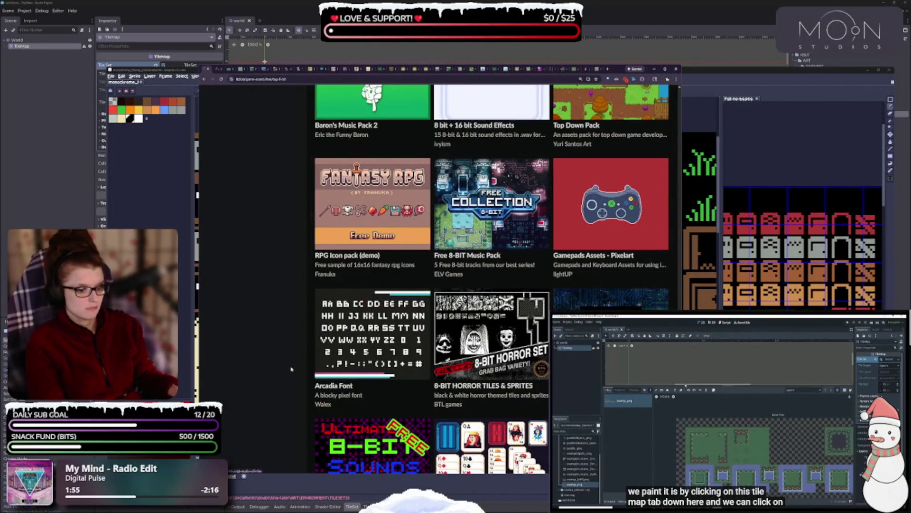
{"action": "scroll", "coordinate": [292, 369], "scroll_direction": "down", "scroll_amount": 2}
{"action": "scroll", "coordinate": [284, 337], "scroll_direction": "down", "scroll_amount": 6}
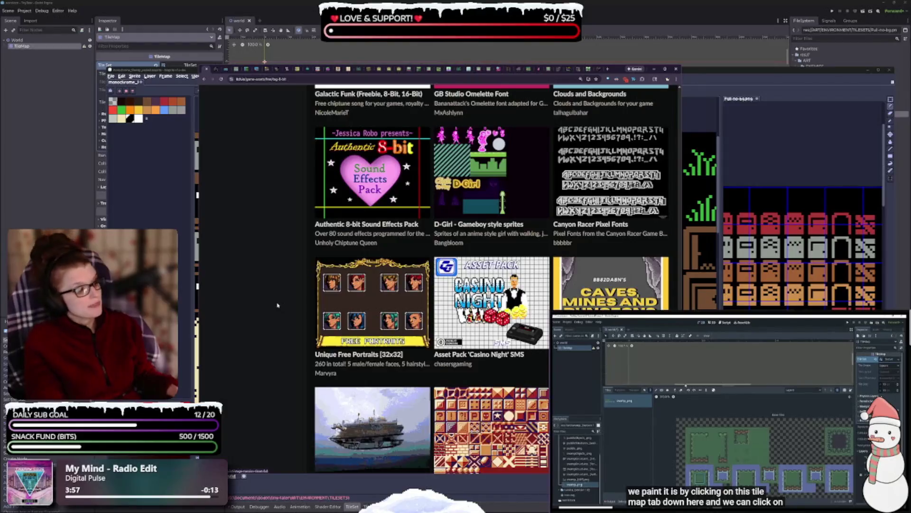
{"action": "scroll", "coordinate": [275, 312], "scroll_direction": "down", "scroll_amount": 2}
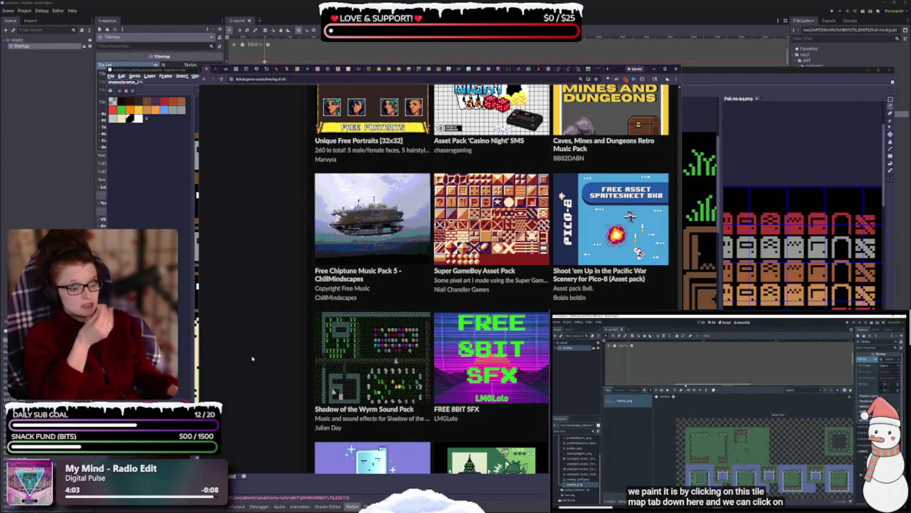
{"action": "mouse_move", "coordinate": [433, 218]}
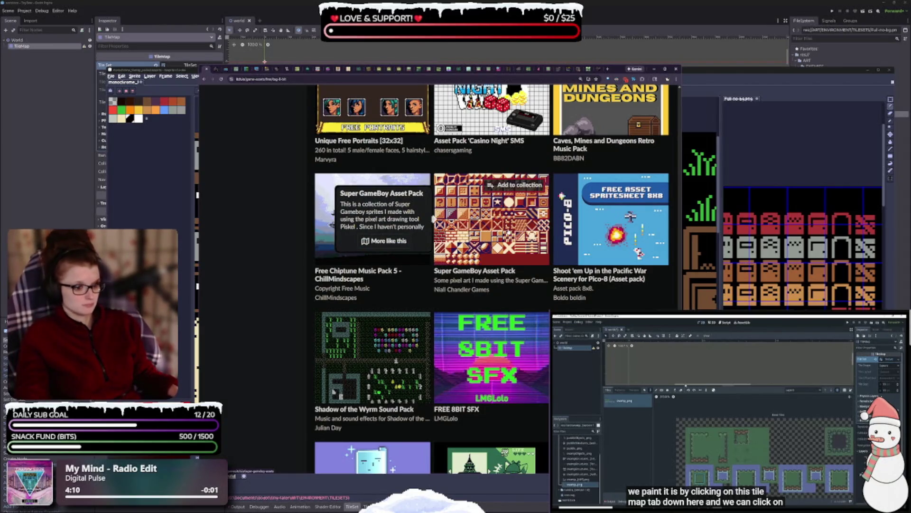
{"action": "scroll", "coordinate": [433, 218], "scroll_direction": "down", "scroll_amount": 1}
{"action": "scroll", "coordinate": [509, 231], "scroll_direction": "down", "scroll_amount": 3}
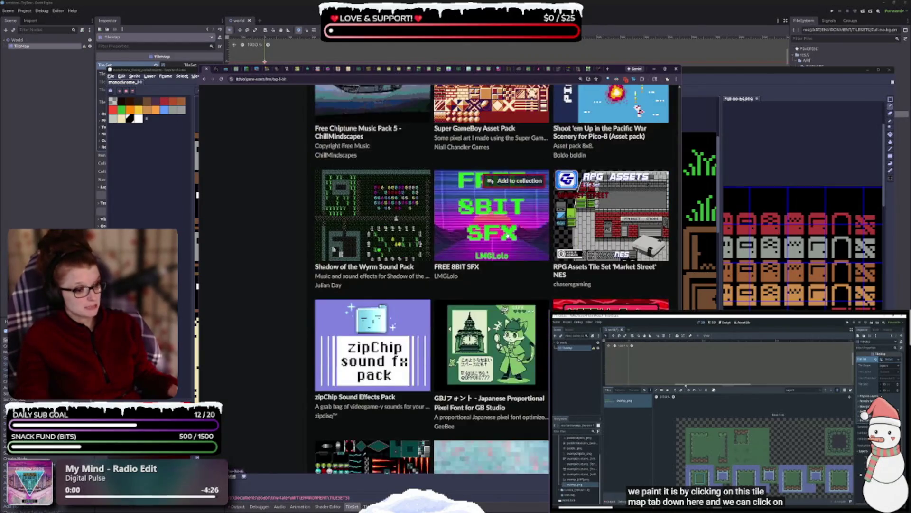
{"action": "scroll", "coordinate": [509, 285], "scroll_direction": "down", "scroll_amount": 3}
{"action": "scroll", "coordinate": [509, 285], "scroll_direction": "down", "scroll_amount": 5}
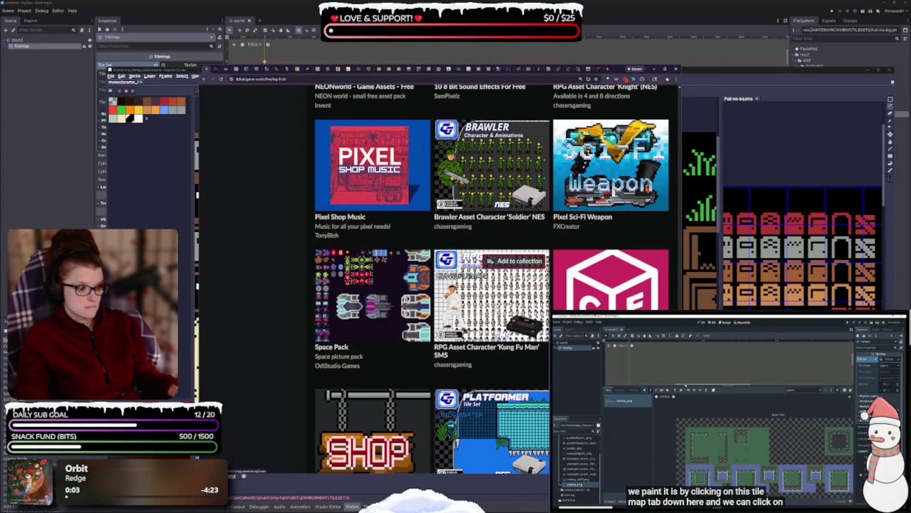
{"action": "scroll", "coordinate": [467, 325], "scroll_direction": "down", "scroll_amount": 2}
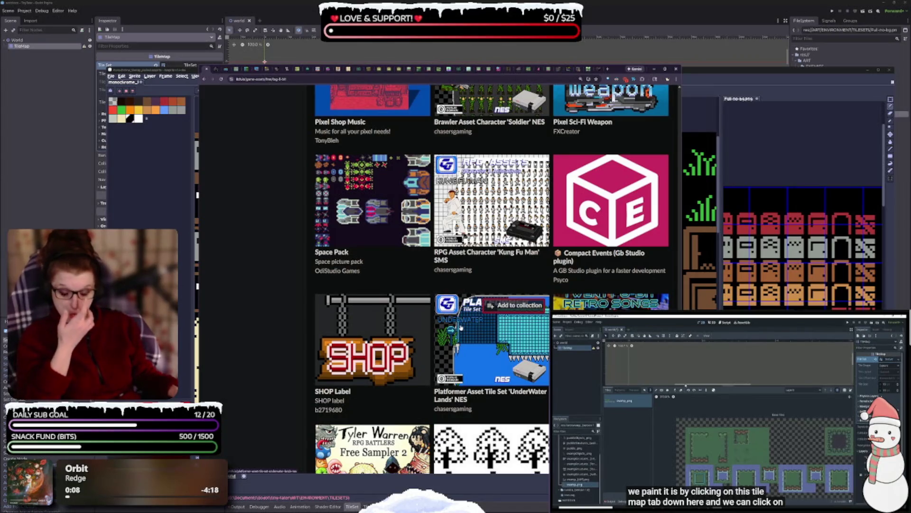
{"action": "scroll", "coordinate": [461, 327], "scroll_direction": "down", "scroll_amount": 4}
{"action": "scroll", "coordinate": [461, 331], "scroll_direction": "down", "scroll_amount": 3}
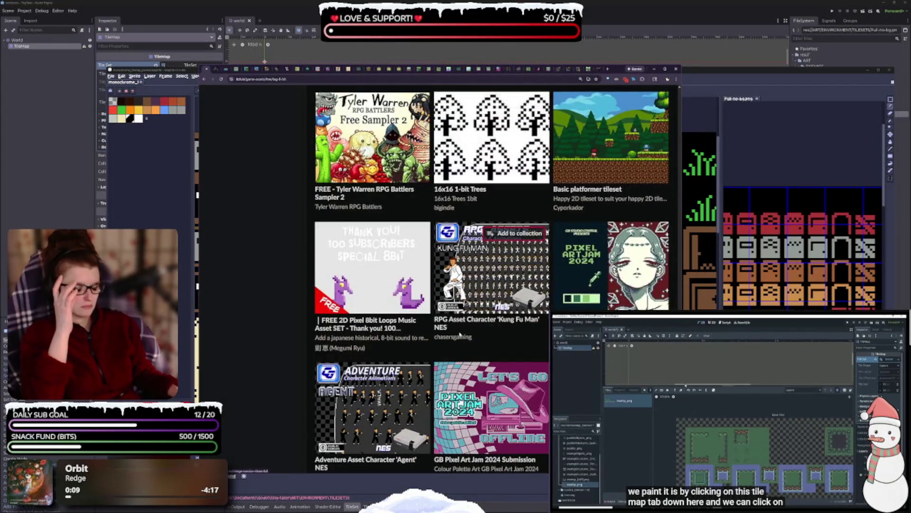
{"action": "scroll", "coordinate": [459, 335], "scroll_direction": "down", "scroll_amount": 3}
{"action": "scroll", "coordinate": [459, 343], "scroll_direction": "down", "scroll_amount": 2}
{"action": "scroll", "coordinate": [459, 343], "scroll_direction": "down", "scroll_amount": 2}
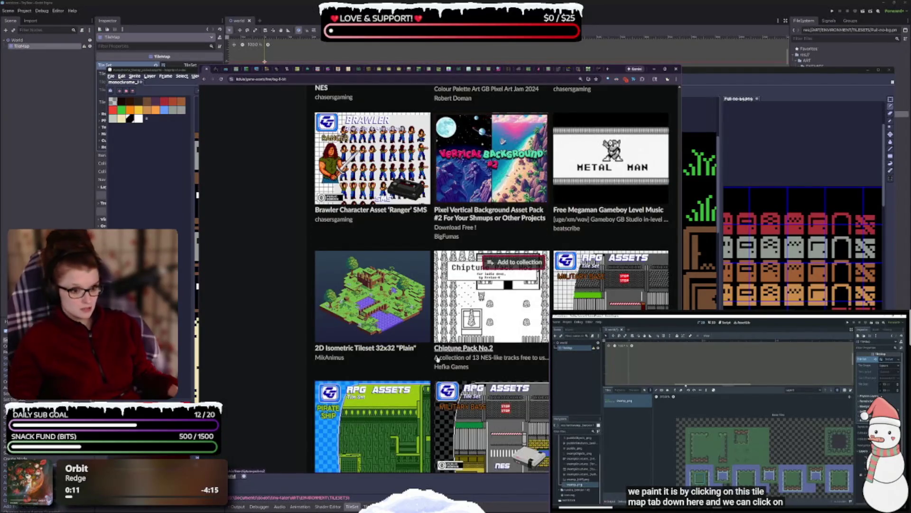
{"action": "scroll", "coordinate": [456, 351], "scroll_direction": "down", "scroll_amount": 2}
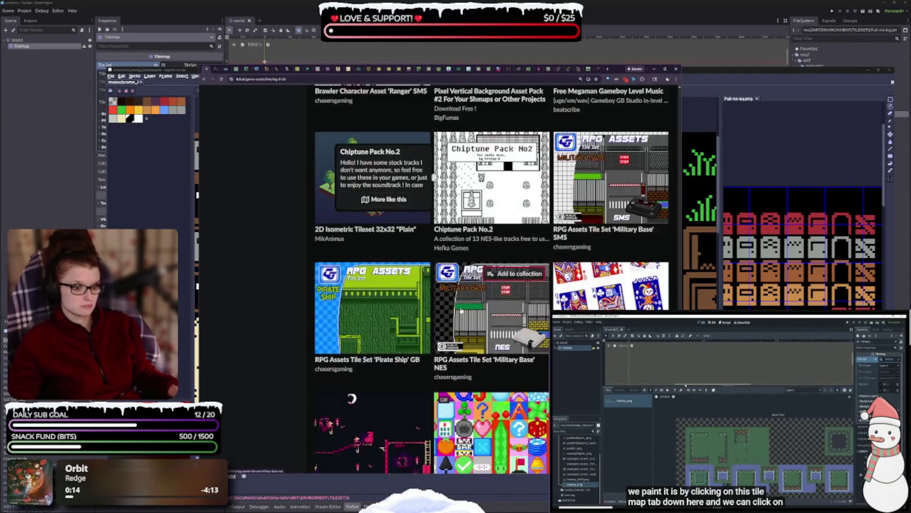
{"action": "scroll", "coordinate": [448, 373], "scroll_direction": "down", "scroll_amount": 2}
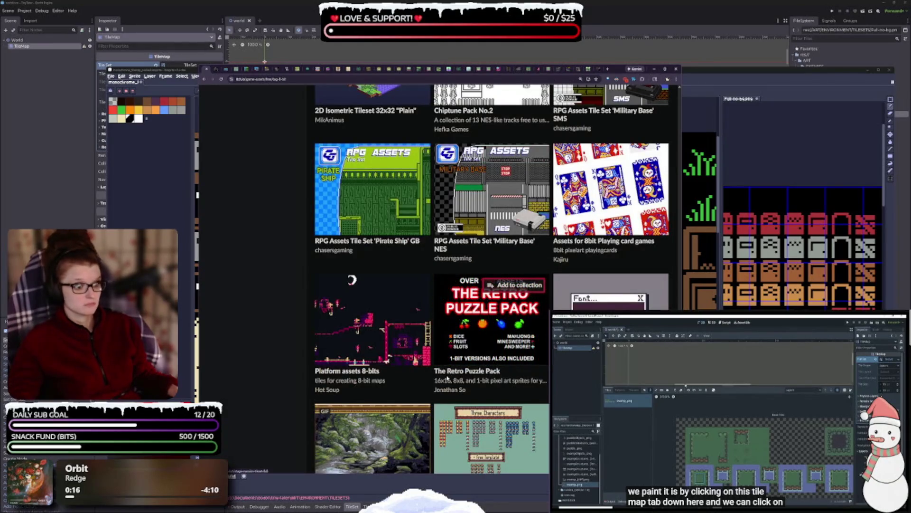
{"action": "scroll", "coordinate": [432, 395], "scroll_direction": "down", "scroll_amount": 5}
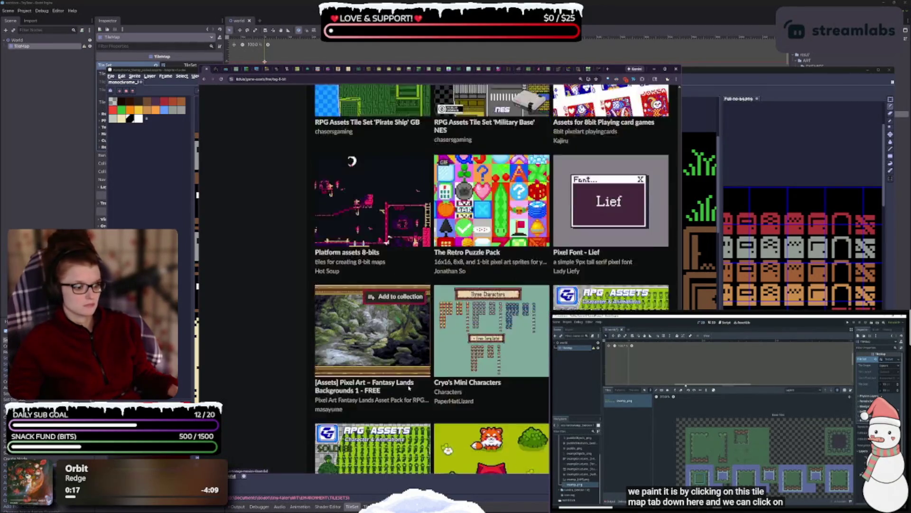
{"action": "scroll", "coordinate": [412, 378], "scroll_direction": "down", "scroll_amount": 3}
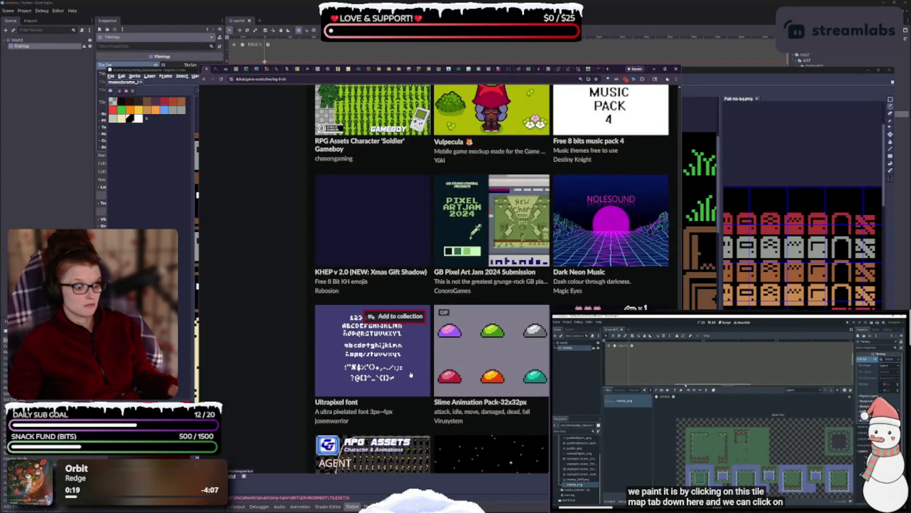
{"action": "scroll", "coordinate": [411, 374], "scroll_direction": "down", "scroll_amount": 2}
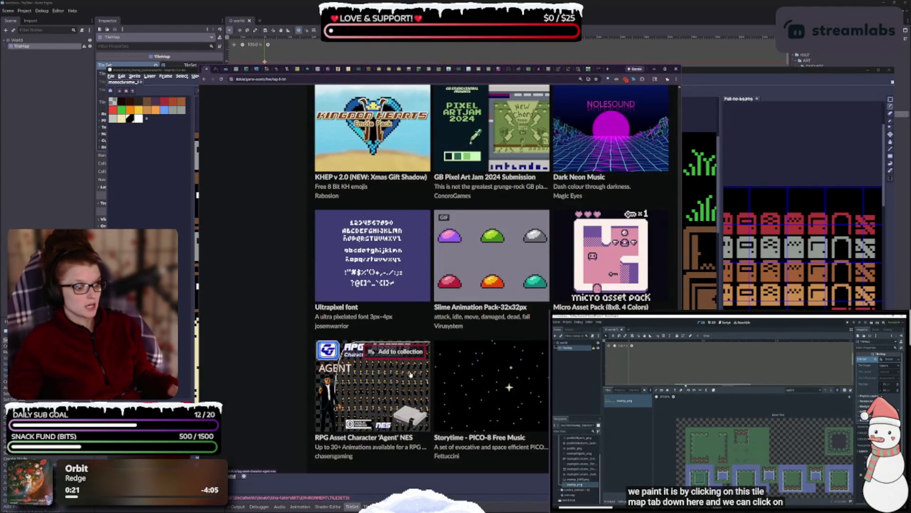
Keep browsing the grid, previewing QMo8 and Simple 8-Bit Looping Music cards
{"action": "mouse_move", "coordinate": [573, 254]}
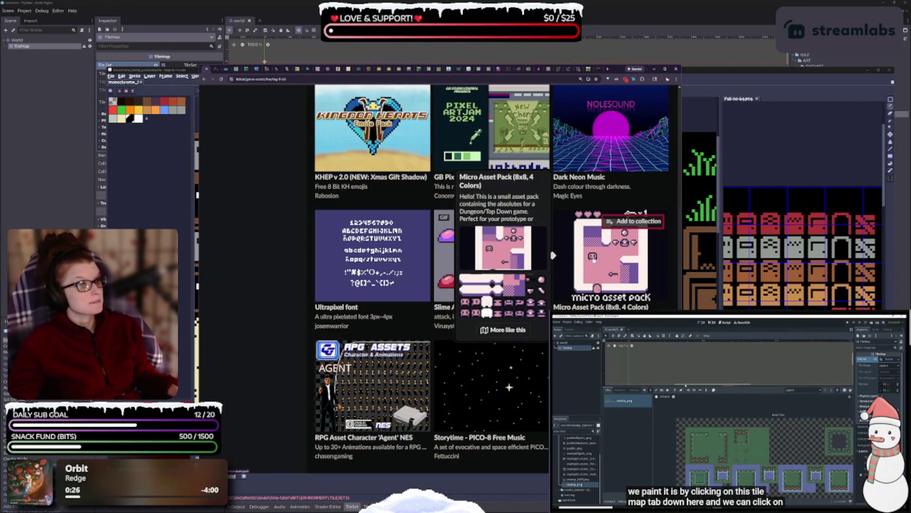
{"action": "scroll", "coordinate": [593, 257], "scroll_direction": "down", "scroll_amount": 2}
{"action": "scroll", "coordinate": [405, 267], "scroll_direction": "up", "scroll_amount": 2}
{"action": "mouse_move", "coordinate": [405, 267]}
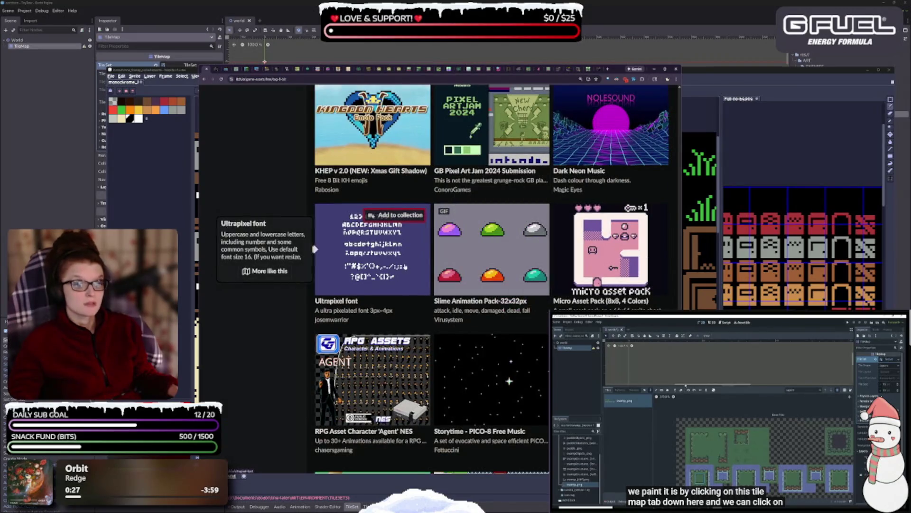
{"action": "scroll", "coordinate": [405, 267], "scroll_direction": "down", "scroll_amount": 2}
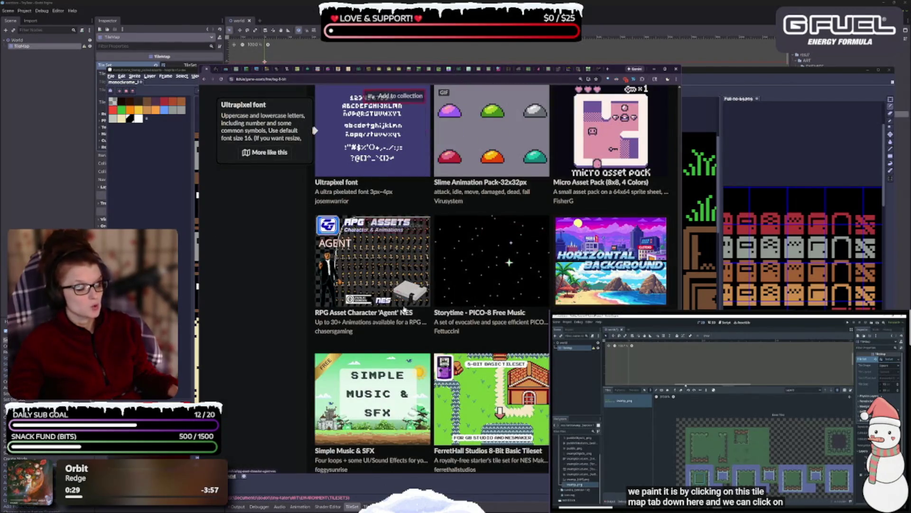
{"action": "scroll", "coordinate": [475, 309], "scroll_direction": "down", "scroll_amount": 2}
{"action": "scroll", "coordinate": [471, 309], "scroll_direction": "down", "scroll_amount": 2}
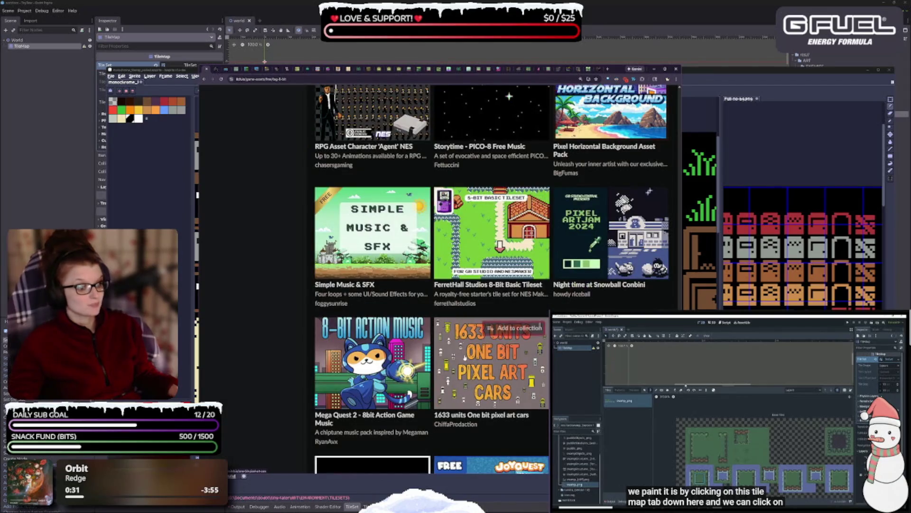
{"action": "mouse_move", "coordinate": [523, 316]}
{"action": "scroll", "coordinate": [523, 316], "scroll_direction": "down", "scroll_amount": 2}
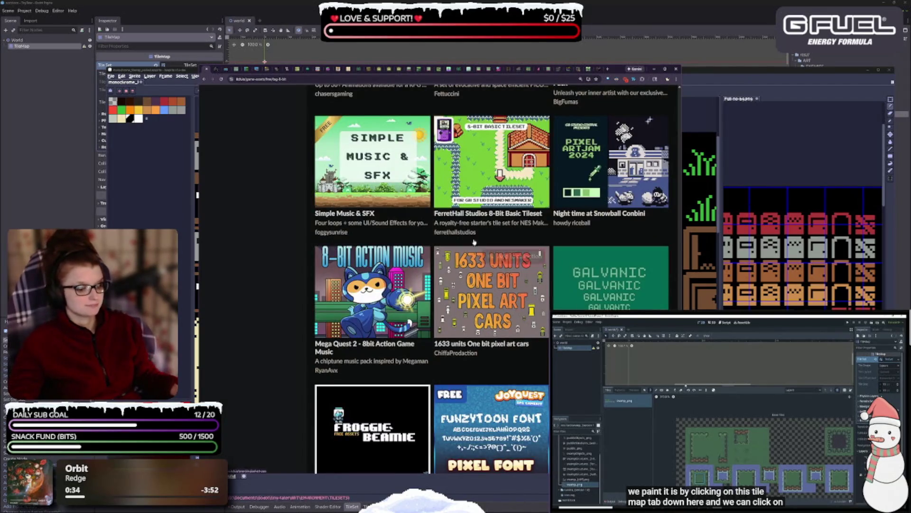
{"action": "scroll", "coordinate": [522, 285], "scroll_direction": "down", "scroll_amount": 4}
{"action": "mouse_move", "coordinate": [515, 284]}
{"action": "scroll", "coordinate": [514, 284], "scroll_direction": "up", "scroll_amount": 4}
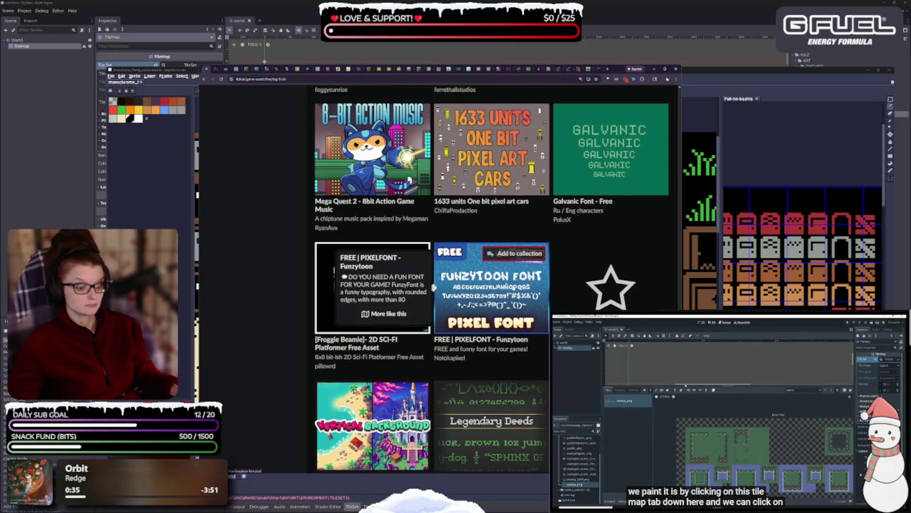
{"action": "mouse_move", "coordinate": [499, 200]}
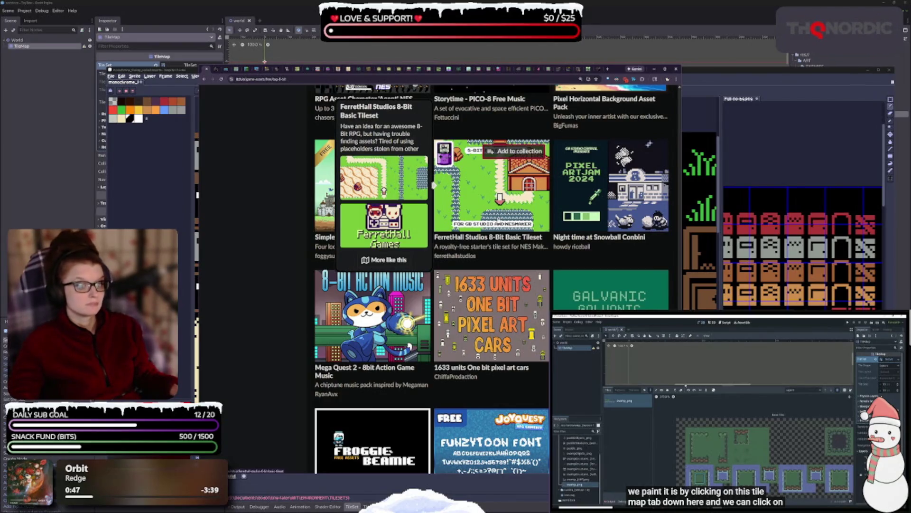
{"action": "scroll", "coordinate": [433, 185], "scroll_direction": "down", "scroll_amount": 5}
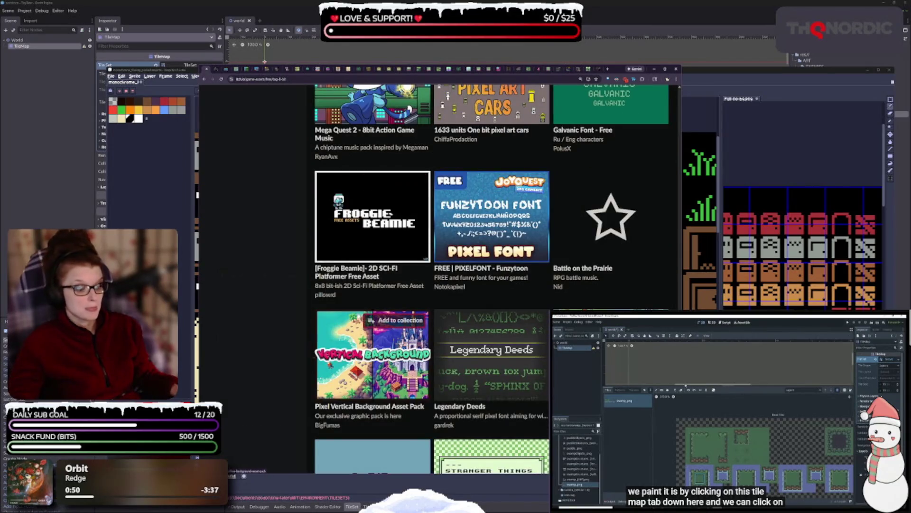
{"action": "scroll", "coordinate": [358, 312], "scroll_direction": "up", "scroll_amount": 5}
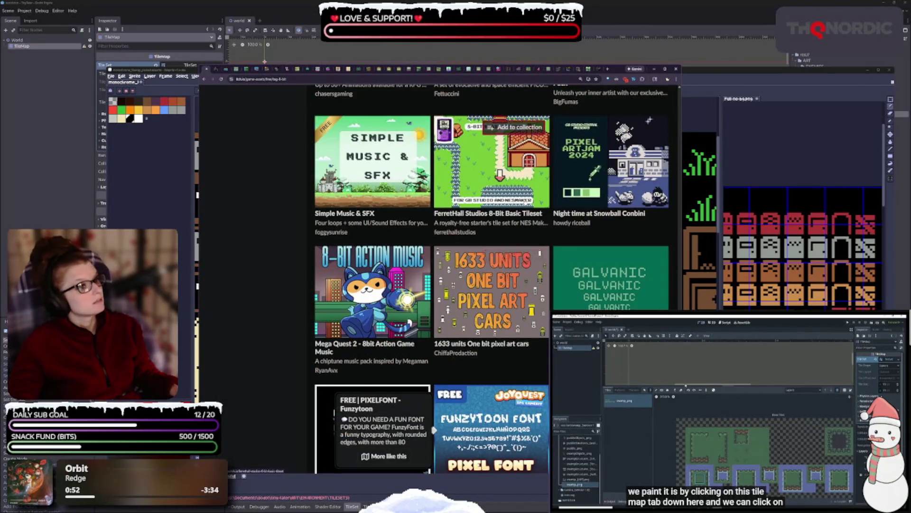
{"action": "scroll", "coordinate": [499, 238], "scroll_direction": "down", "scroll_amount": 5}
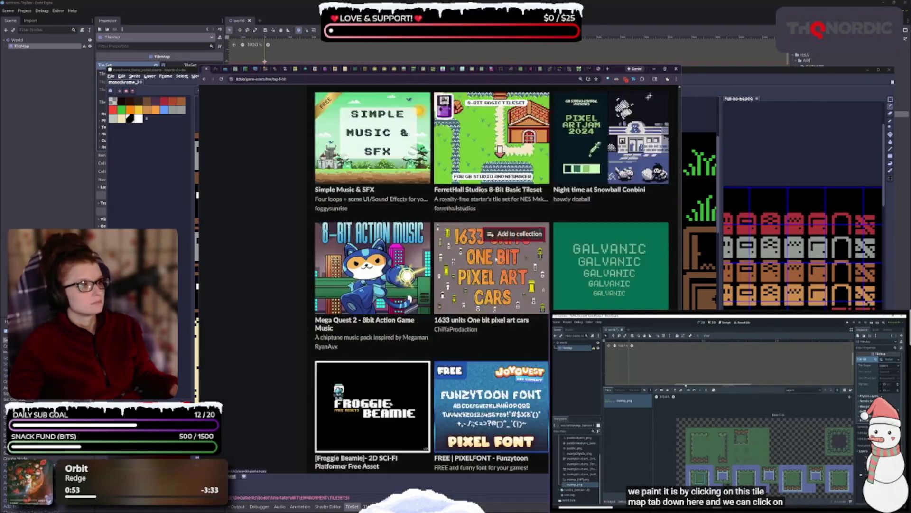
{"action": "mouse_move", "coordinate": [458, 274]}
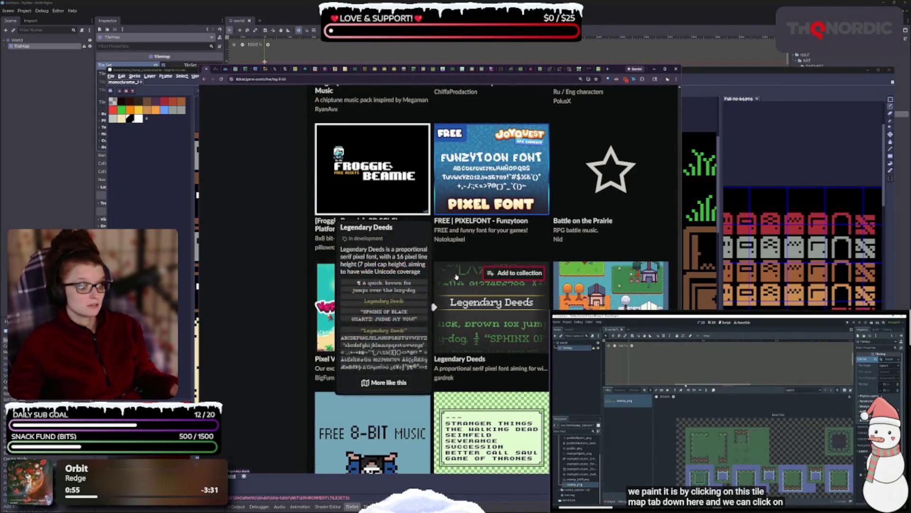
{"action": "scroll", "coordinate": [457, 276], "scroll_direction": "down", "scroll_amount": 2}
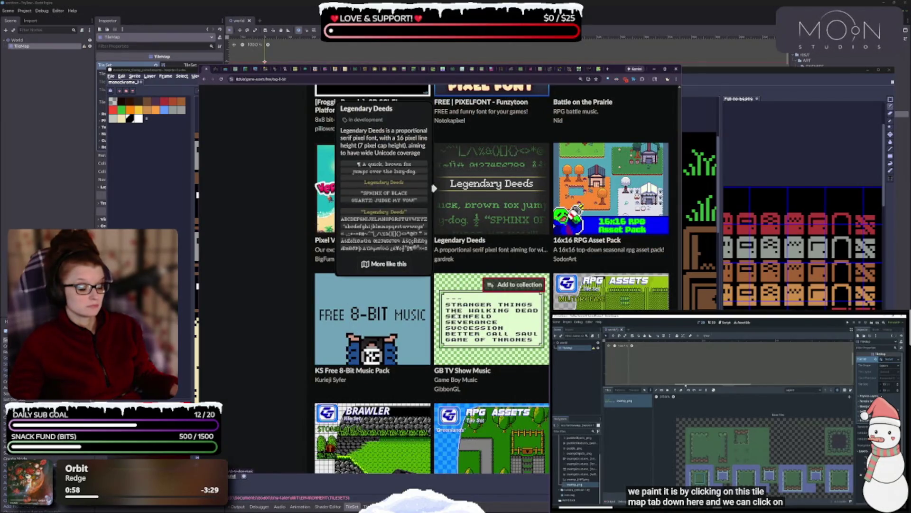
{"action": "scroll", "coordinate": [457, 316], "scroll_direction": "down", "scroll_amount": 2}
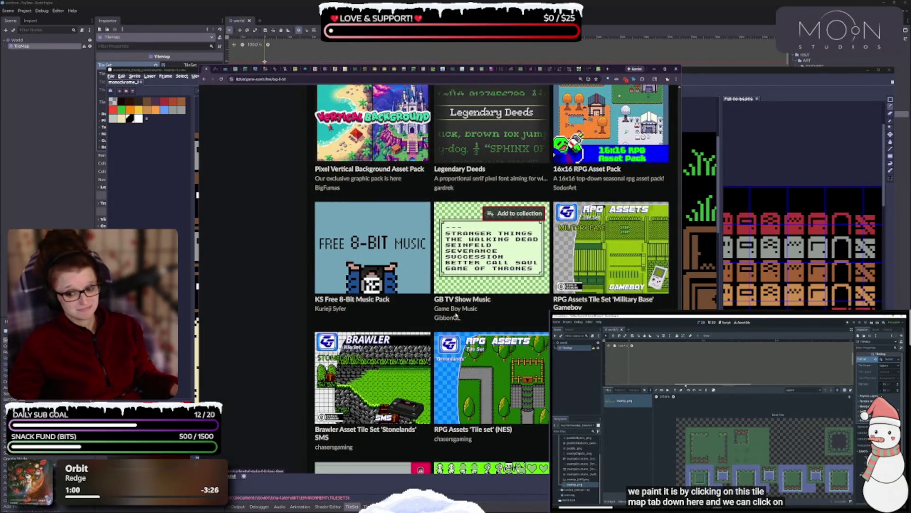
{"action": "scroll", "coordinate": [457, 315], "scroll_direction": "down", "scroll_amount": 2}
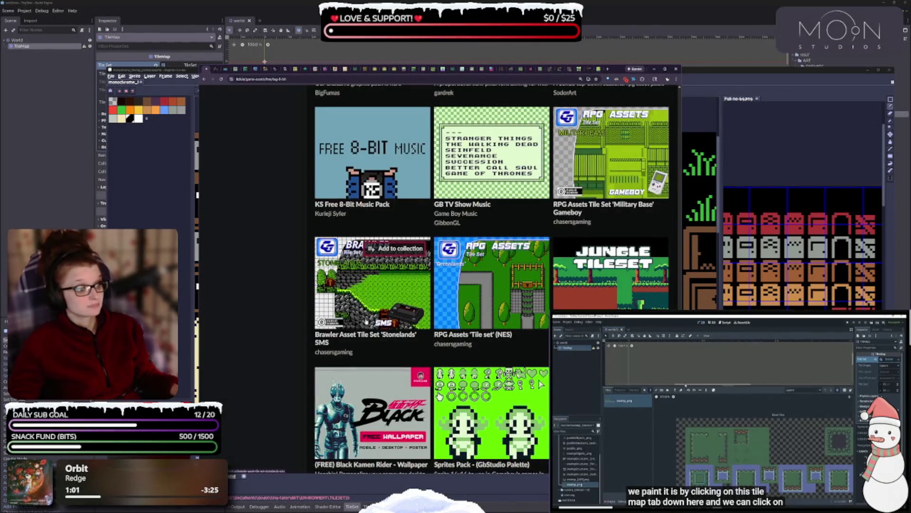
{"action": "mouse_move", "coordinate": [605, 293]}
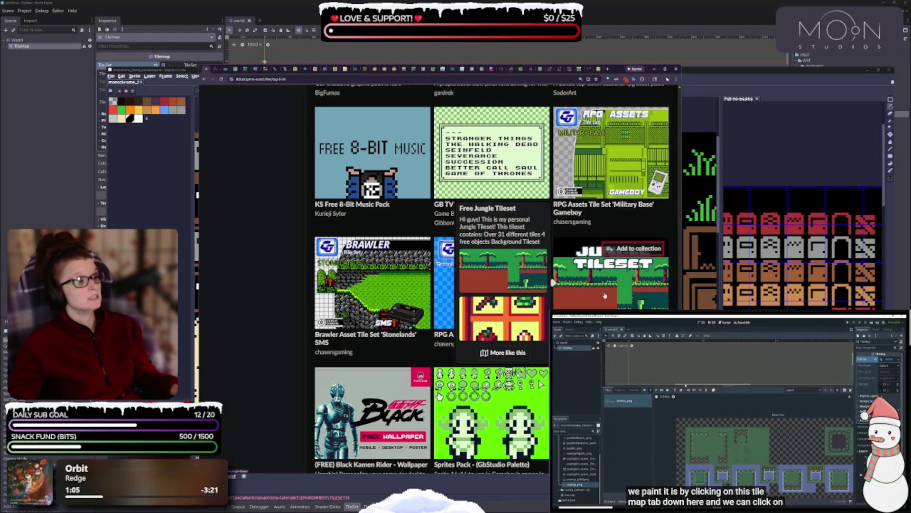
{"action": "scroll", "coordinate": [497, 311], "scroll_direction": "down", "scroll_amount": 3}
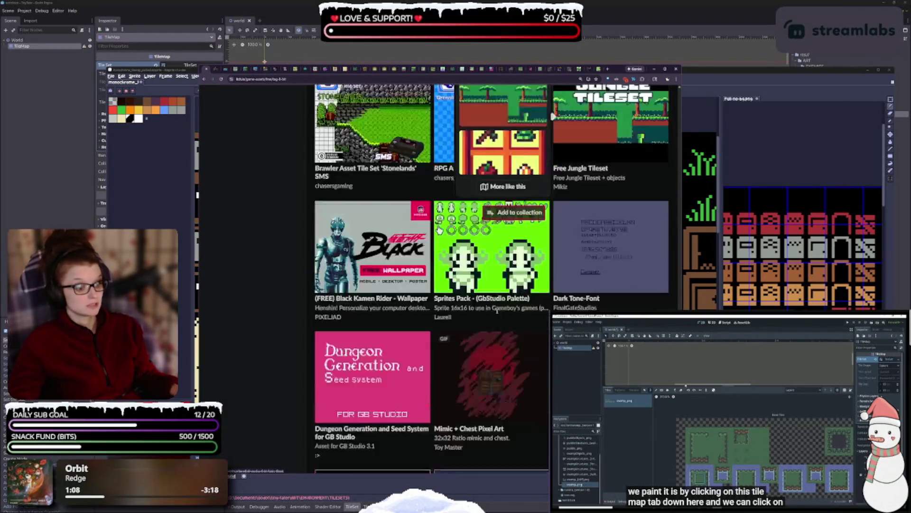
{"action": "scroll", "coordinate": [497, 311], "scroll_direction": "down", "scroll_amount": 2}
{"action": "scroll", "coordinate": [497, 311], "scroll_direction": "down", "scroll_amount": 5}
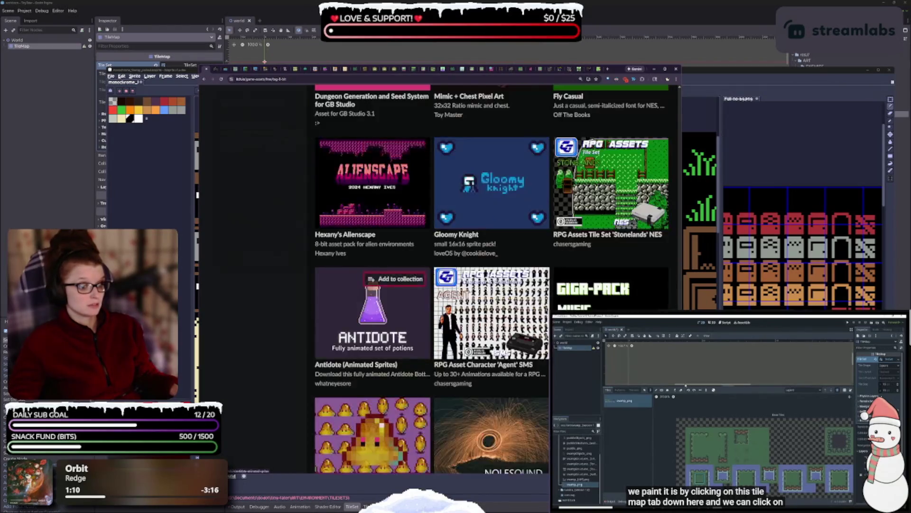
{"action": "scroll", "coordinate": [373, 308], "scroll_direction": "down", "scroll_amount": 2}
{"action": "scroll", "coordinate": [373, 332], "scroll_direction": "down", "scroll_amount": 4}
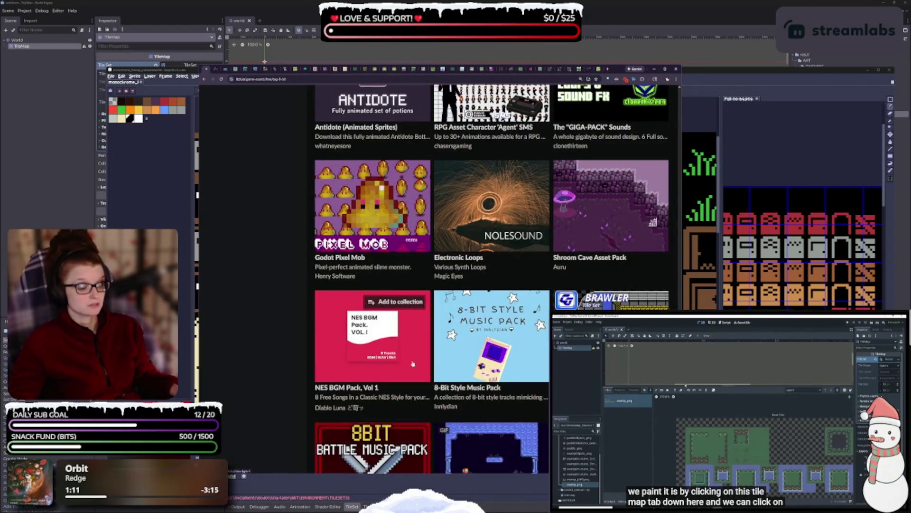
{"action": "scroll", "coordinate": [414, 369], "scroll_direction": "down", "scroll_amount": 3}
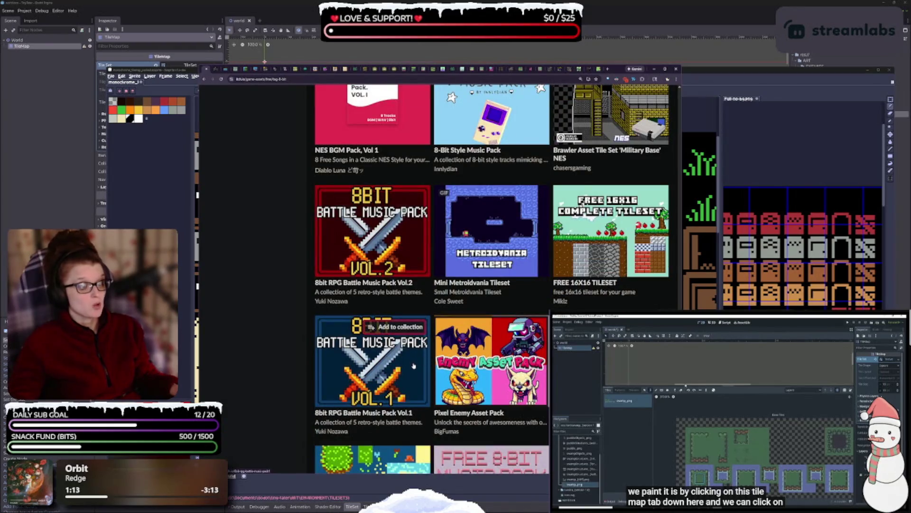
{"action": "scroll", "coordinate": [414, 366], "scroll_direction": "down", "scroll_amount": 2}
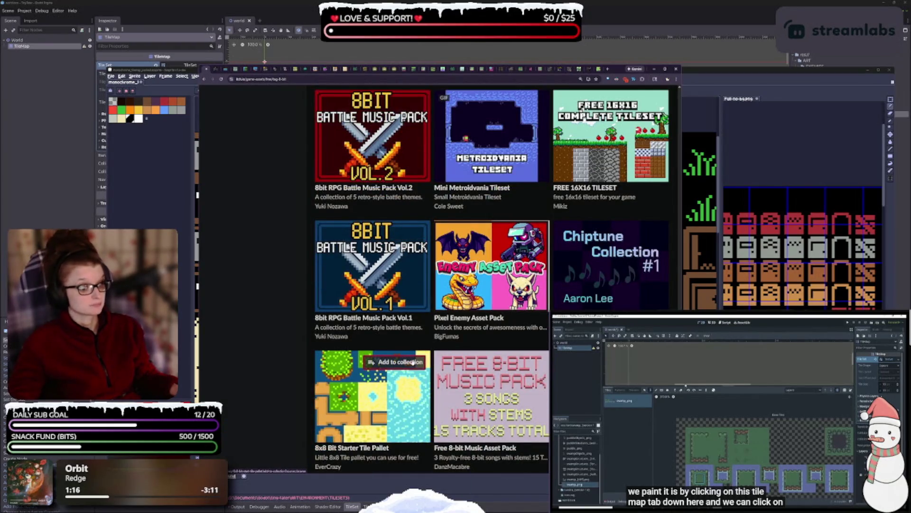
{"action": "scroll", "coordinate": [414, 362], "scroll_direction": "down", "scroll_amount": 2}
Continue down to Pixel Platformer Assets, Haunted Manor-Game Boy Art and Tiny Terrain
{"action": "mouse_move", "coordinate": [357, 433]}
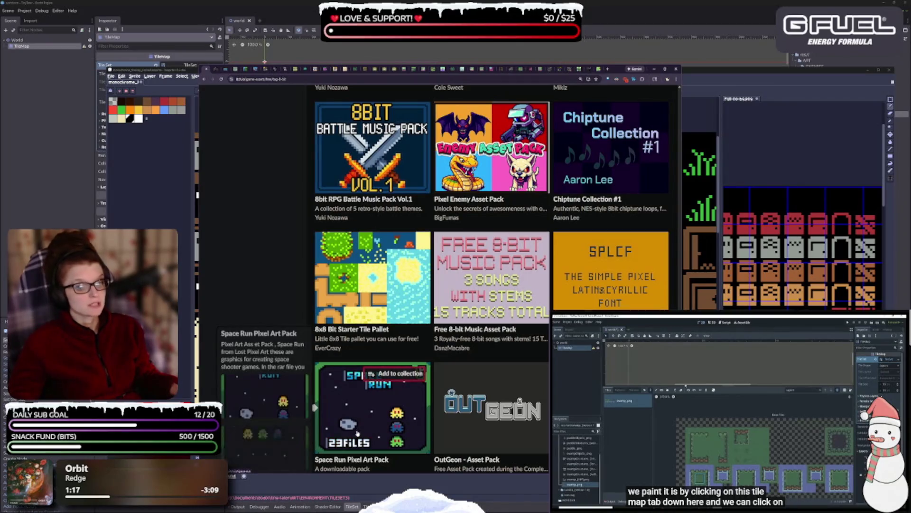
{"action": "mouse_move", "coordinate": [366, 286]}
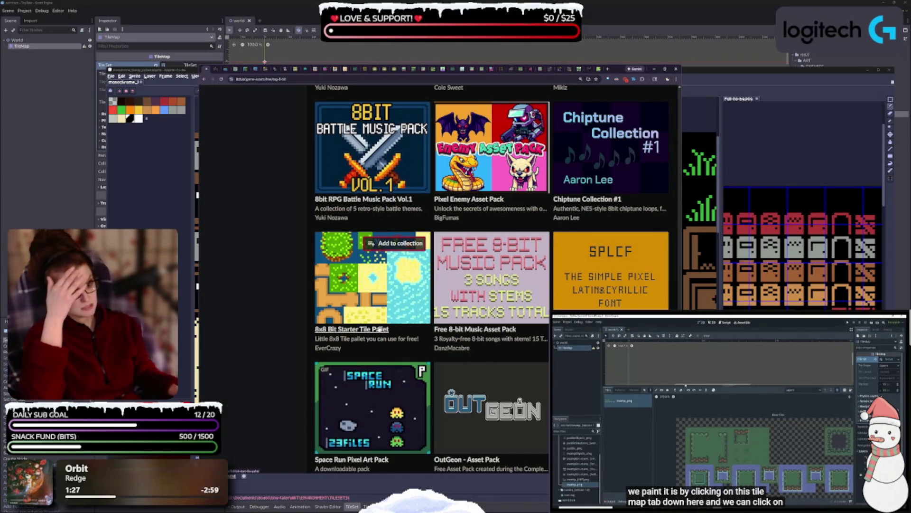
{"action": "mouse_move", "coordinate": [373, 408]}
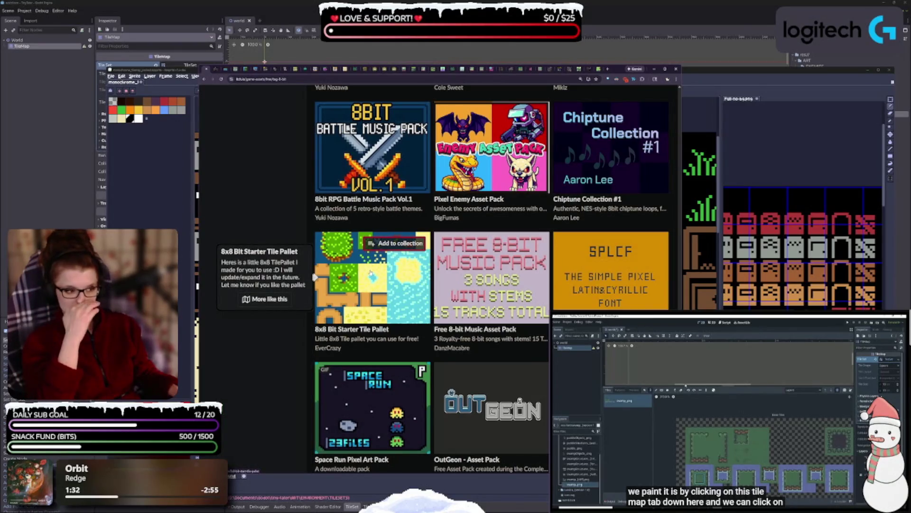
{"action": "scroll", "coordinate": [475, 246], "scroll_direction": "down", "scroll_amount": 5}
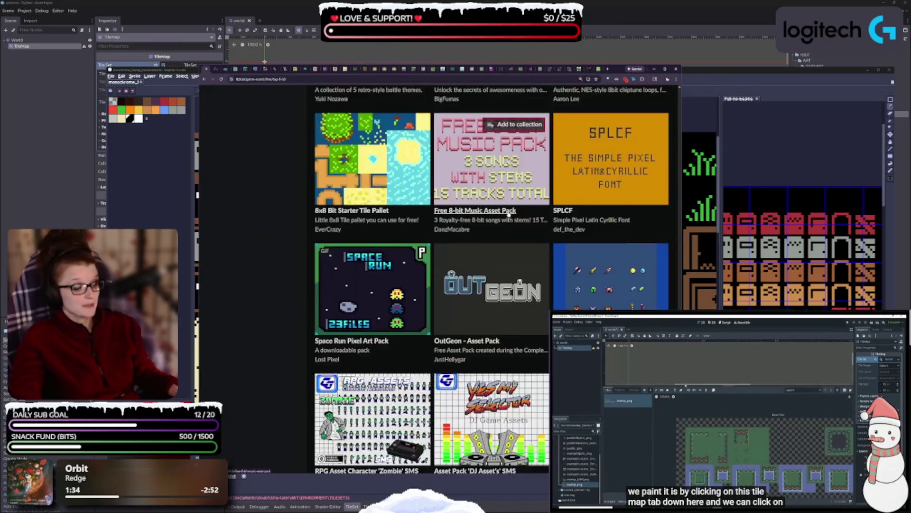
{"action": "scroll", "coordinate": [510, 225], "scroll_direction": "down", "scroll_amount": 1}
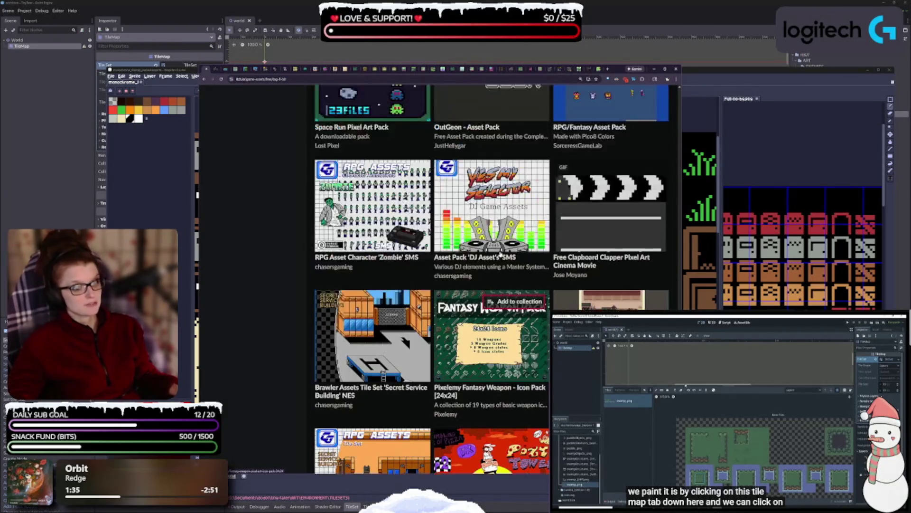
{"action": "scroll", "coordinate": [510, 225], "scroll_direction": "up", "scroll_amount": 2}
{"action": "scroll", "coordinate": [510, 225], "scroll_direction": "down", "scroll_amount": 2}
{"action": "scroll", "coordinate": [434, 214], "scroll_direction": "down", "scroll_amount": 2}
{"action": "mouse_move", "coordinate": [434, 237]}
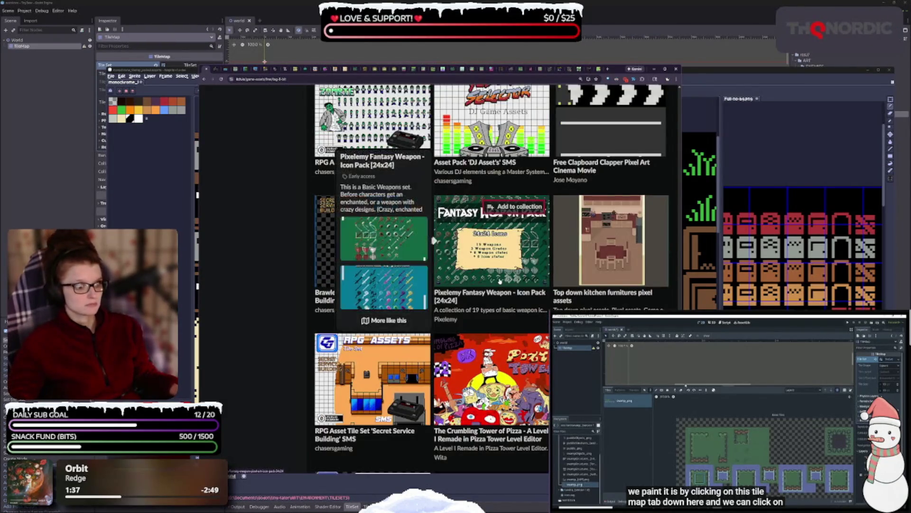
{"action": "scroll", "coordinate": [434, 145], "scroll_direction": "down", "scroll_amount": 2}
{"action": "scroll", "coordinate": [468, 308], "scroll_direction": "down", "scroll_amount": 4}
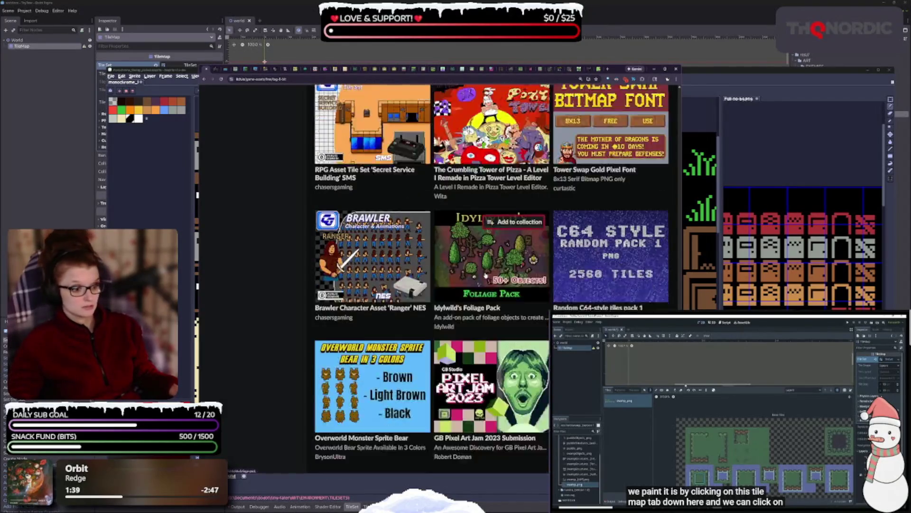
{"action": "scroll", "coordinate": [468, 308], "scroll_direction": "down", "scroll_amount": 4}
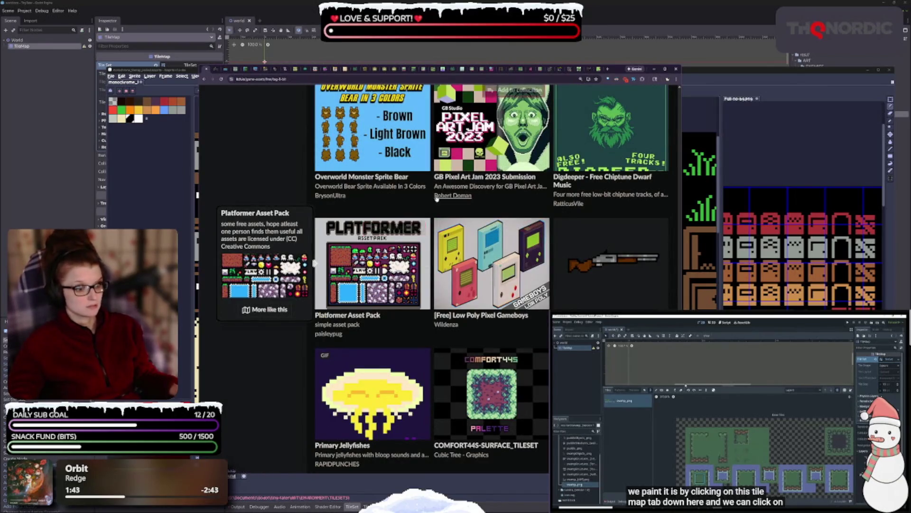
{"action": "scroll", "coordinate": [439, 207], "scroll_direction": "down", "scroll_amount": 4}
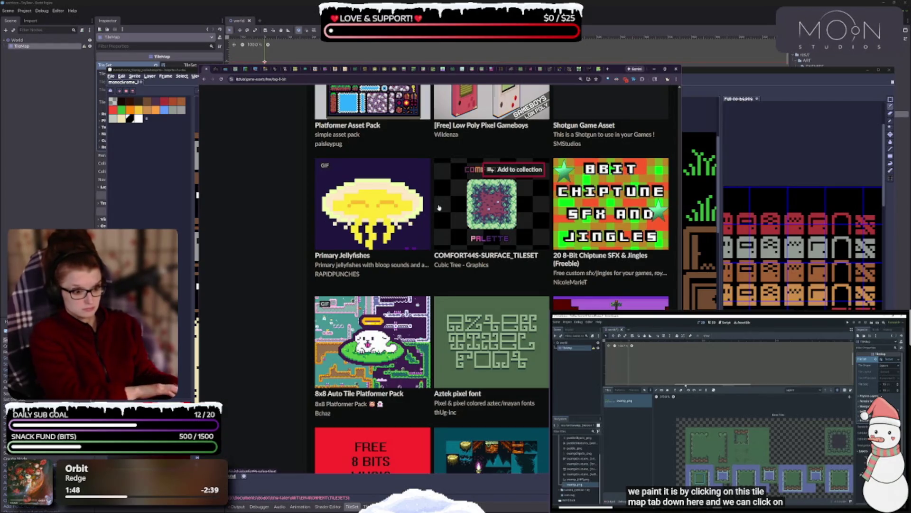
{"action": "scroll", "coordinate": [439, 207], "scroll_direction": "down", "scroll_amount": 2}
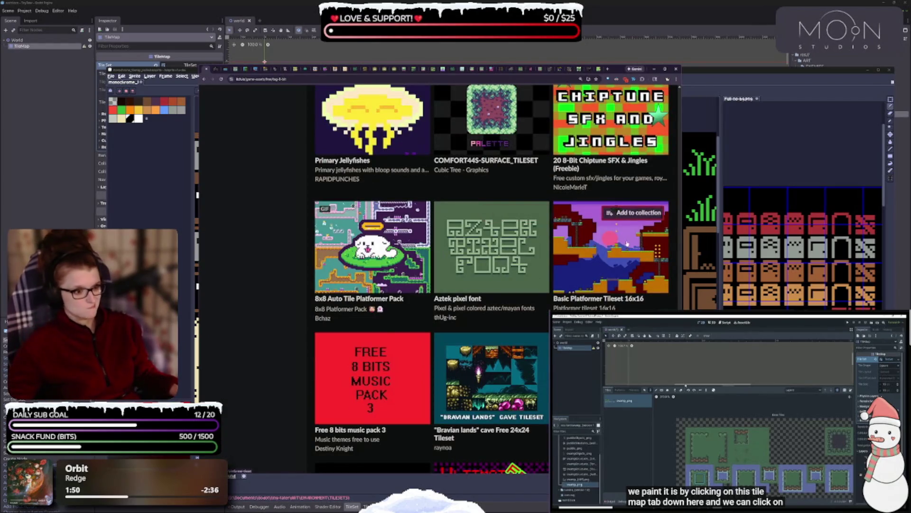
{"action": "mouse_move", "coordinate": [610, 259]}
{"action": "scroll", "coordinate": [610, 259], "scroll_direction": "down", "scroll_amount": 2}
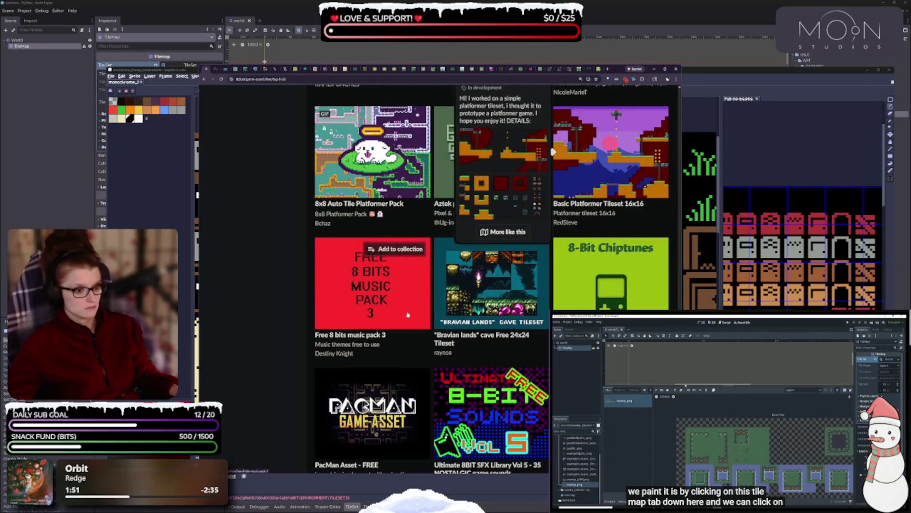
{"action": "scroll", "coordinate": [591, 301], "scroll_direction": "down", "scroll_amount": 2}
{"action": "scroll", "coordinate": [530, 317], "scroll_direction": "down", "scroll_amount": 3}
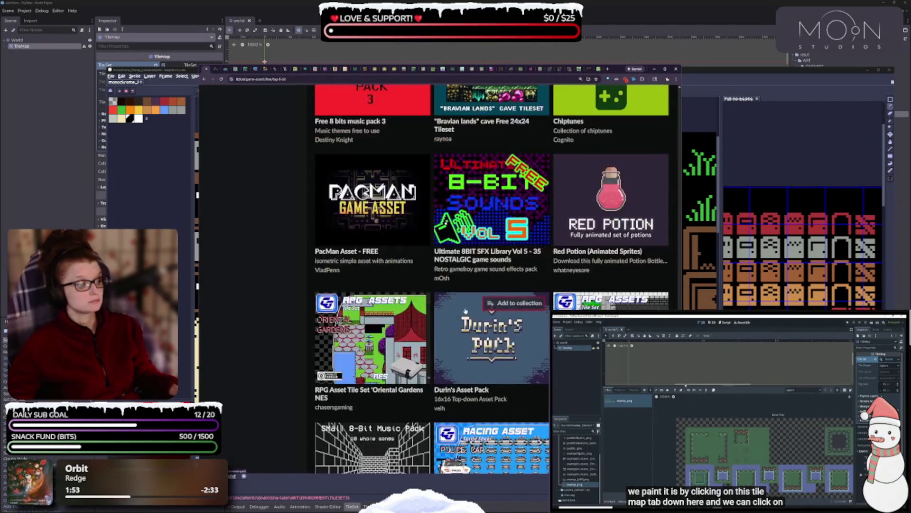
{"action": "scroll", "coordinate": [432, 244], "scroll_direction": "down", "scroll_amount": 3}
{"action": "scroll", "coordinate": [432, 244], "scroll_direction": "down", "scroll_amount": 2}
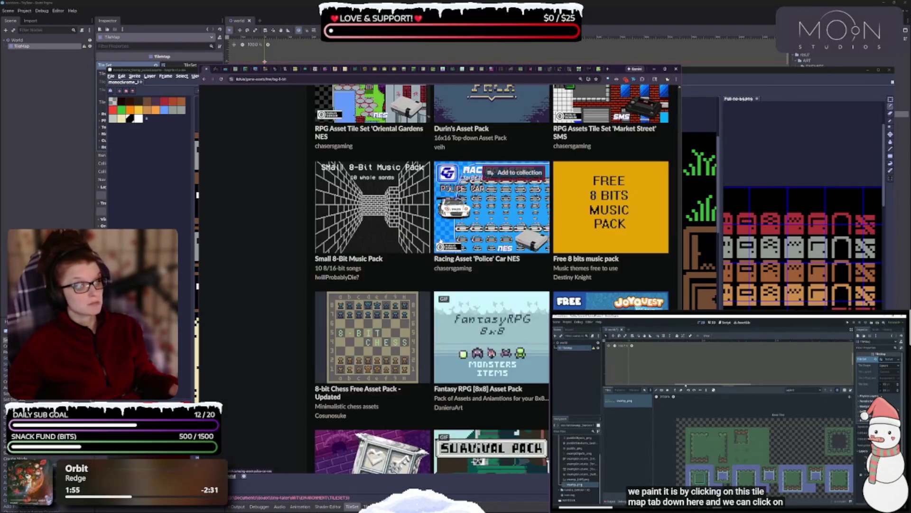
{"action": "scroll", "coordinate": [429, 217], "scroll_direction": "down", "scroll_amount": 2}
{"action": "scroll", "coordinate": [428, 217], "scroll_direction": "down", "scroll_amount": 4}
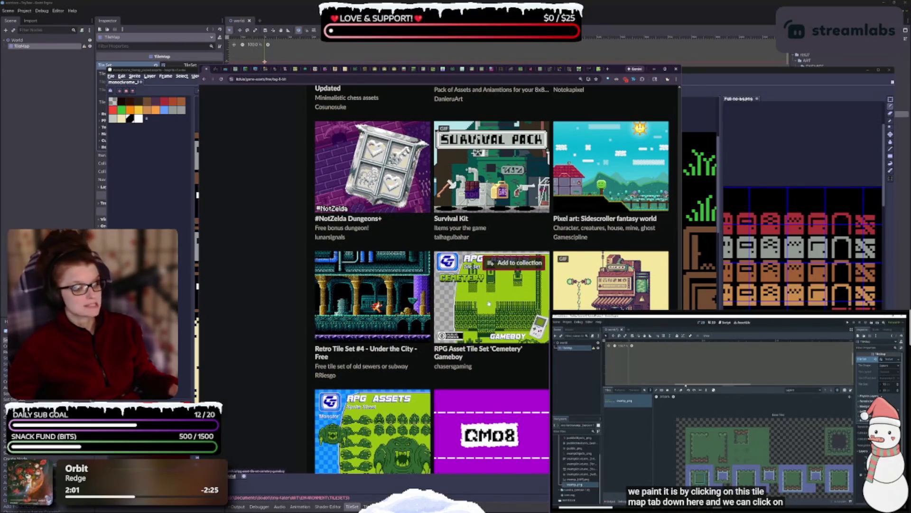
{"action": "mouse_move", "coordinate": [489, 303]}
{"action": "scroll", "coordinate": [501, 306], "scroll_direction": "down", "scroll_amount": 3}
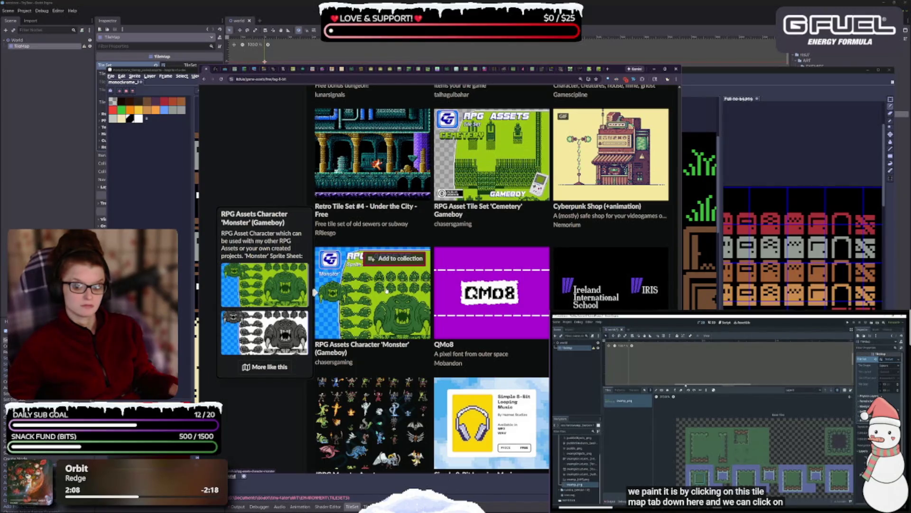
{"action": "scroll", "coordinate": [492, 190], "scroll_direction": "down", "scroll_amount": 3}
{"action": "mouse_move", "coordinate": [491, 190]}
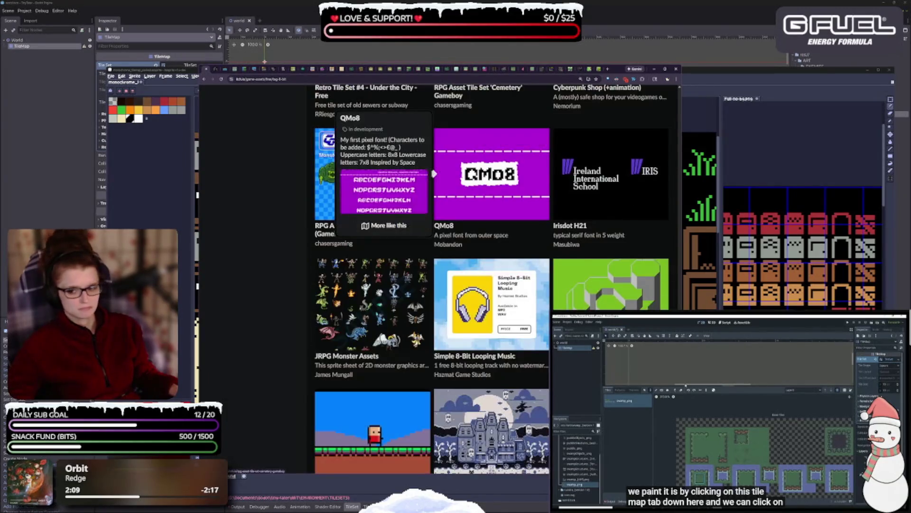
{"action": "mouse_move", "coordinate": [447, 274]}
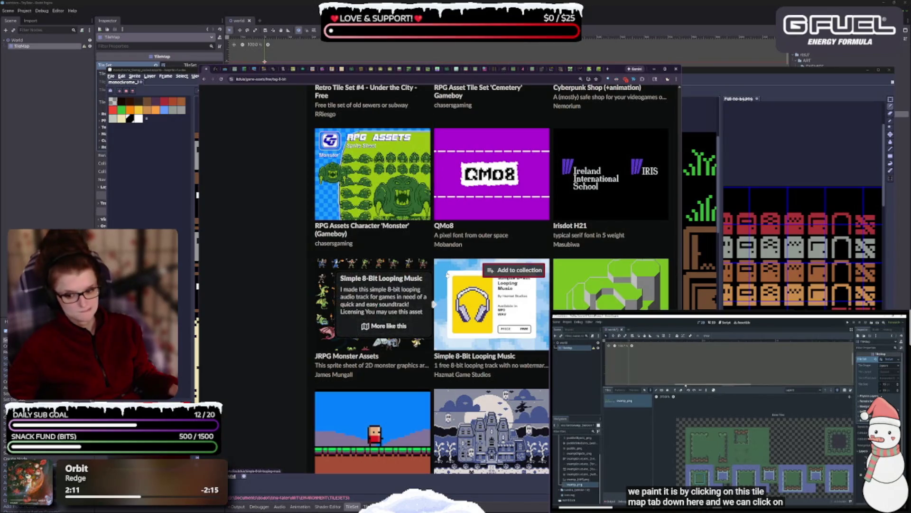
{"action": "scroll", "coordinate": [467, 259], "scroll_direction": "down", "scroll_amount": 4}
{"action": "mouse_move", "coordinate": [408, 247]}
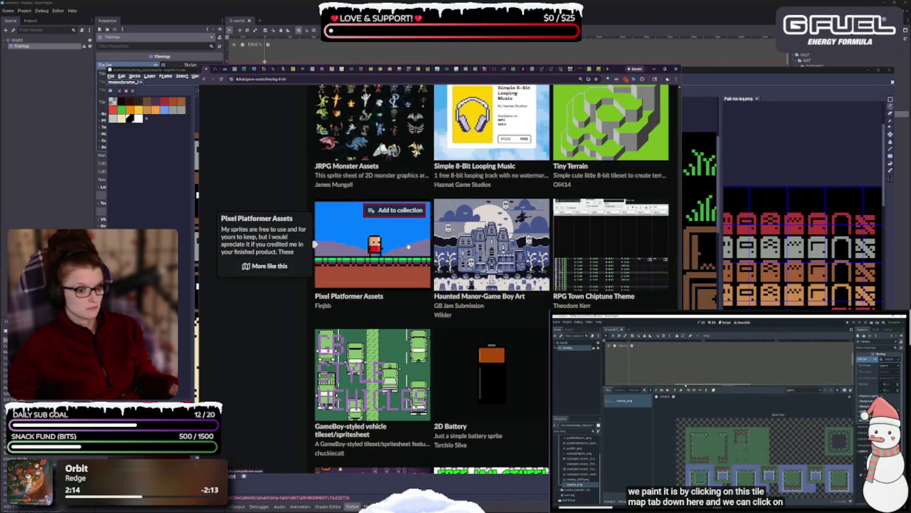
{"action": "scroll", "coordinate": [465, 256], "scroll_direction": "down", "scroll_amount": 2}
{"action": "mouse_move", "coordinate": [513, 269]}
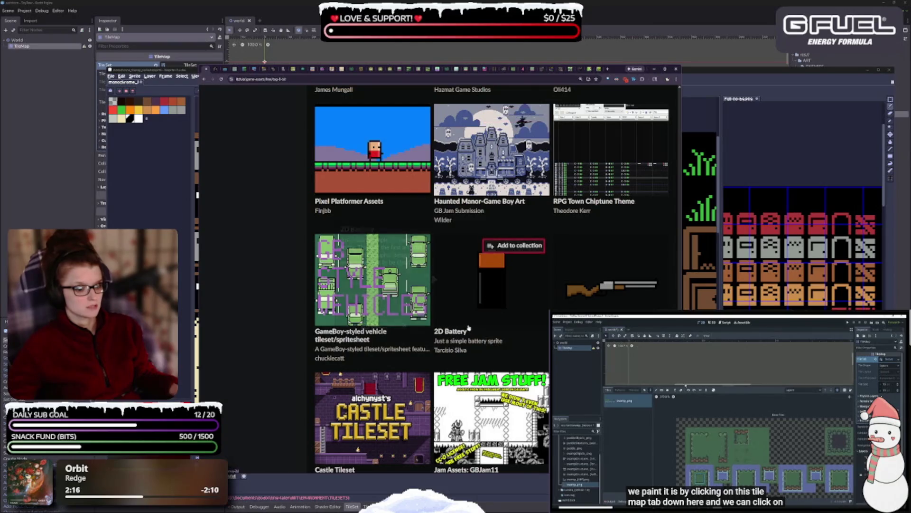
{"action": "scroll", "coordinate": [514, 269], "scroll_direction": "down", "scroll_amount": 1}
{"action": "scroll", "coordinate": [514, 269], "scroll_direction": "down", "scroll_amount": 3}
{"action": "mouse_move", "coordinate": [515, 289]}
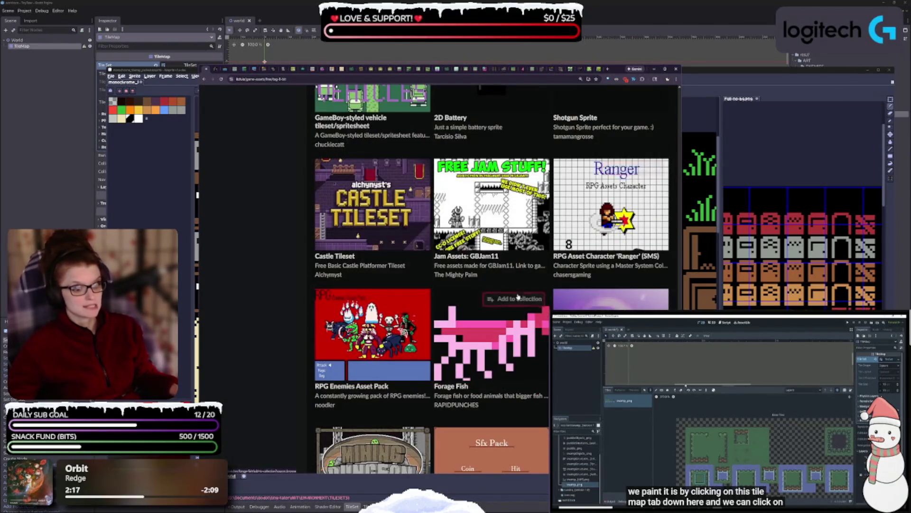
{"action": "scroll", "coordinate": [515, 289], "scroll_direction": "down", "scroll_amount": 5}
{"action": "mouse_move", "coordinate": [463, 311]}
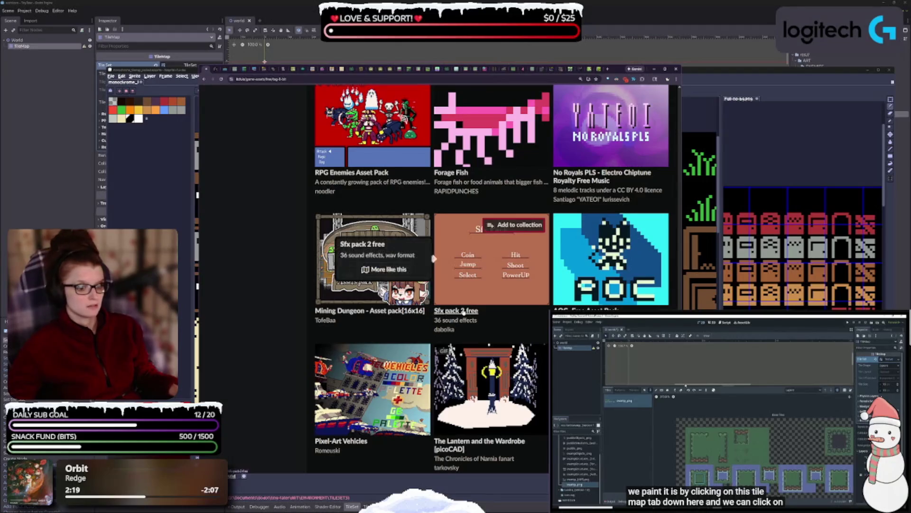
{"action": "scroll", "coordinate": [463, 311], "scroll_direction": "down", "scroll_amount": 5}
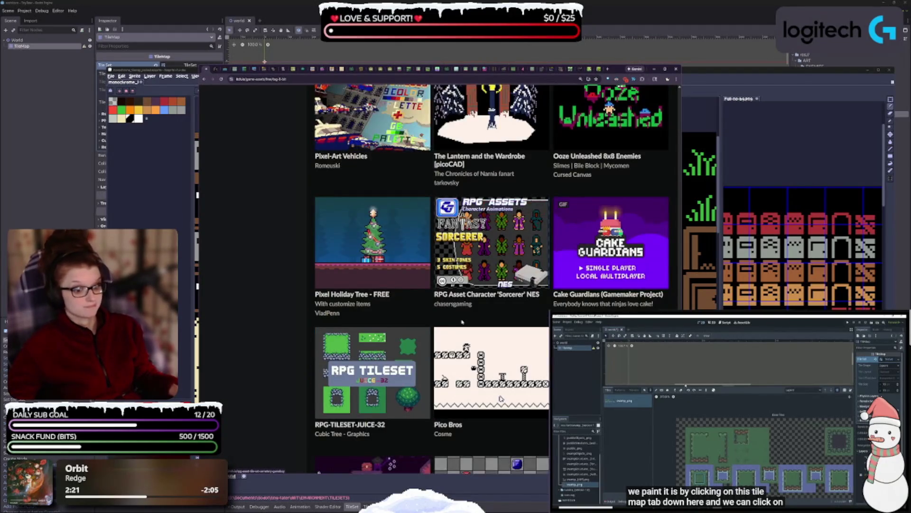
{"action": "scroll", "coordinate": [461, 323], "scroll_direction": "down", "scroll_amount": 3}
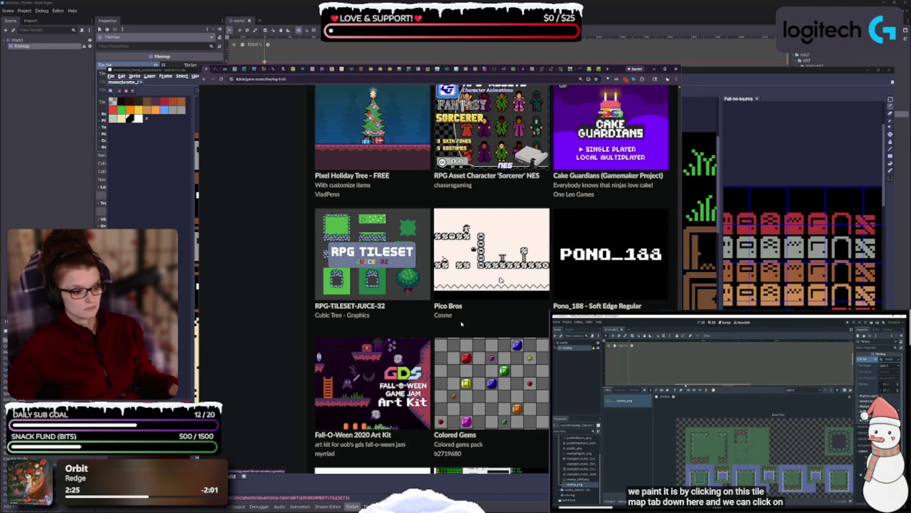
{"action": "scroll", "coordinate": [462, 324], "scroll_direction": "down", "scroll_amount": 2}
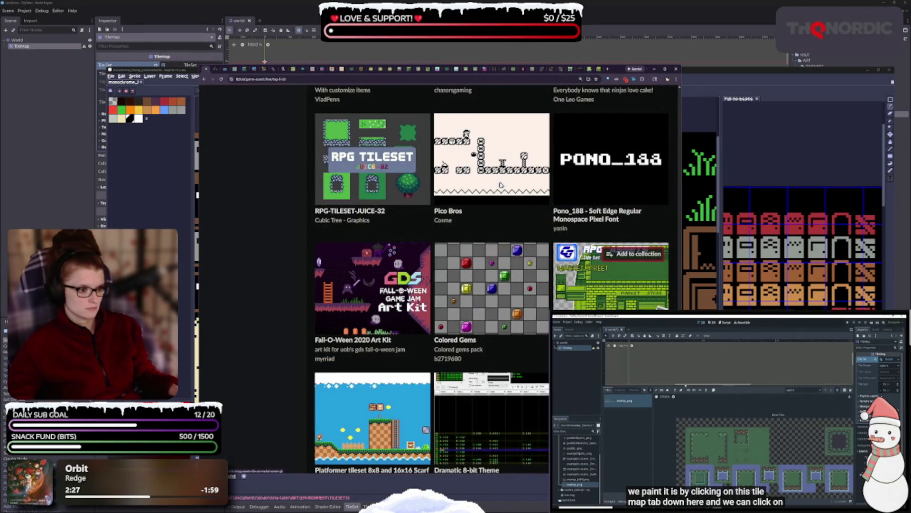
{"action": "mouse_move", "coordinate": [611, 285]}
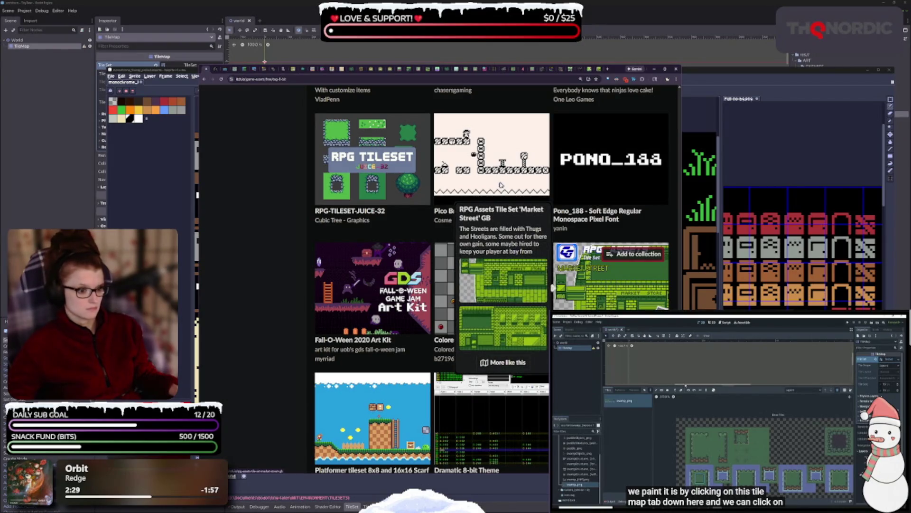
{"action": "scroll", "coordinate": [492, 280], "scroll_direction": "down", "scroll_amount": 2}
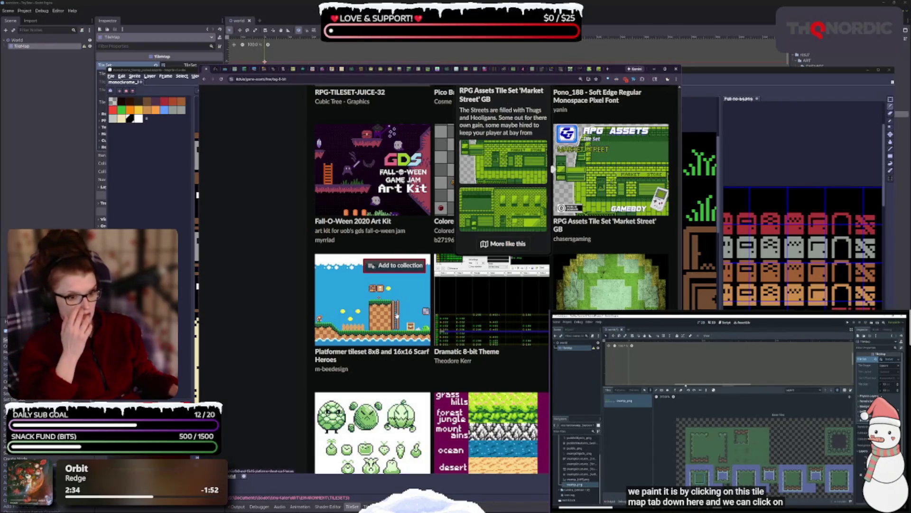
{"action": "scroll", "coordinate": [376, 298], "scroll_direction": "down", "scroll_amount": 2}
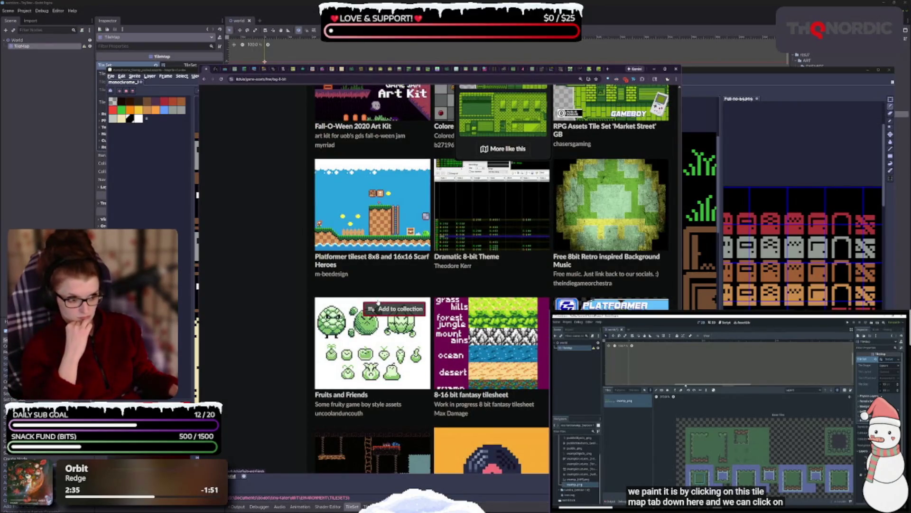
{"action": "scroll", "coordinate": [379, 301], "scroll_direction": "down", "scroll_amount": 2}
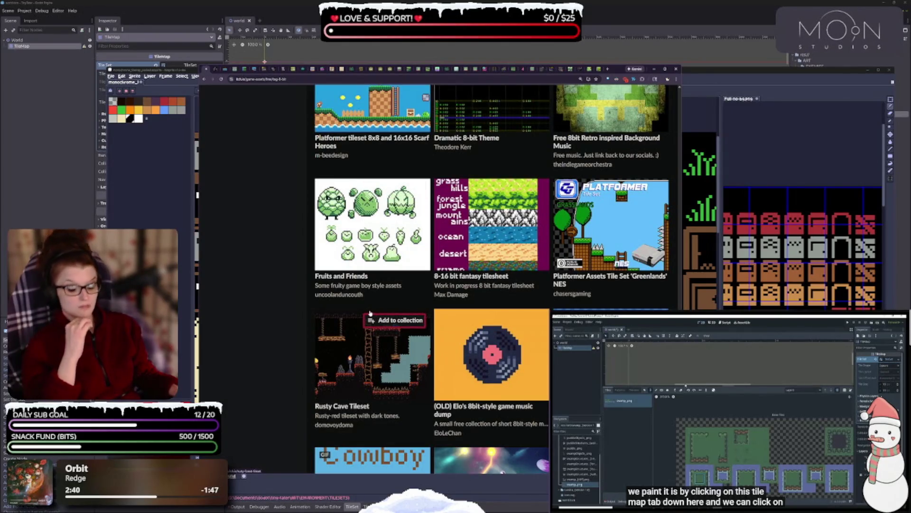
{"action": "scroll", "coordinate": [349, 310], "scroll_direction": "down", "scroll_amount": 1}
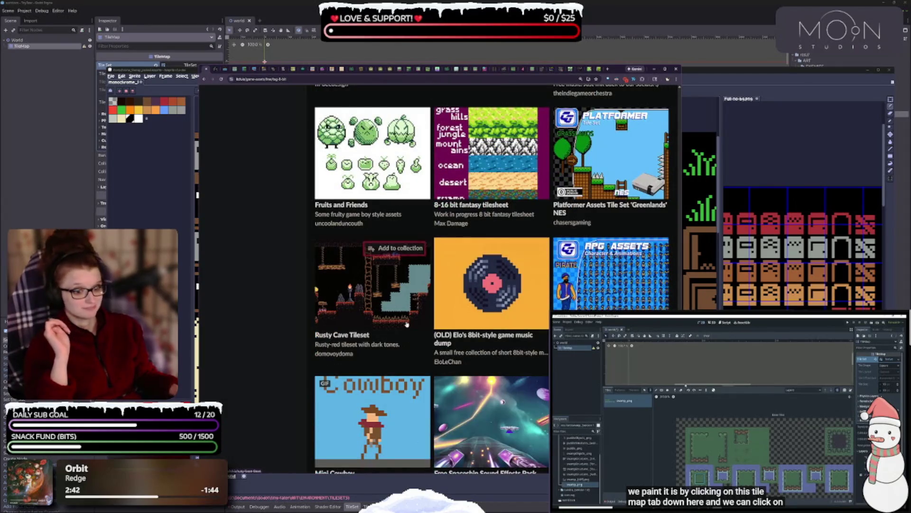
{"action": "scroll", "coordinate": [403, 306], "scroll_direction": "down", "scroll_amount": 2}
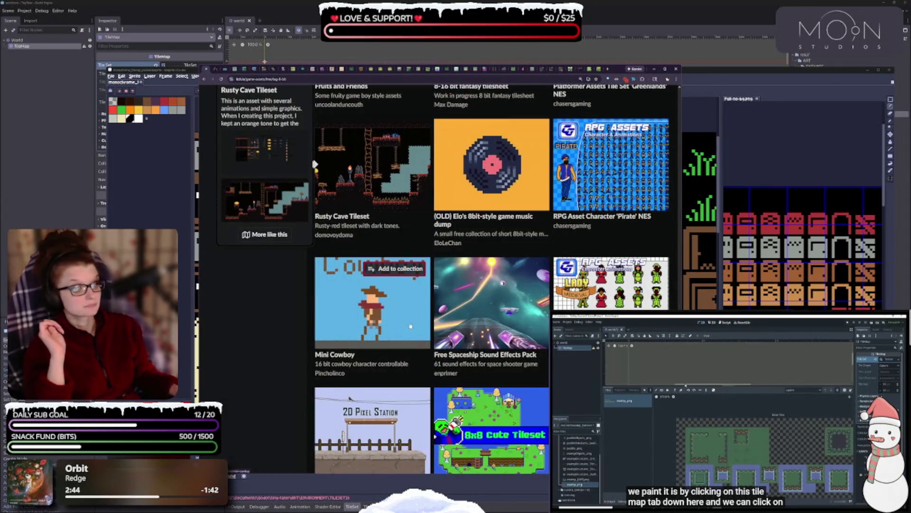
{"action": "scroll", "coordinate": [410, 326], "scroll_direction": "down", "scroll_amount": 3}
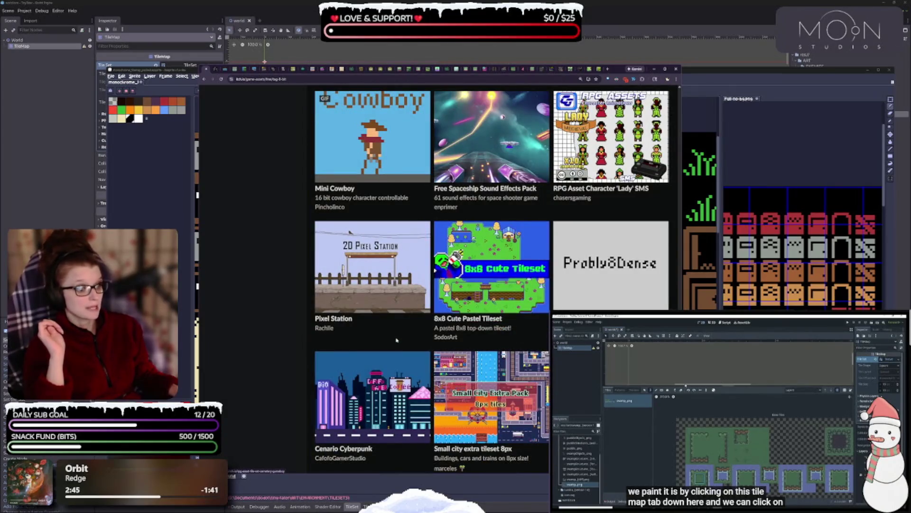
{"action": "scroll", "coordinate": [394, 342], "scroll_direction": "down", "scroll_amount": 1}
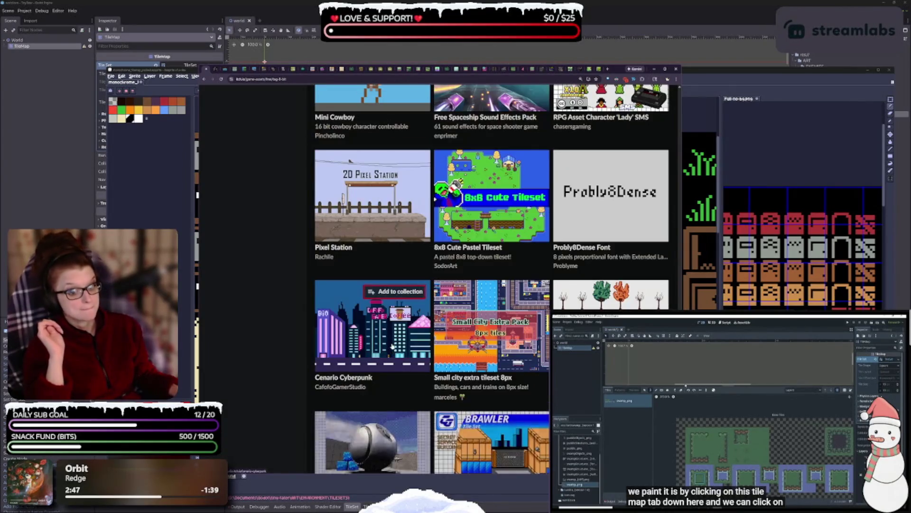
{"action": "scroll", "coordinate": [390, 350], "scroll_direction": "down", "scroll_amount": 7}
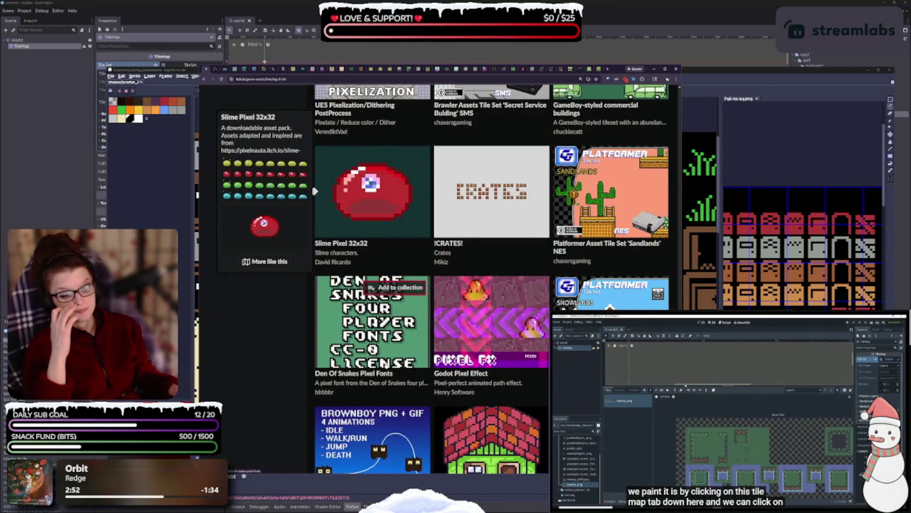
{"action": "scroll", "coordinate": [492, 280], "scroll_direction": "down", "scroll_amount": 5}
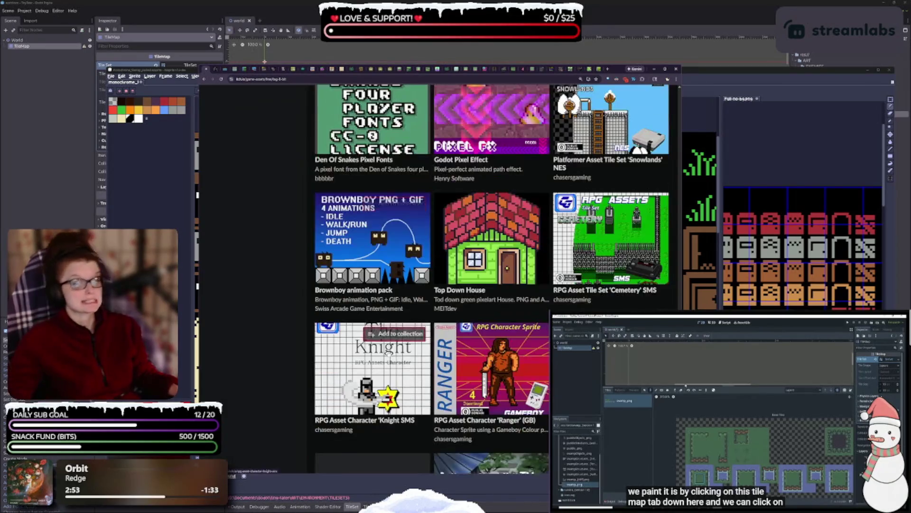
{"action": "scroll", "coordinate": [372, 335], "scroll_direction": "down", "scroll_amount": 3}
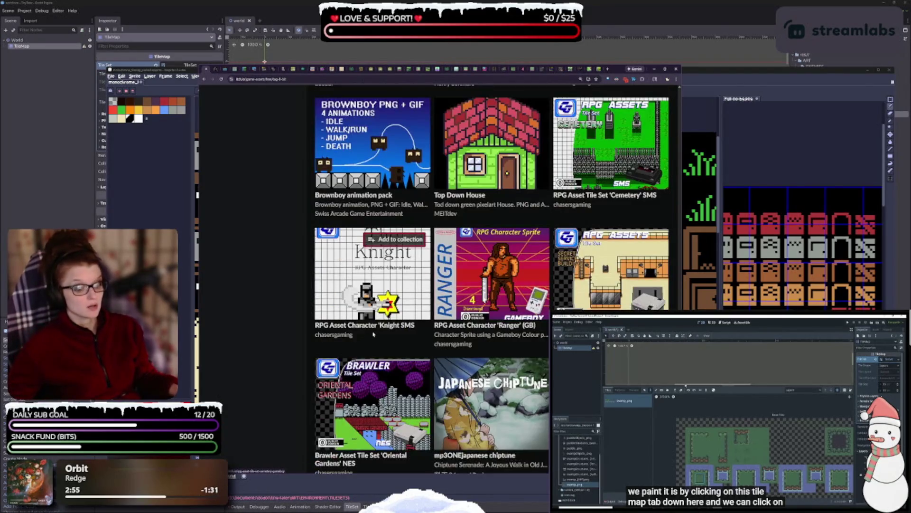
{"action": "scroll", "coordinate": [372, 336], "scroll_direction": "down", "scroll_amount": 3}
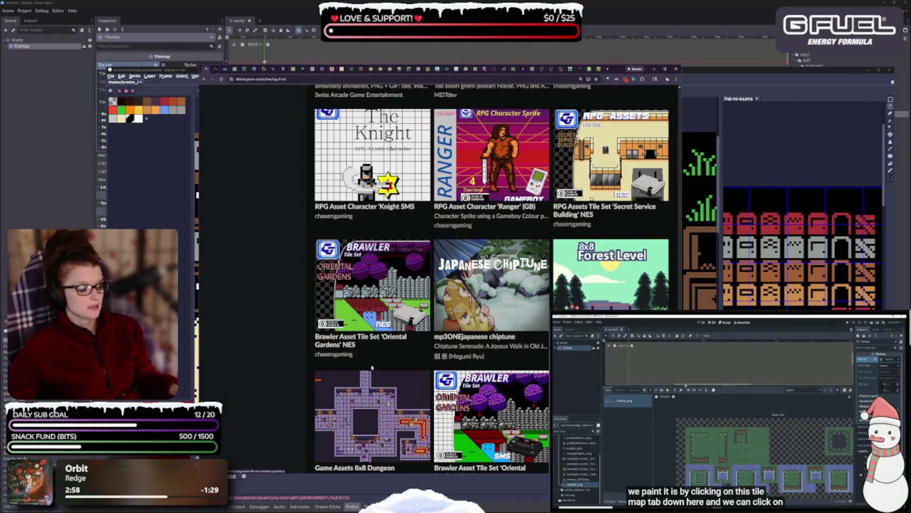
{"action": "mouse_move", "coordinate": [381, 436]}
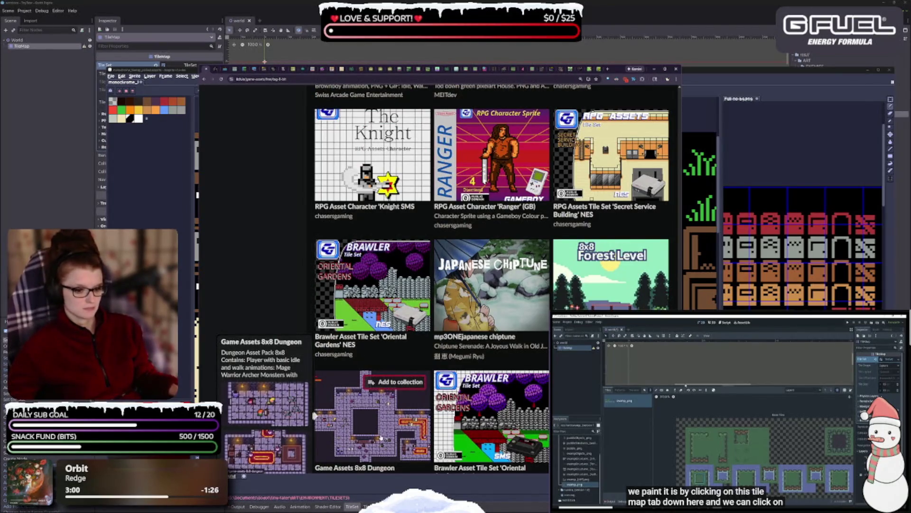
{"action": "scroll", "coordinate": [382, 414], "scroll_direction": "down", "scroll_amount": 10}
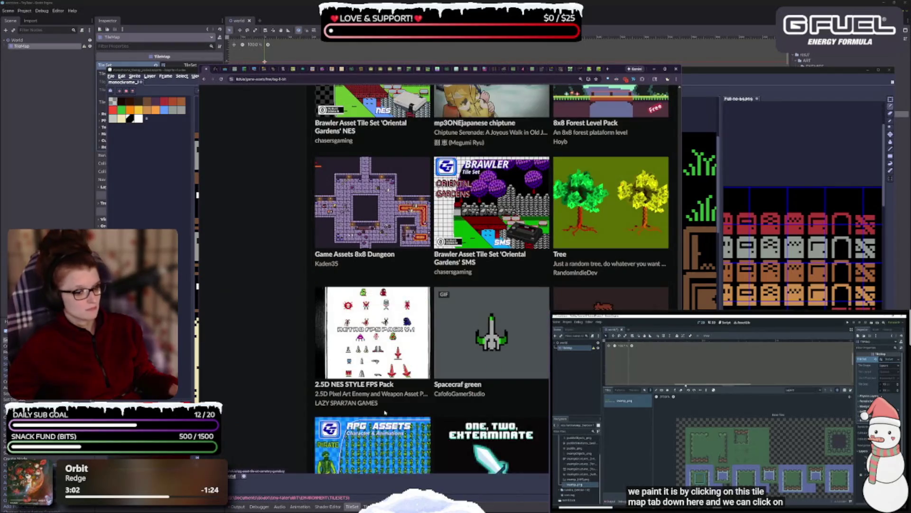
{"action": "scroll", "coordinate": [380, 425], "scroll_direction": "down", "scroll_amount": 2}
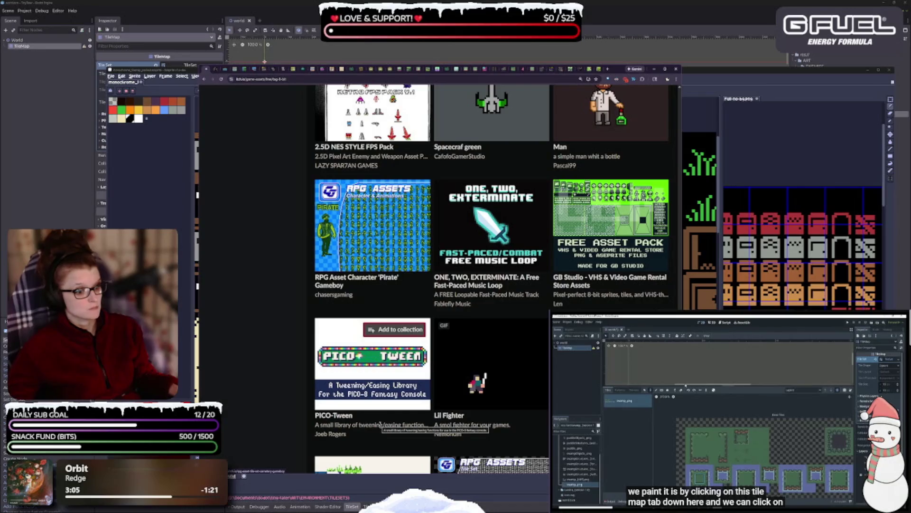
{"action": "scroll", "coordinate": [380, 424], "scroll_direction": "down", "scroll_amount": 2}
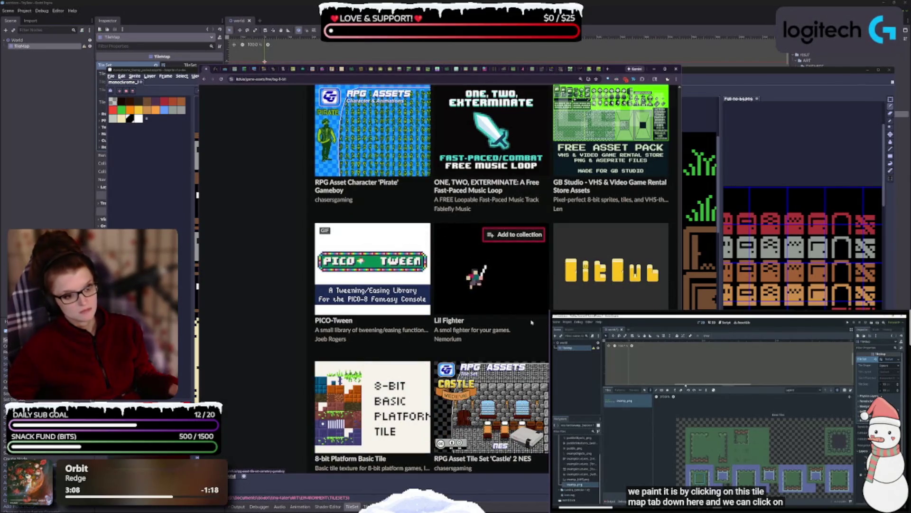
{"action": "scroll", "coordinate": [359, 308], "scroll_direction": "down", "scroll_amount": 3}
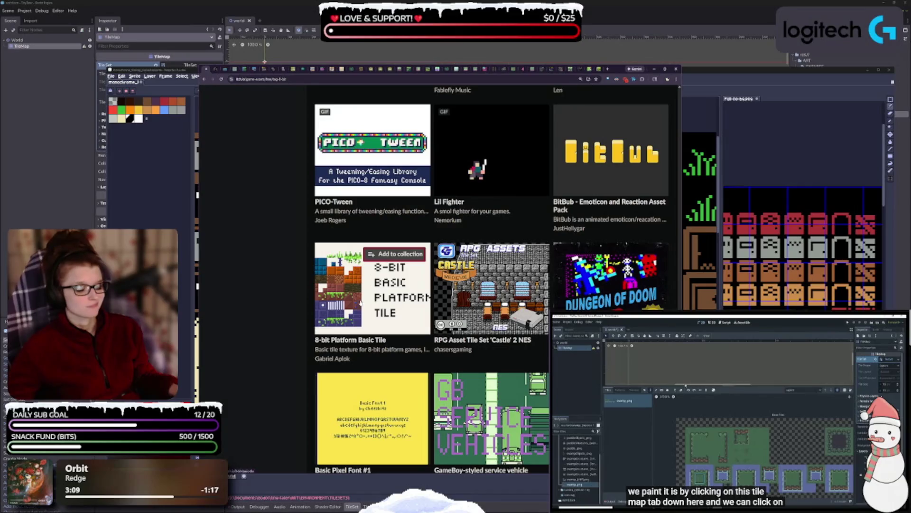
{"action": "mouse_move", "coordinate": [361, 303]}
{"action": "scroll", "coordinate": [361, 305], "scroll_direction": "down", "scroll_amount": 2}
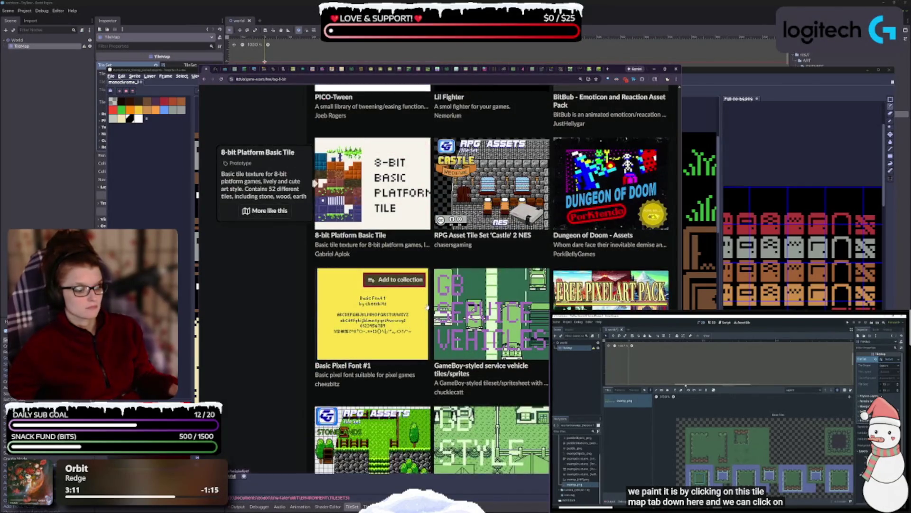
{"action": "scroll", "coordinate": [412, 328], "scroll_direction": "down", "scroll_amount": 2}
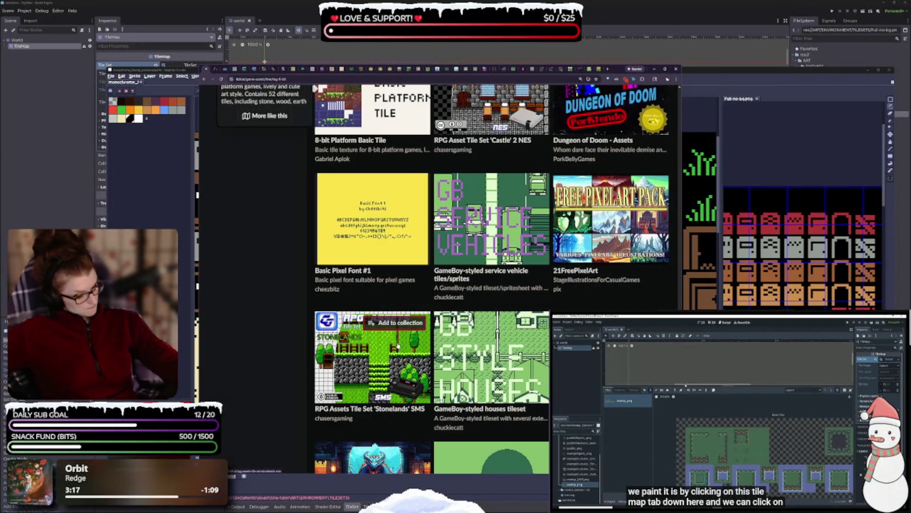
{"action": "scroll", "coordinate": [546, 250], "scroll_direction": "down", "scroll_amount": 1}
{"action": "scroll", "coordinate": [546, 250], "scroll_direction": "down", "scroll_amount": 5}
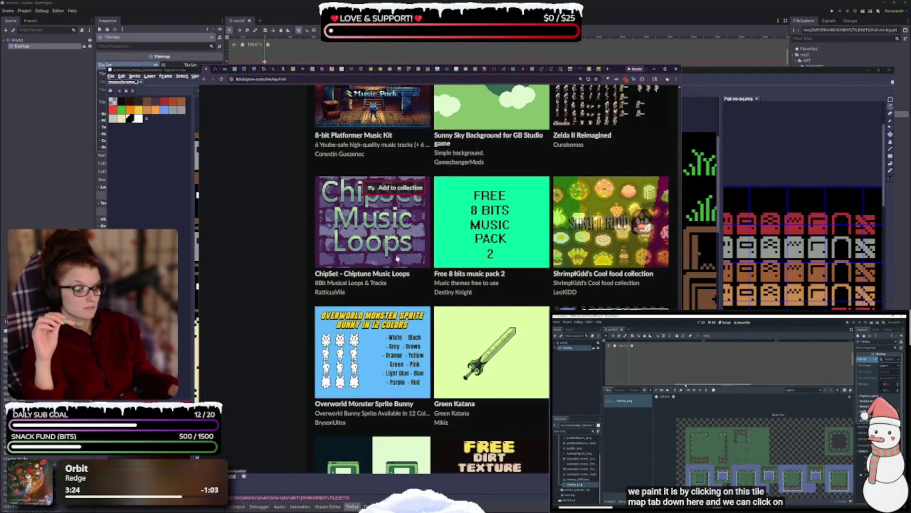
{"action": "scroll", "coordinate": [398, 291], "scroll_direction": "down", "scroll_amount": 3}
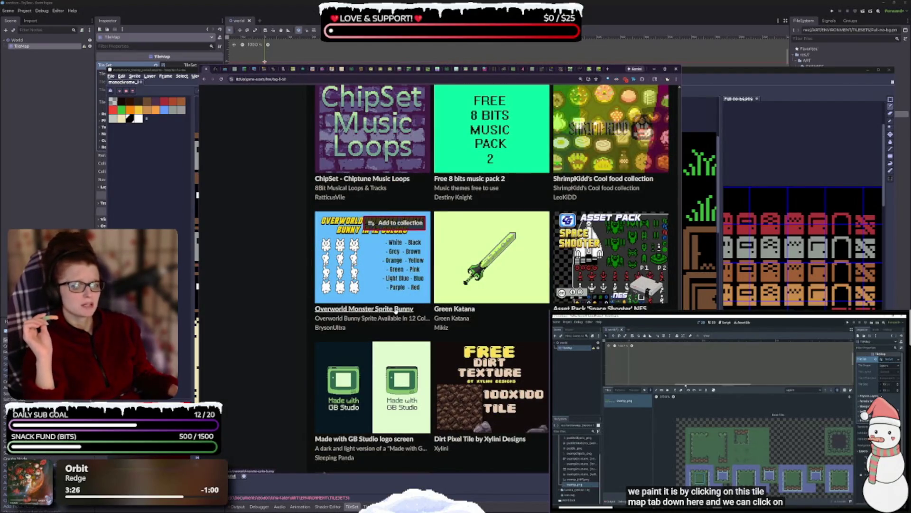
{"action": "scroll", "coordinate": [393, 316], "scroll_direction": "down", "scroll_amount": 3}
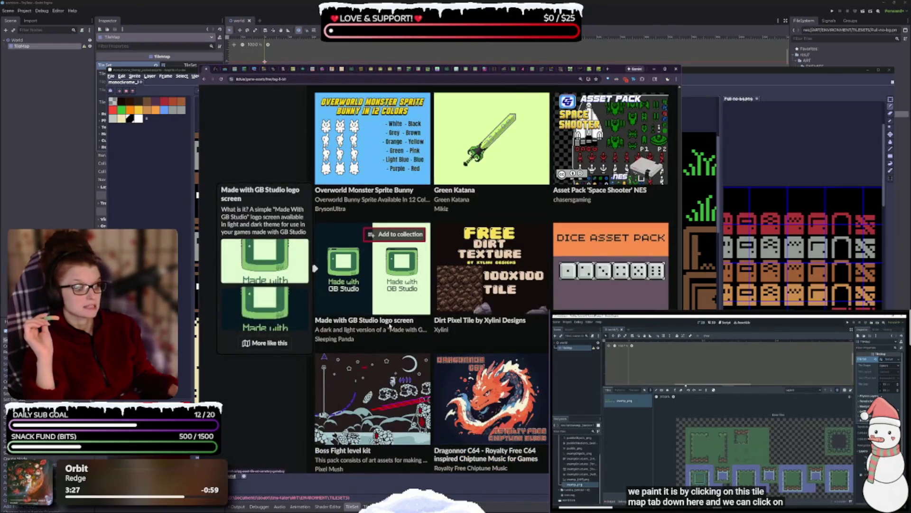
{"action": "scroll", "coordinate": [391, 325], "scroll_direction": "down", "scroll_amount": 3}
{"action": "scroll", "coordinate": [389, 326], "scroll_direction": "down", "scroll_amount": 5}
{"action": "scroll", "coordinate": [384, 332], "scroll_direction": "down", "scroll_amount": 3}
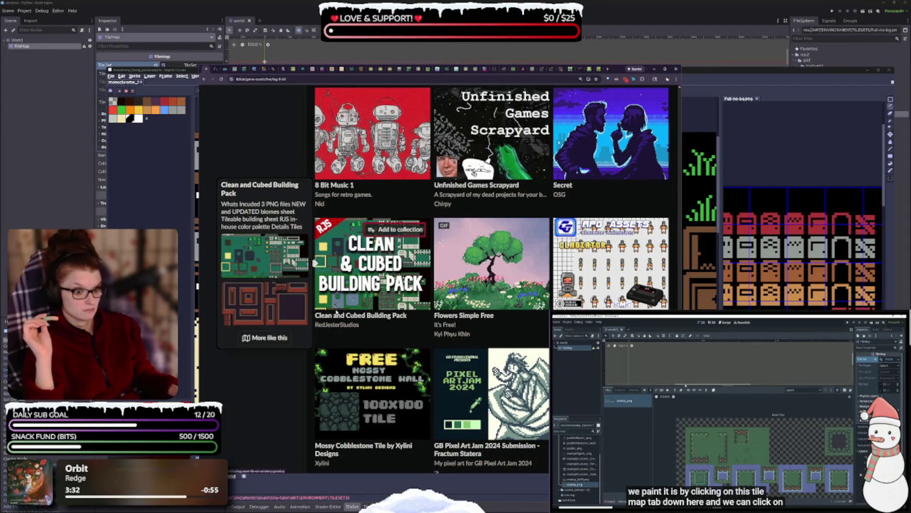
{"action": "mouse_move", "coordinate": [335, 359]}
{"action": "scroll", "coordinate": [335, 366], "scroll_direction": "down", "scroll_amount": 3}
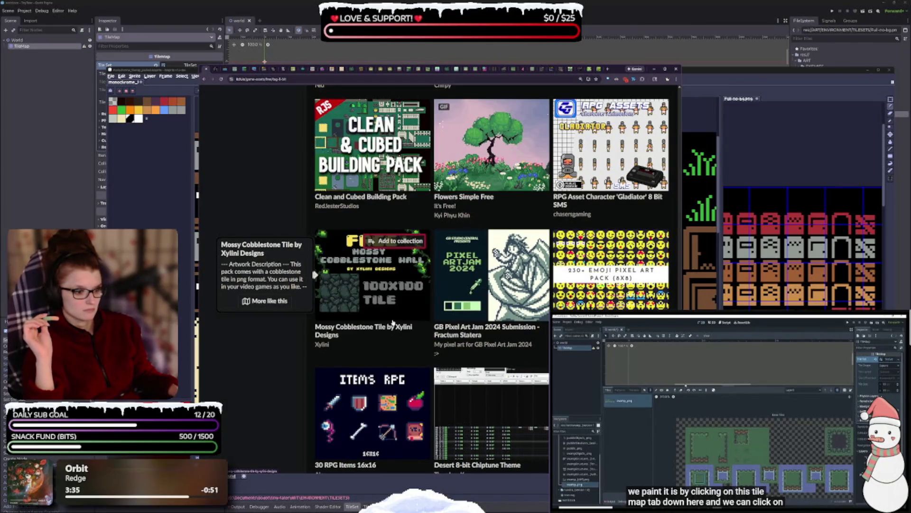
{"action": "scroll", "coordinate": [384, 316], "scroll_direction": "down", "scroll_amount": 5}
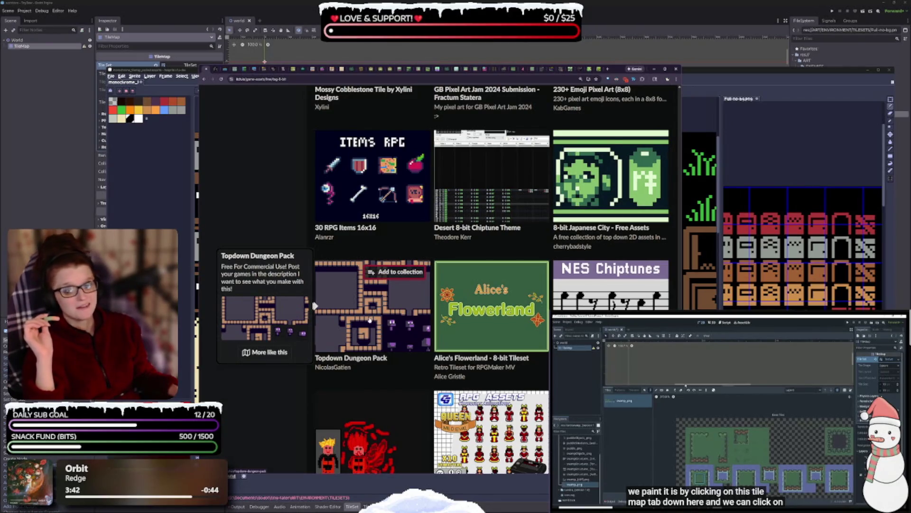
{"action": "scroll", "coordinate": [380, 287], "scroll_direction": "down", "scroll_amount": 5}
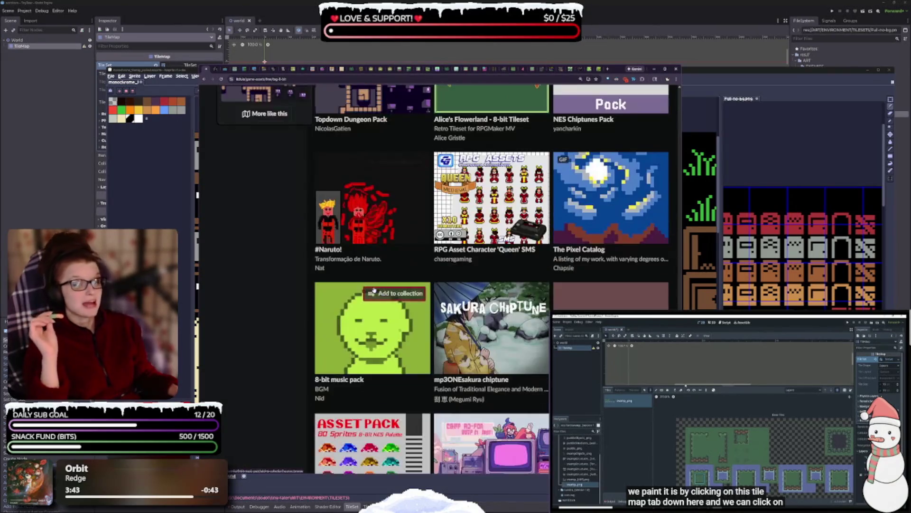
{"action": "scroll", "coordinate": [397, 278], "scroll_direction": "down", "scroll_amount": 4}
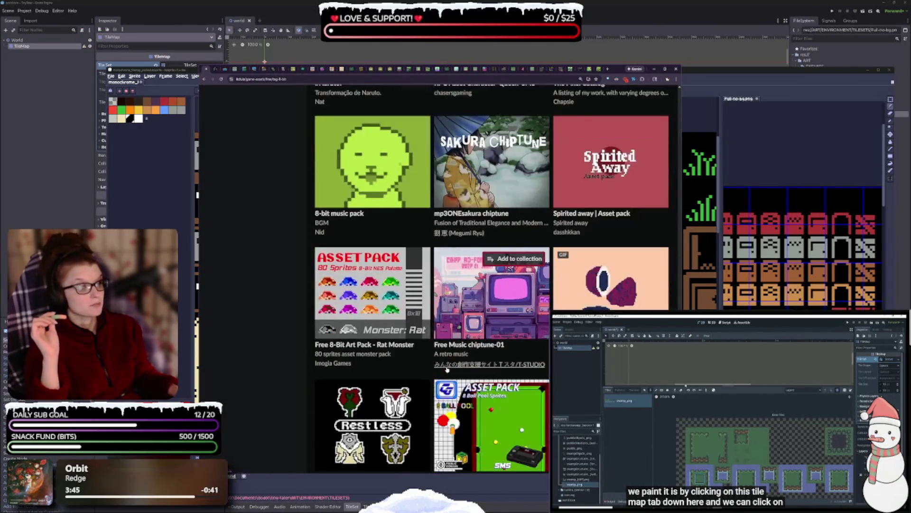
{"action": "scroll", "coordinate": [414, 319], "scroll_direction": "down", "scroll_amount": 5}
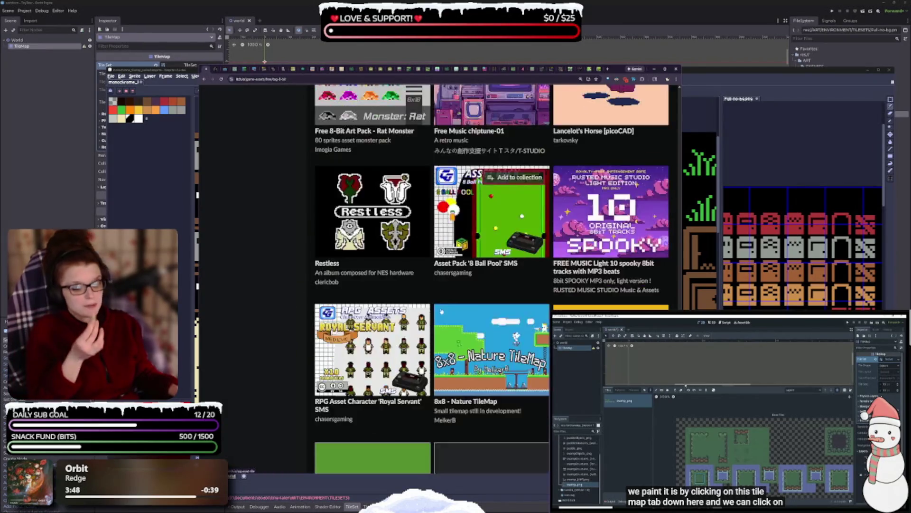
{"action": "scroll", "coordinate": [469, 303], "scroll_direction": "down", "scroll_amount": 2}
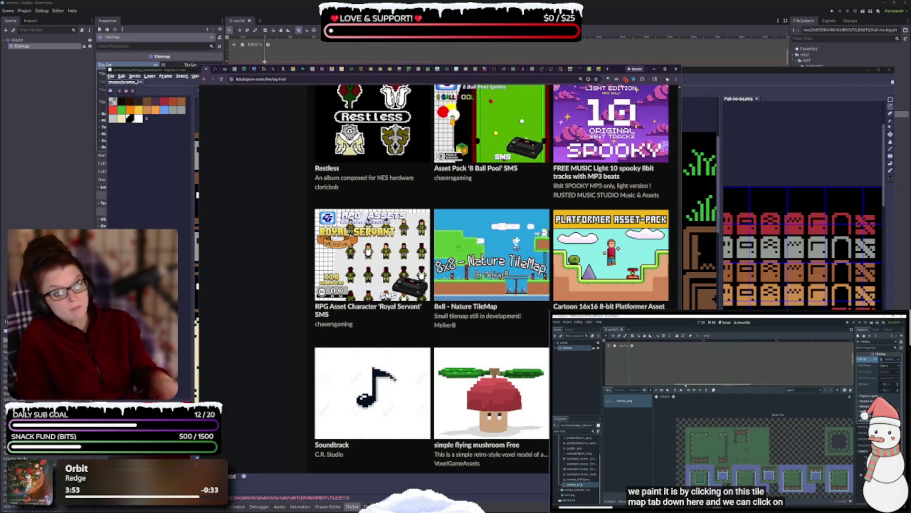
{"action": "scroll", "coordinate": [336, 335], "scroll_direction": "down", "scroll_amount": 5}
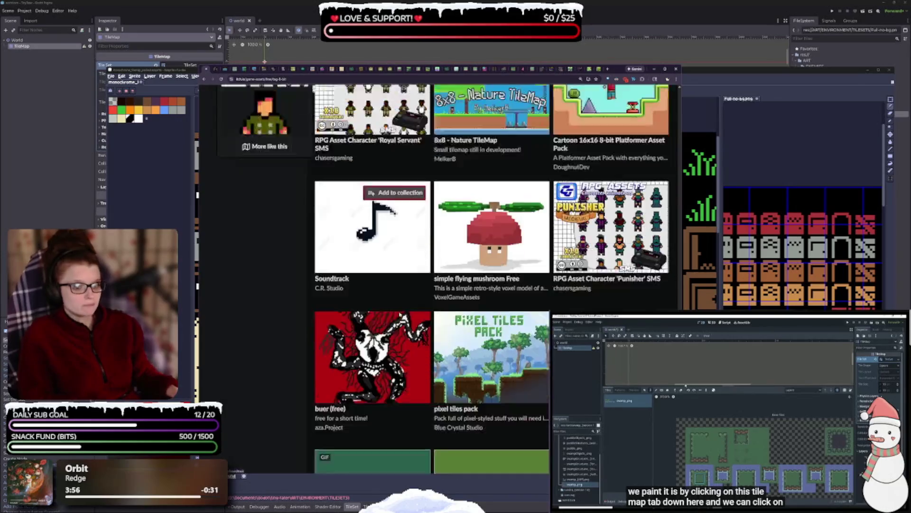
{"action": "scroll", "coordinate": [420, 281], "scroll_direction": "down", "scroll_amount": 3}
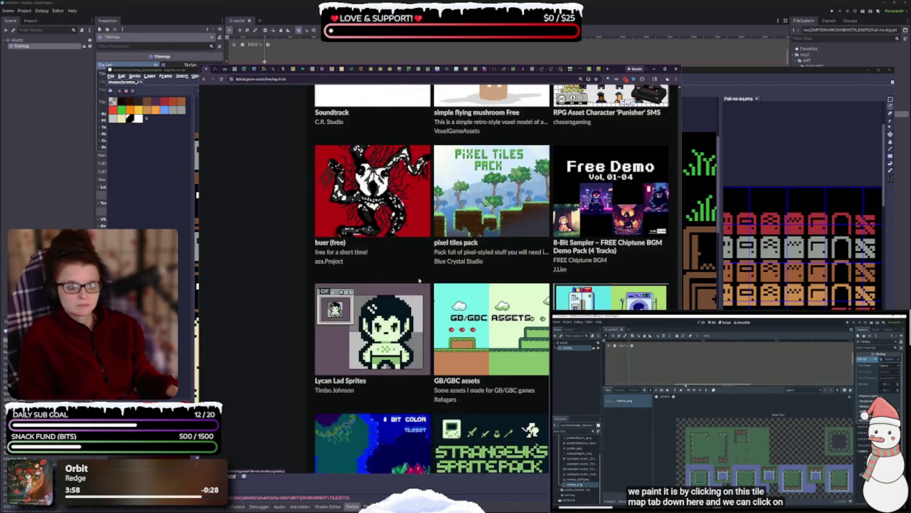
{"action": "scroll", "coordinate": [381, 296], "scroll_direction": "down", "scroll_amount": 2}
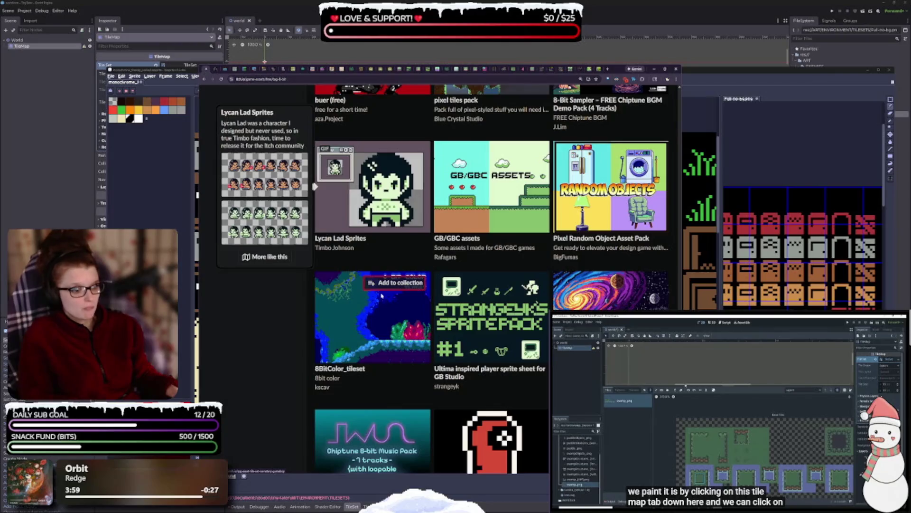
{"action": "scroll", "coordinate": [381, 296], "scroll_direction": "down", "scroll_amount": 4}
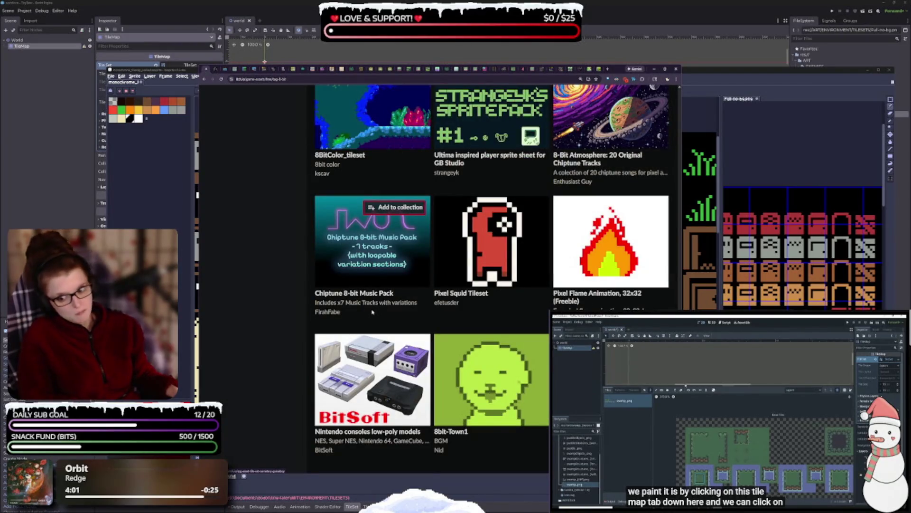
{"action": "scroll", "coordinate": [373, 312], "scroll_direction": "down", "scroll_amount": 5}
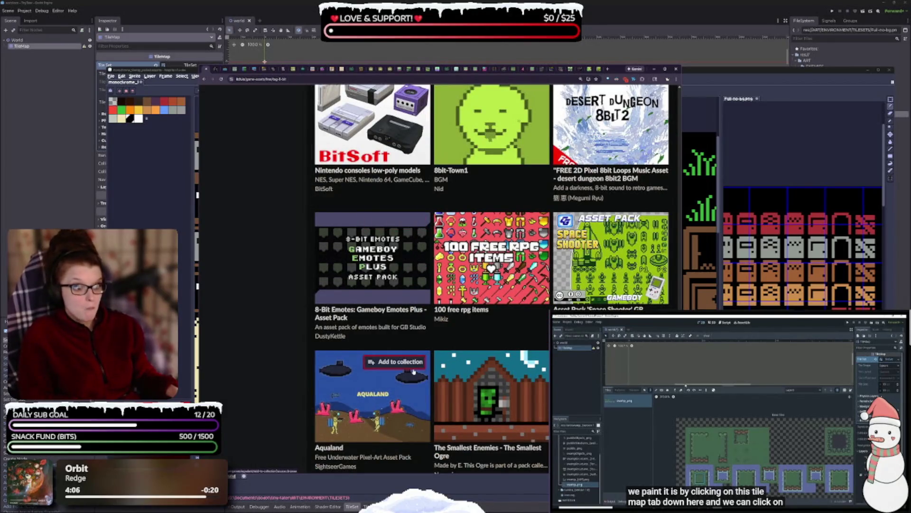
{"action": "scroll", "coordinate": [422, 322], "scroll_direction": "down", "scroll_amount": 2}
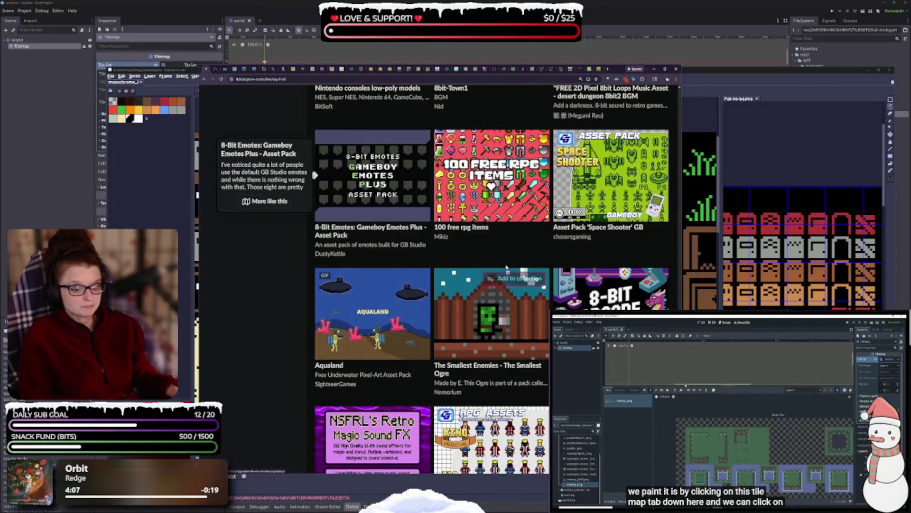
{"action": "scroll", "coordinate": [423, 322], "scroll_direction": "down", "scroll_amount": 4}
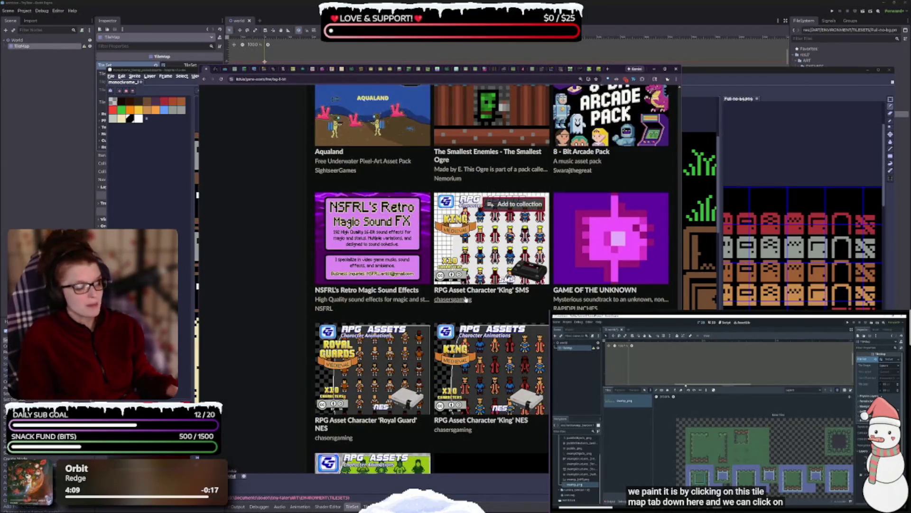
{"action": "scroll", "coordinate": [465, 304], "scroll_direction": "down", "scroll_amount": 1}
{"action": "scroll", "coordinate": [495, 316], "scroll_direction": "down", "scroll_amount": 2}
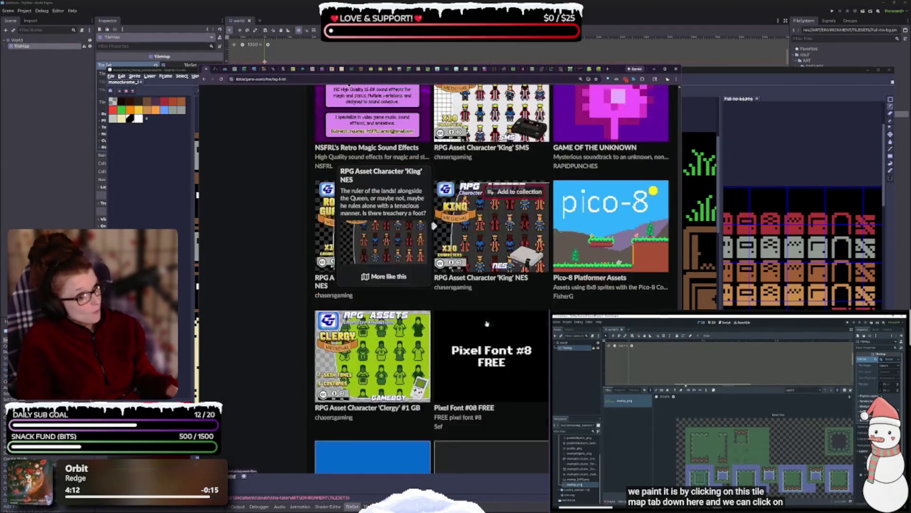
{"action": "scroll", "coordinate": [435, 341], "scroll_direction": "down", "scroll_amount": 1}
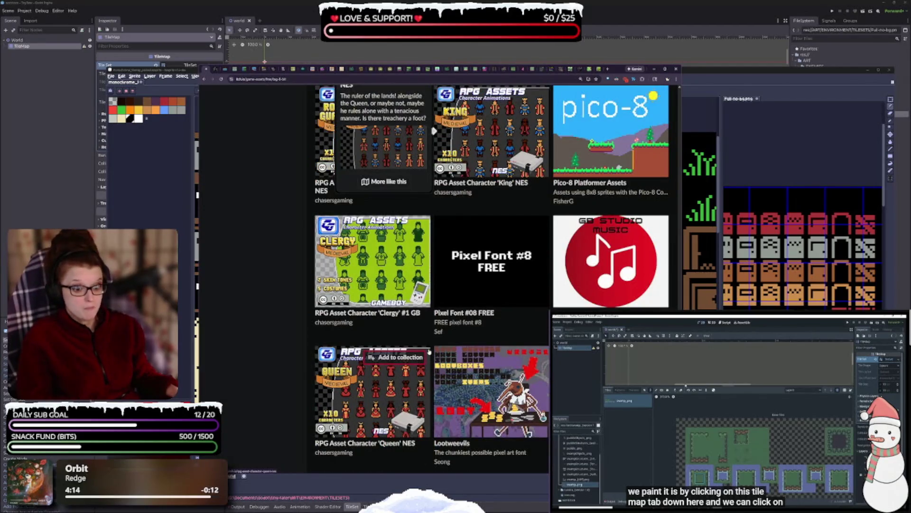
{"action": "scroll", "coordinate": [429, 351], "scroll_direction": "down", "scroll_amount": 3}
{"action": "scroll", "coordinate": [415, 362], "scroll_direction": "down", "scroll_amount": 1}
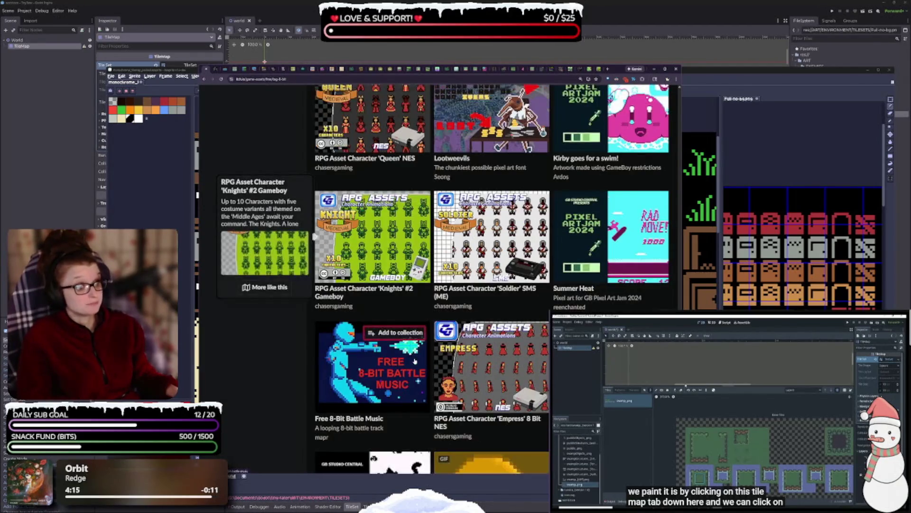
{"action": "scroll", "coordinate": [415, 362], "scroll_direction": "down", "scroll_amount": 2}
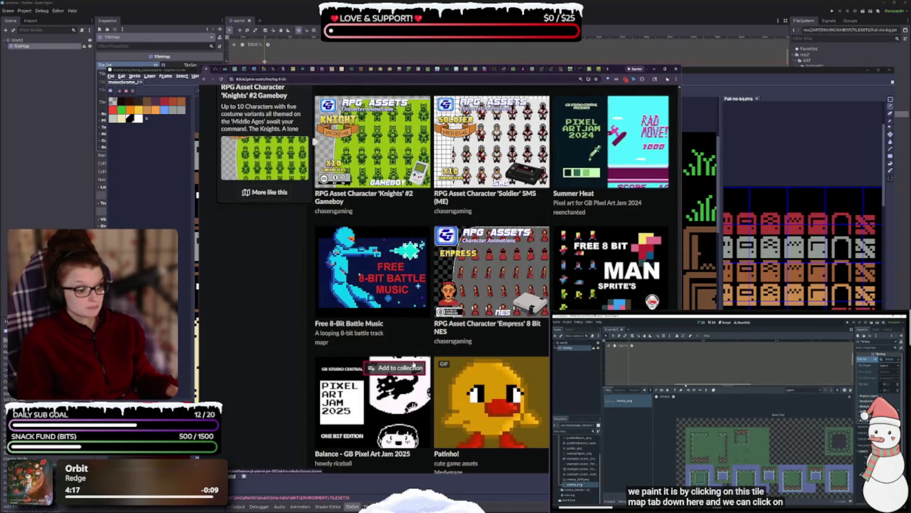
{"action": "scroll", "coordinate": [411, 369], "scroll_direction": "down", "scroll_amount": 3}
{"action": "scroll", "coordinate": [411, 370], "scroll_direction": "down", "scroll_amount": 2}
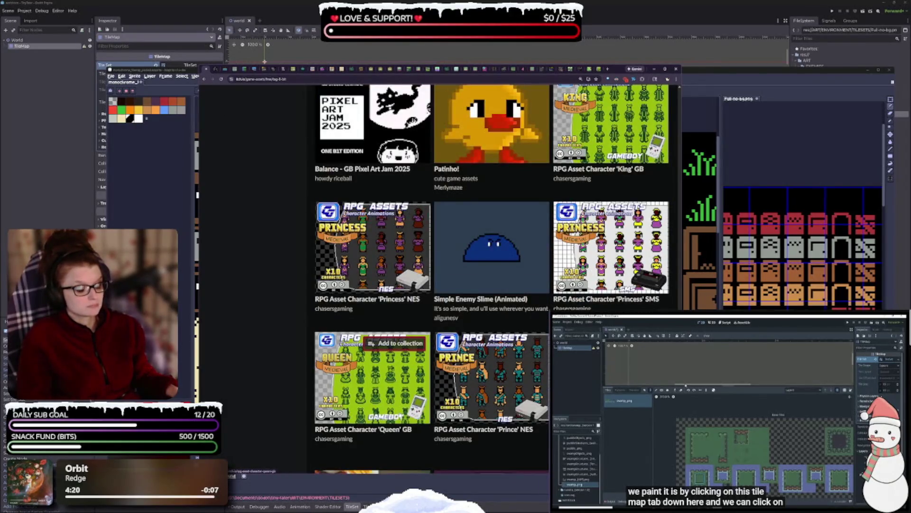
{"action": "scroll", "coordinate": [411, 384], "scroll_direction": "down", "scroll_amount": 4}
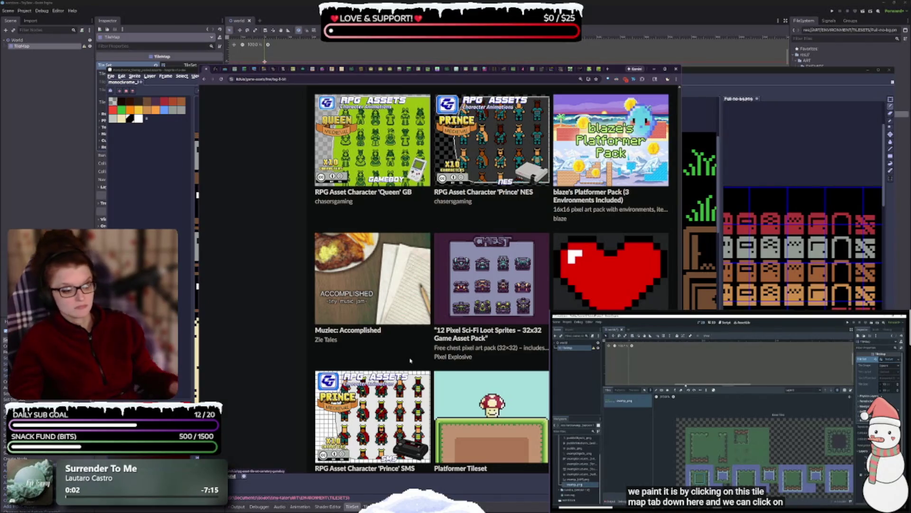
{"action": "scroll", "coordinate": [488, 235], "scroll_direction": "down", "scroll_amount": 5}
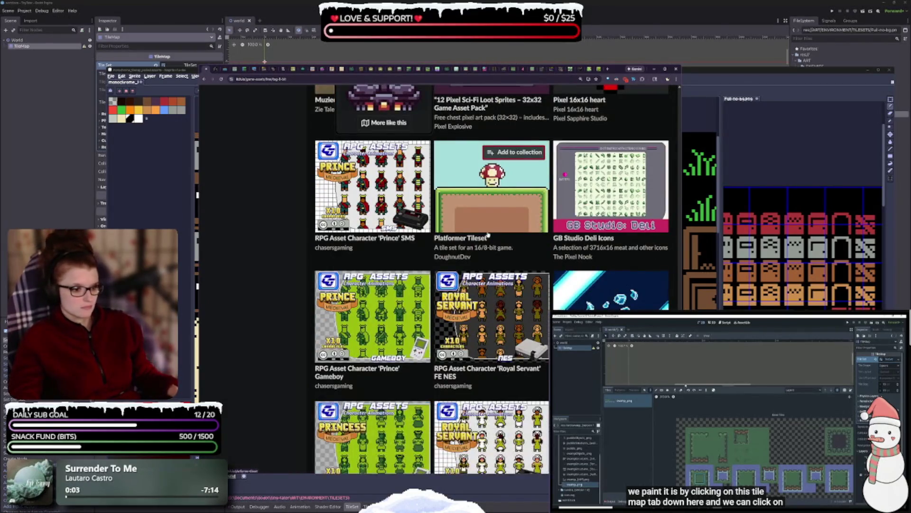
{"action": "scroll", "coordinate": [488, 235], "scroll_direction": "down", "scroll_amount": 5}
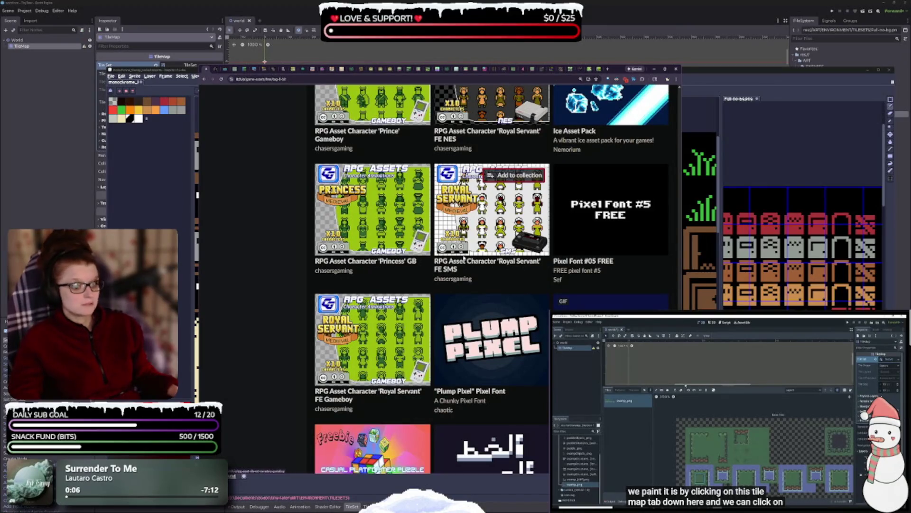
{"action": "scroll", "coordinate": [464, 259], "scroll_direction": "down", "scroll_amount": 5}
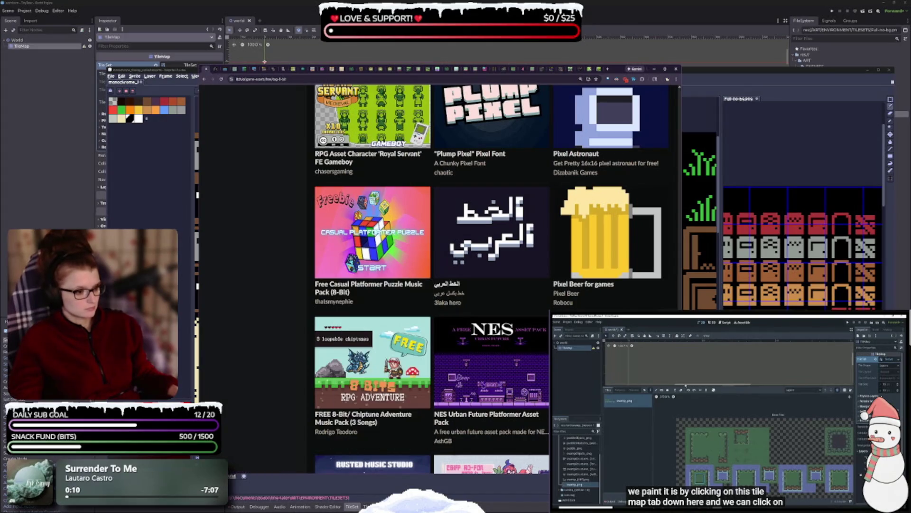
{"action": "scroll", "coordinate": [498, 258], "scroll_direction": "up", "scroll_amount": 15}
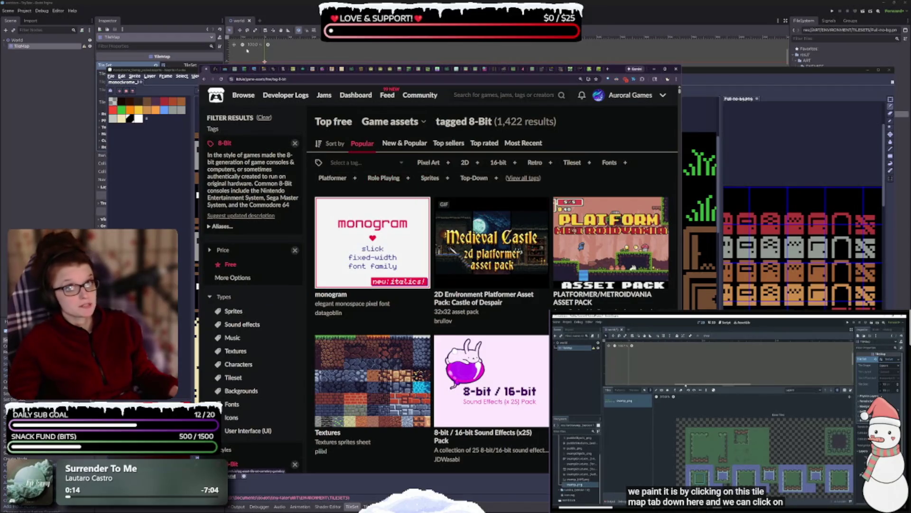
Review the Dunjo Tileset & Sprites page and its Dunjo - Tileset.zip (11 MB) download
{"action": "left_click", "coordinate": [221, 79]}
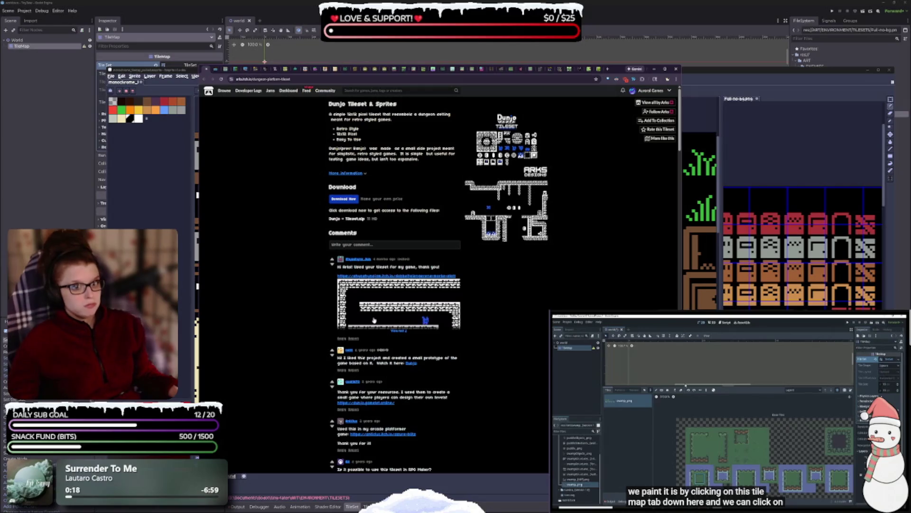
{"action": "scroll", "coordinate": [380, 324], "scroll_direction": "up", "scroll_amount": 4}
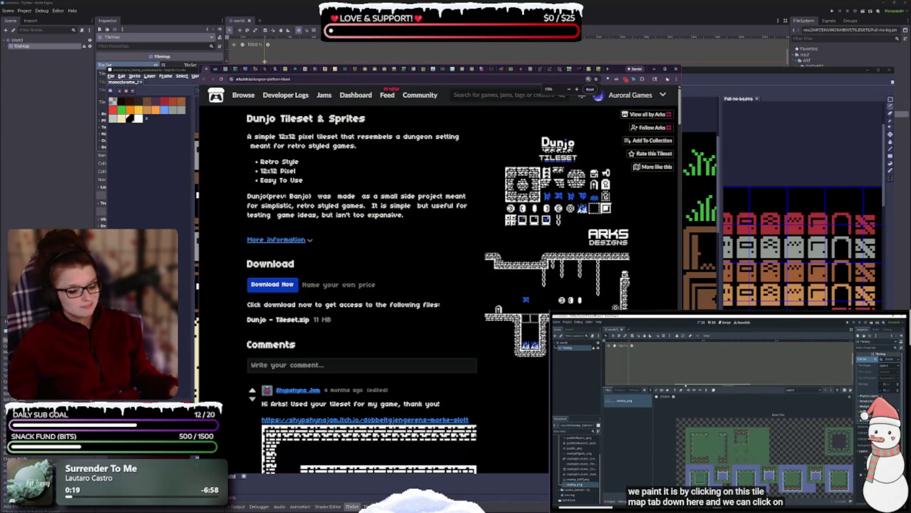
{"action": "scroll", "coordinate": [427, 342], "scroll_direction": "up", "scroll_amount": 2}
{"action": "scroll", "coordinate": [427, 342], "scroll_direction": "down", "scroll_amount": 5}
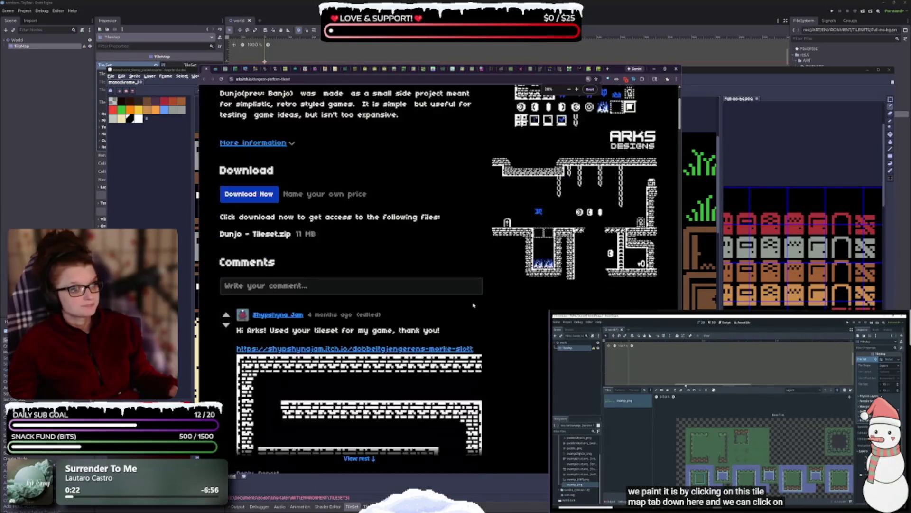
{"action": "scroll", "coordinate": [466, 328], "scroll_direction": "down", "scroll_amount": 5}
{"action": "scroll", "coordinate": [465, 328], "scroll_direction": "up", "scroll_amount": 4}
{"action": "scroll", "coordinate": [464, 328], "scroll_direction": "up", "scroll_amount": 3}
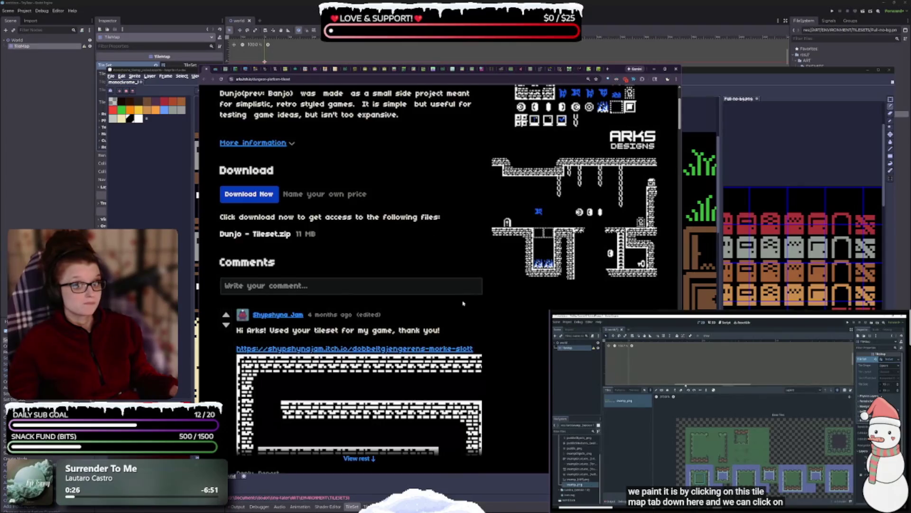
{"action": "scroll", "coordinate": [463, 306], "scroll_direction": "up", "scroll_amount": 3}
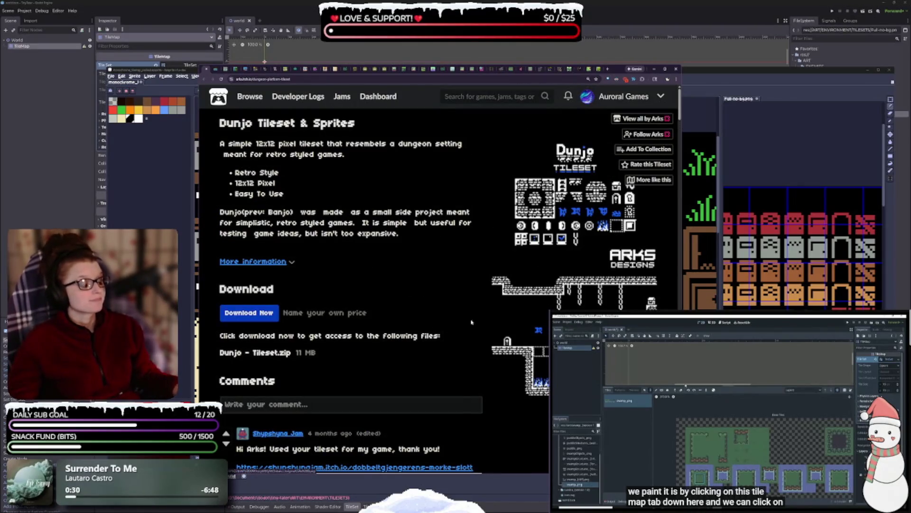
Read the Mini Odyssey NPC Characters Pack 1 description and licence terms
{"action": "left_click", "coordinate": [206, 69]}
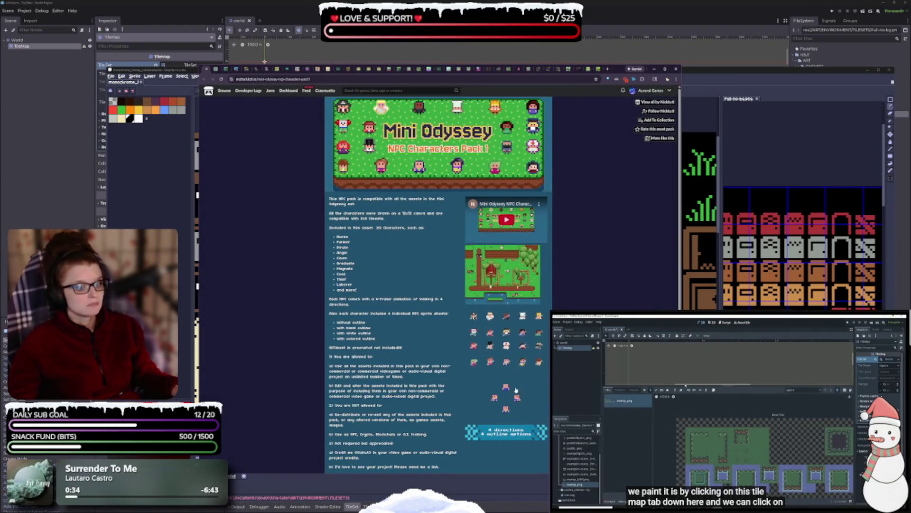
{"action": "scroll", "coordinate": [516, 389], "scroll_direction": "up", "scroll_amount": 5}
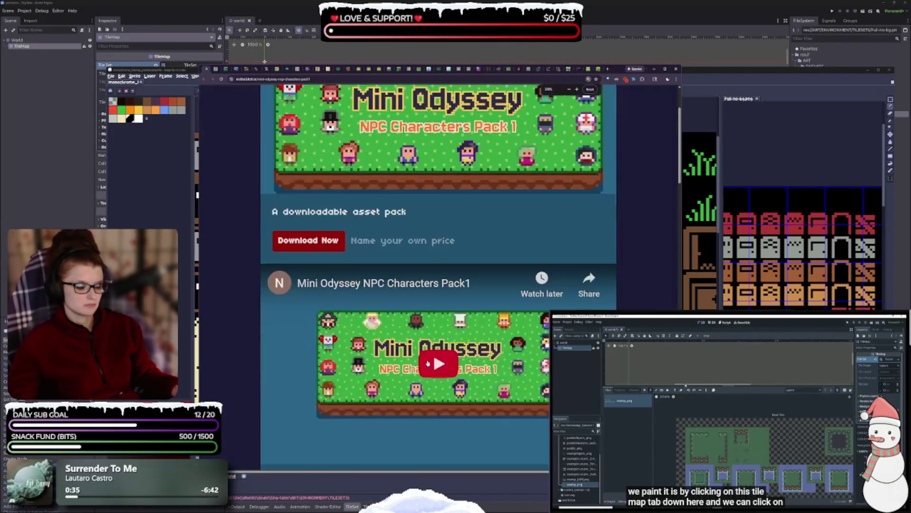
{"action": "scroll", "coordinate": [428, 364], "scroll_direction": "down", "scroll_amount": 5}
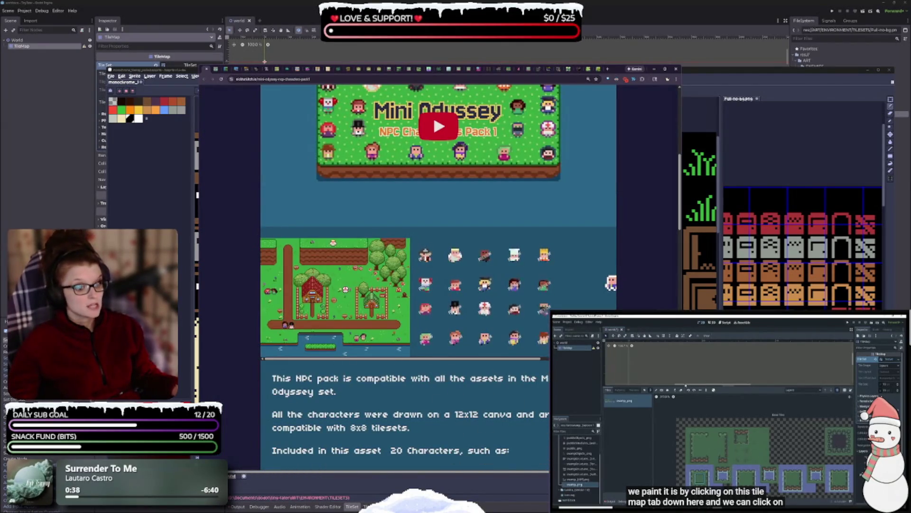
{"action": "scroll", "coordinate": [459, 431], "scroll_direction": "down", "scroll_amount": 10}
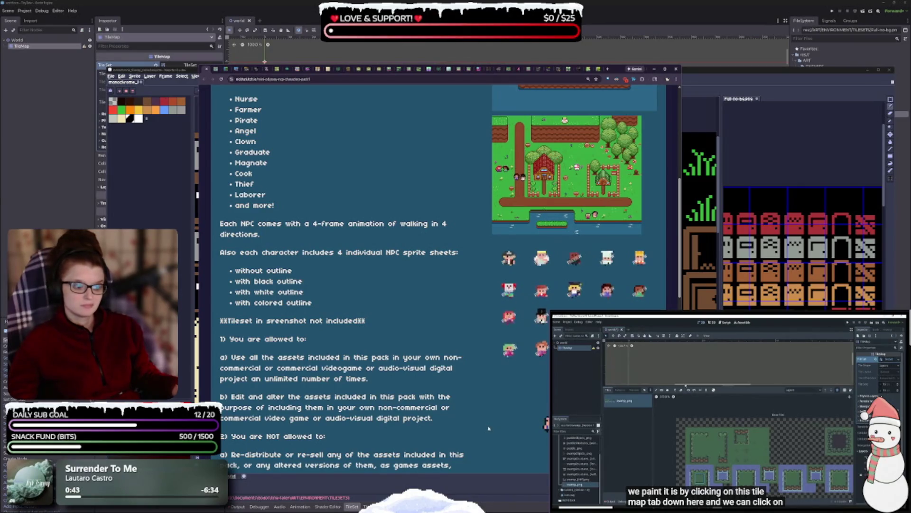
{"action": "scroll", "coordinate": [489, 429], "scroll_direction": "down", "scroll_amount": 5}
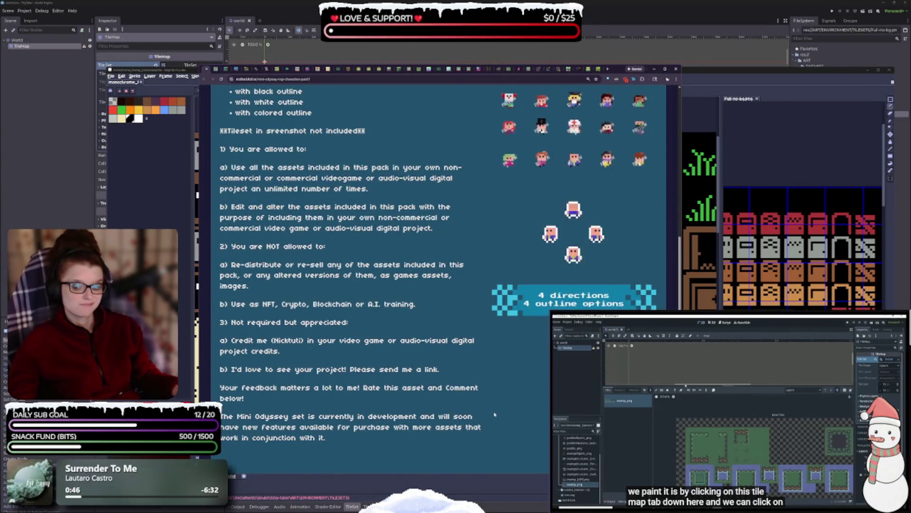
{"action": "scroll", "coordinate": [494, 414], "scroll_direction": "down", "scroll_amount": 3}
{"action": "scroll", "coordinate": [475, 409], "scroll_direction": "up", "scroll_amount": 6}
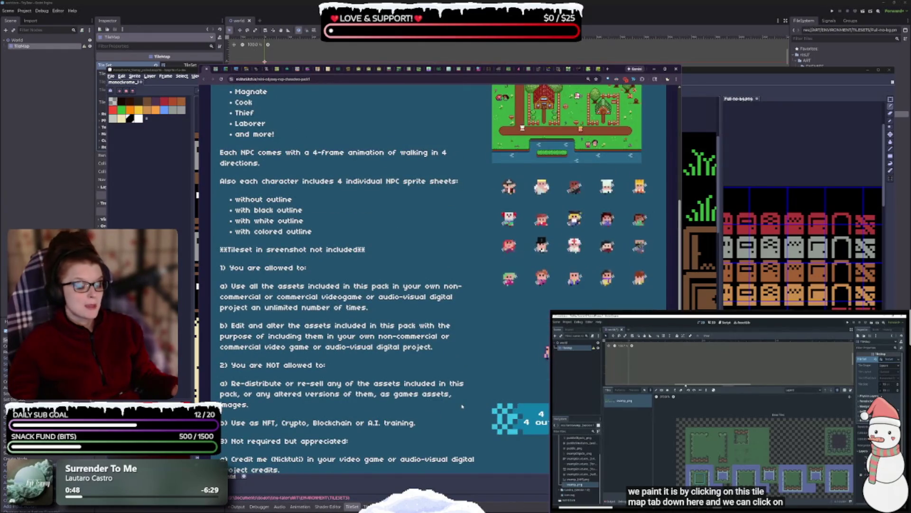
{"action": "scroll", "coordinate": [464, 404], "scroll_direction": "up", "scroll_amount": 3}
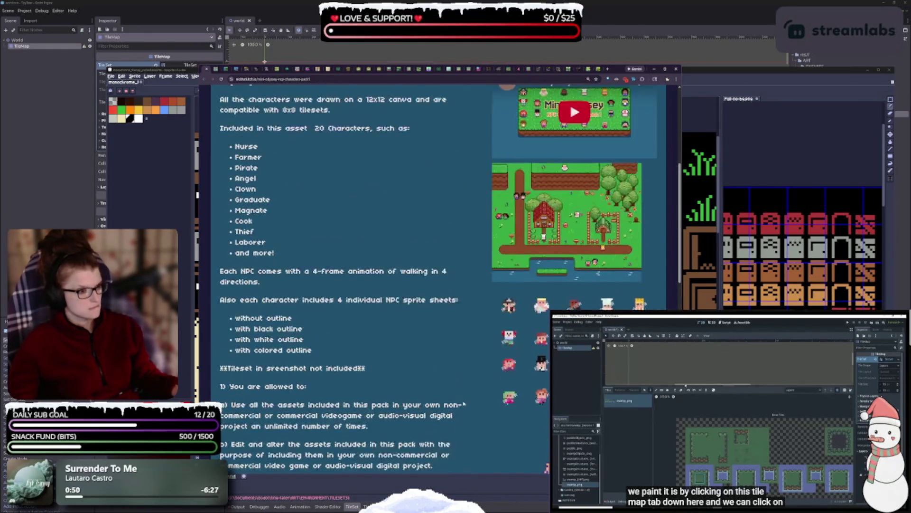
{"action": "scroll", "coordinate": [463, 404], "scroll_direction": "up", "scroll_amount": 2}
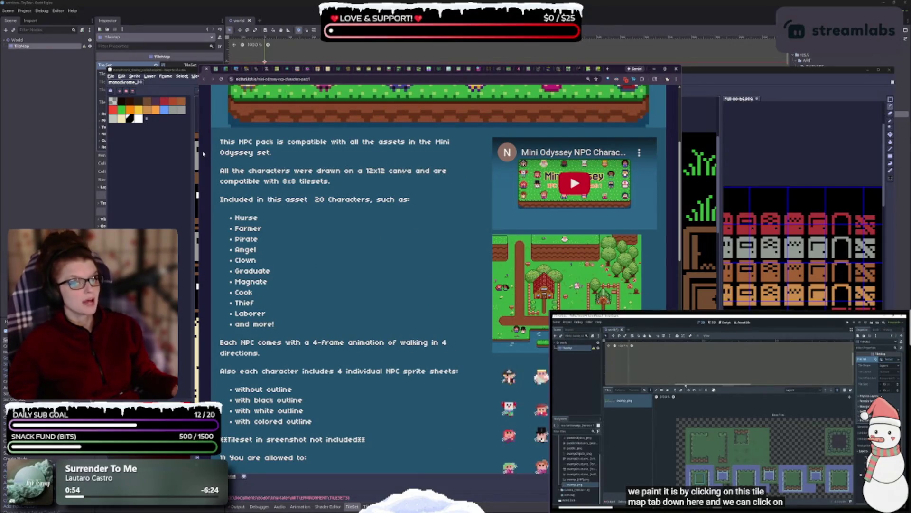
{"action": "left_click_drag", "start_coordinate": [202, 153], "coordinate": [111, 153]}
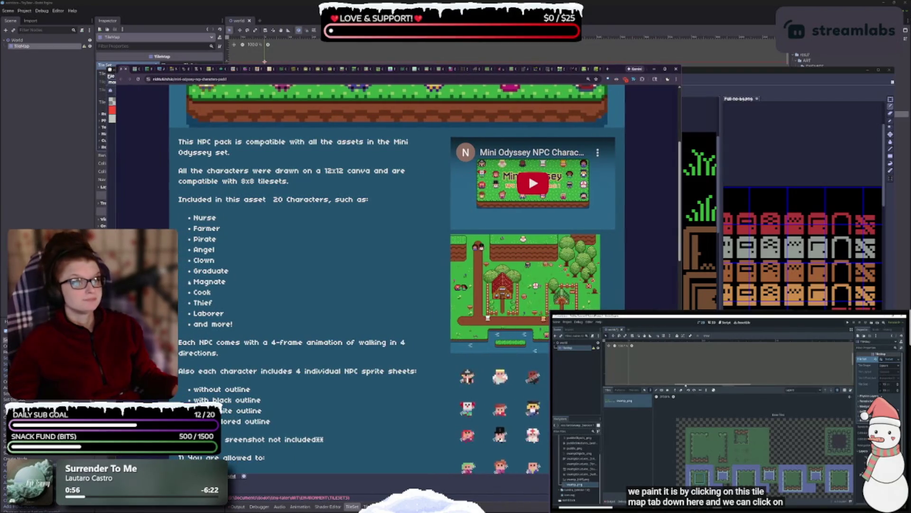
{"action": "scroll", "coordinate": [416, 377], "scroll_direction": "up", "scroll_amount": 4}
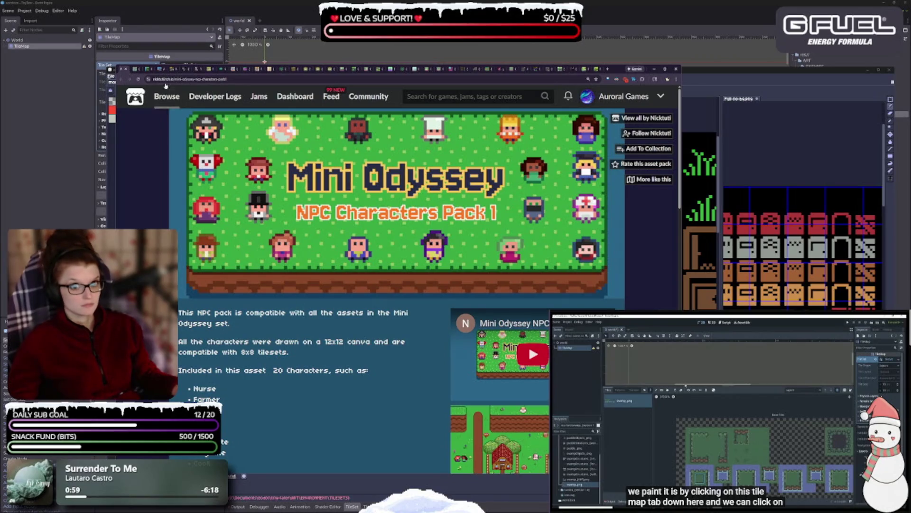
{"action": "left_click", "coordinate": [134, 69]}
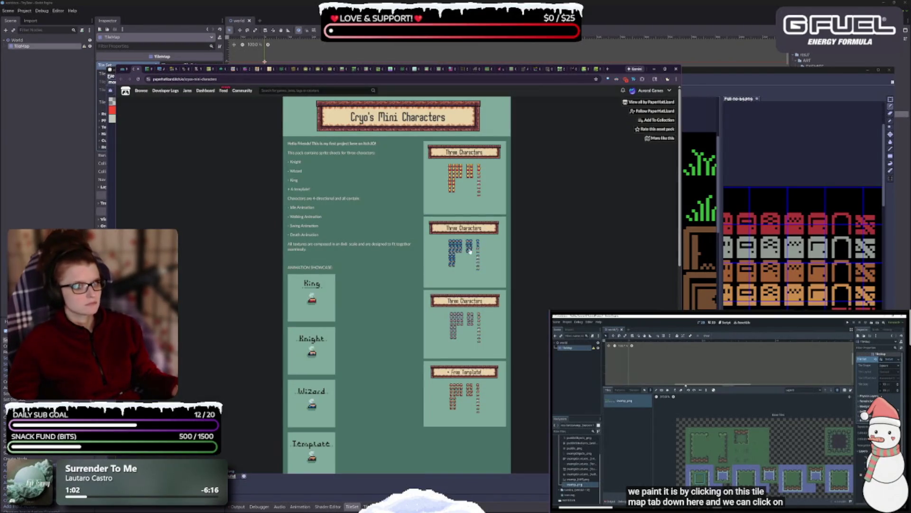
Review Cryo's Knight, Wizard and King 8x8 sprite sheets, then go to the NES tile set
{"action": "scroll", "coordinate": [424, 243], "scroll_direction": "up", "scroll_amount": 5, "text": "ctrl"}
{"action": "scroll", "coordinate": [431, 271], "scroll_direction": "up", "scroll_amount": 2, "text": "ctrl"}
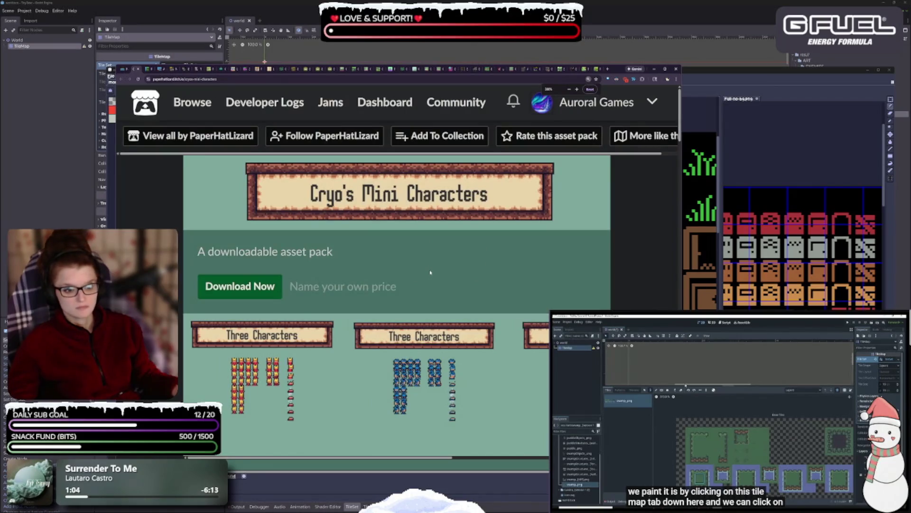
{"action": "scroll", "coordinate": [431, 272], "scroll_direction": "down", "scroll_amount": 1, "text": "ctrl"}
{"action": "scroll", "coordinate": [430, 285], "scroll_direction": "down", "scroll_amount": 5}
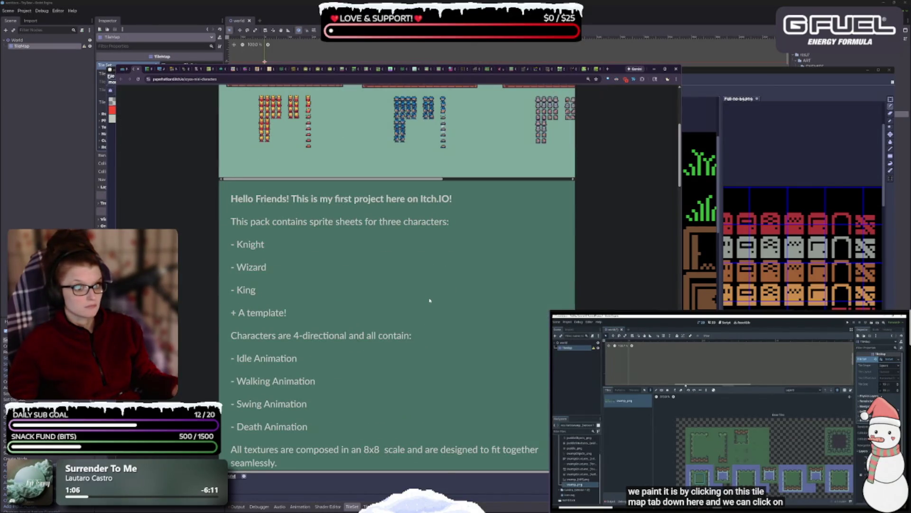
{"action": "scroll", "coordinate": [429, 300], "scroll_direction": "down", "scroll_amount": 1, "text": "ctrl"}
{"action": "scroll", "coordinate": [418, 313], "scroll_direction": "down", "scroll_amount": 1}
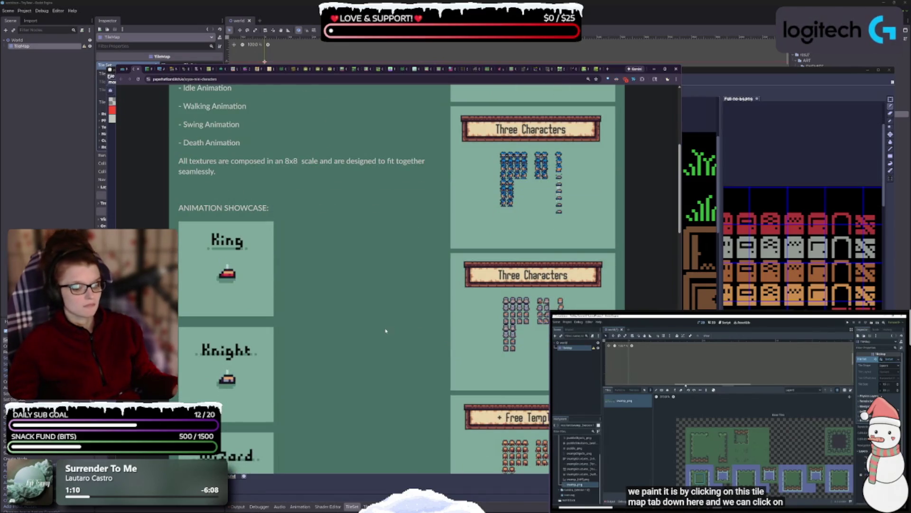
{"action": "scroll", "coordinate": [385, 332], "scroll_direction": "down", "scroll_amount": 3}
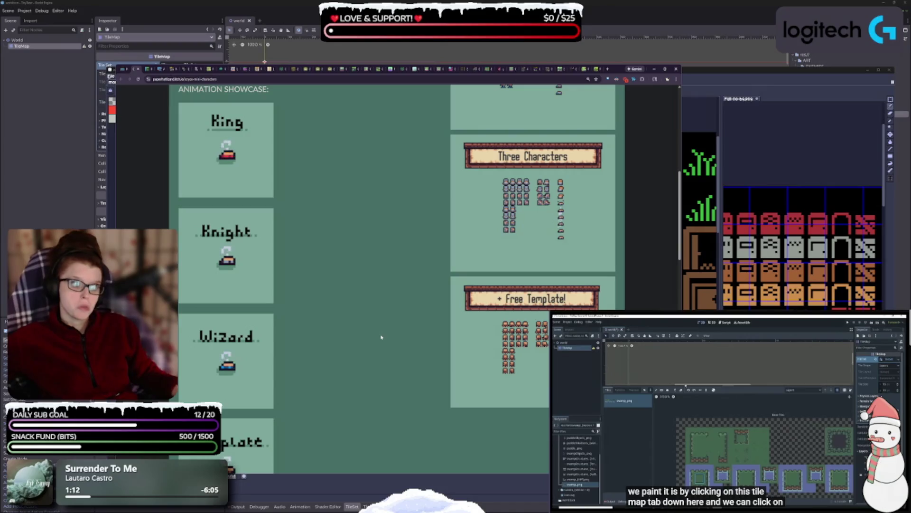
{"action": "scroll", "coordinate": [380, 340], "scroll_direction": "down", "scroll_amount": 2}
{"action": "scroll", "coordinate": [378, 346], "scroll_direction": "down", "scroll_amount": 3}
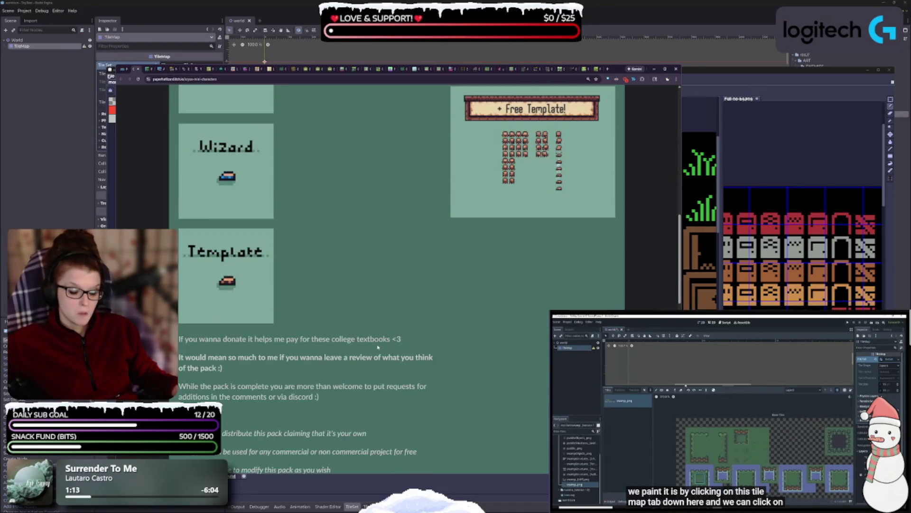
{"action": "scroll", "coordinate": [374, 340], "scroll_direction": "up", "scroll_amount": 5}
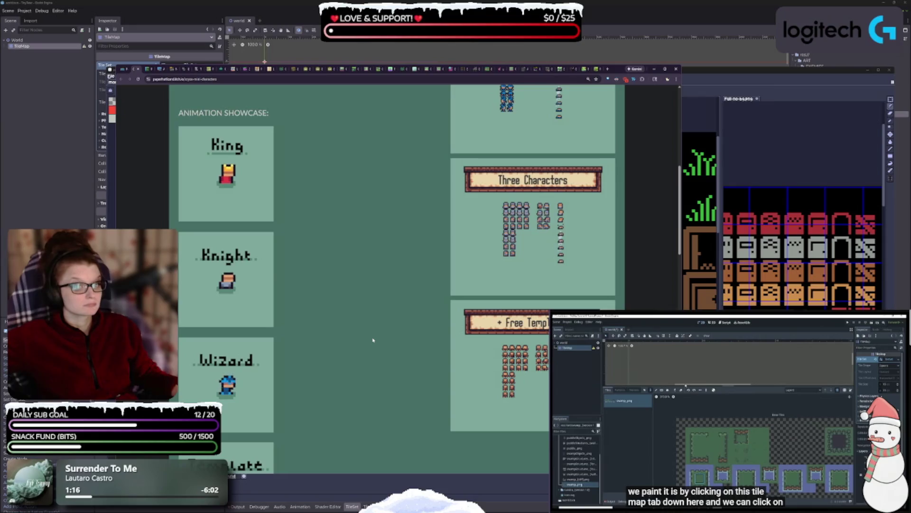
{"action": "scroll", "coordinate": [373, 339], "scroll_direction": "up", "scroll_amount": 5}
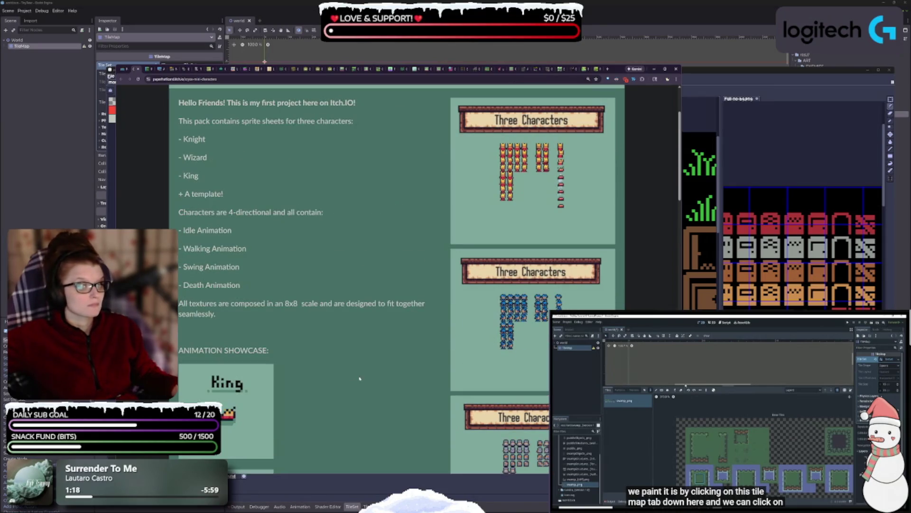
{"action": "left_click", "coordinate": [147, 69]}
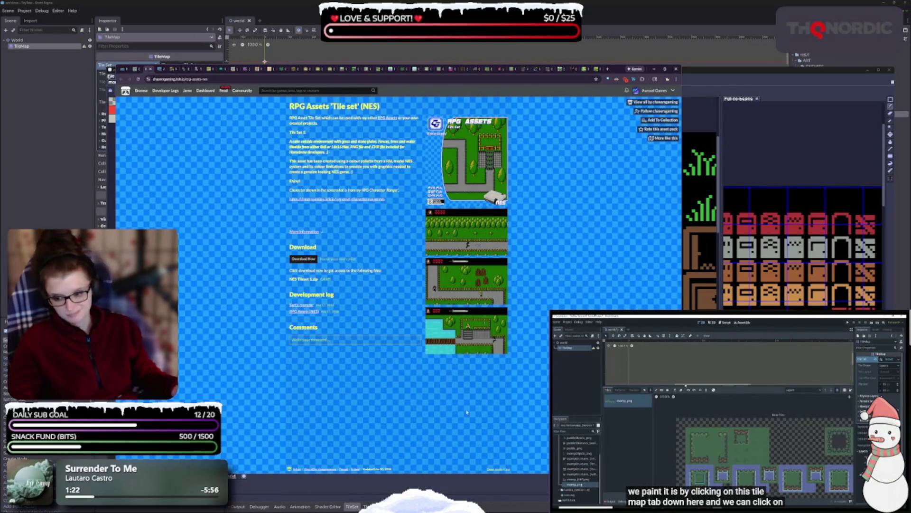
Zoom in to check NES Tileset 1.zip (6.4 kB), then switch to Adrian's 8x8 Platformer
{"action": "key", "text": "ctrl+plus"}
{"action": "key", "text": "ctrl+plus"}
{"action": "key", "text": "ctrl+plus"}
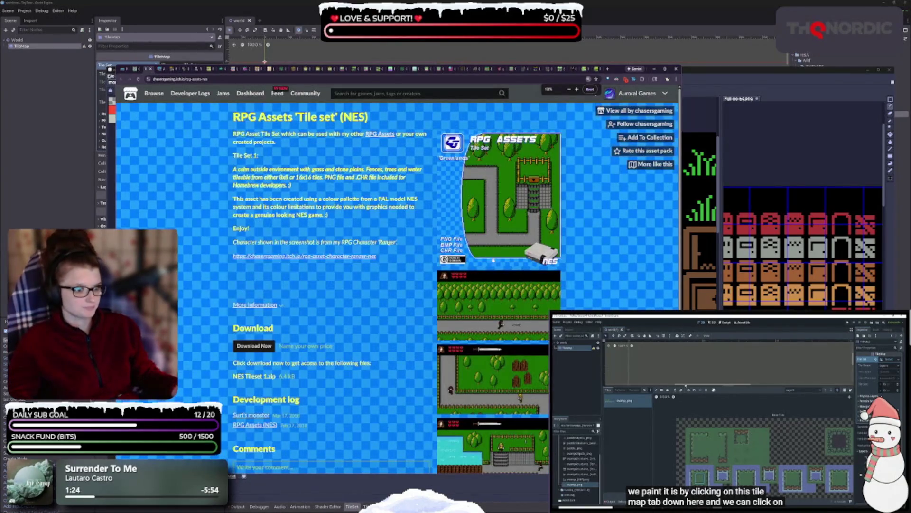
{"action": "key", "text": "ctrl+plus"}
{"action": "key", "text": "ctrl+plus"}
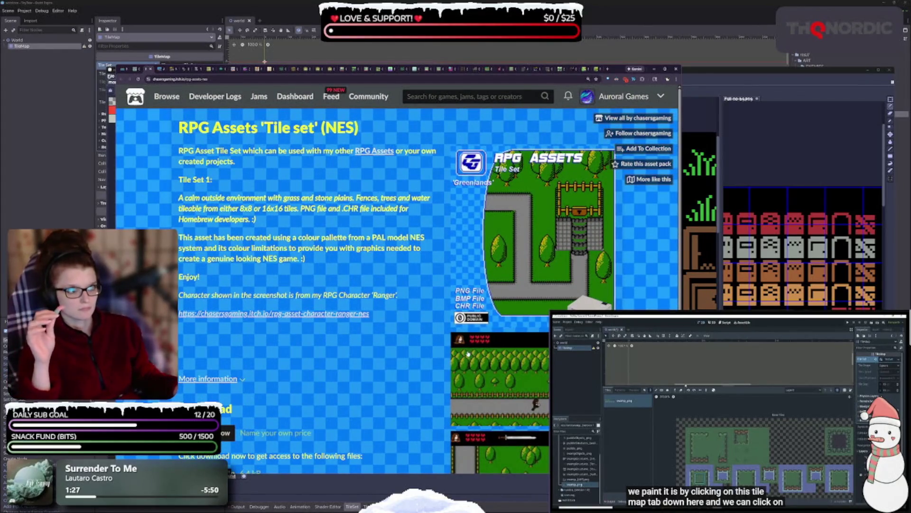
{"action": "scroll", "coordinate": [481, 328], "scroll_direction": "down", "scroll_amount": 3}
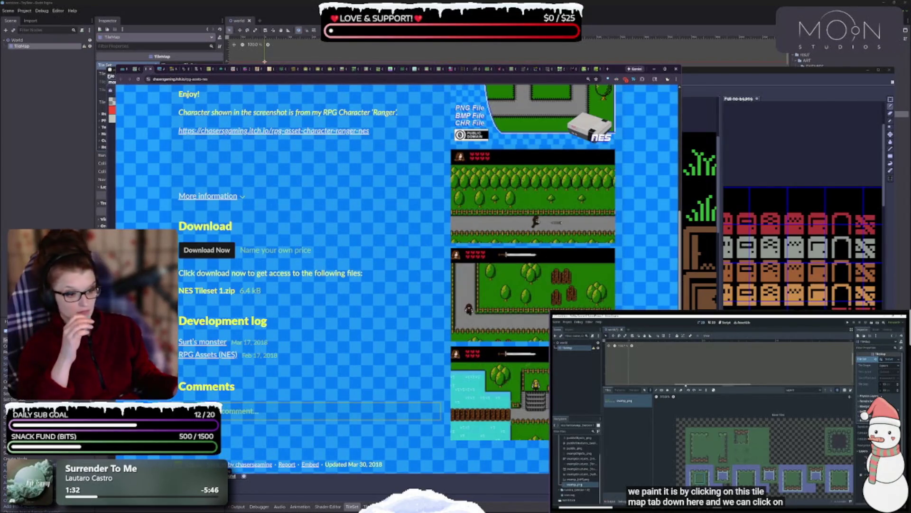
{"action": "scroll", "coordinate": [518, 420], "scroll_direction": "up", "scroll_amount": 3}
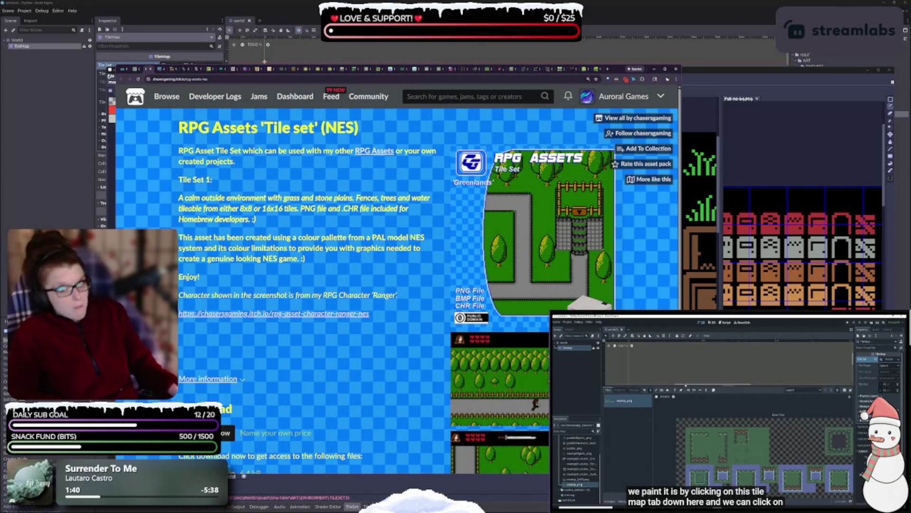
{"action": "left_click", "coordinate": [150, 70]}
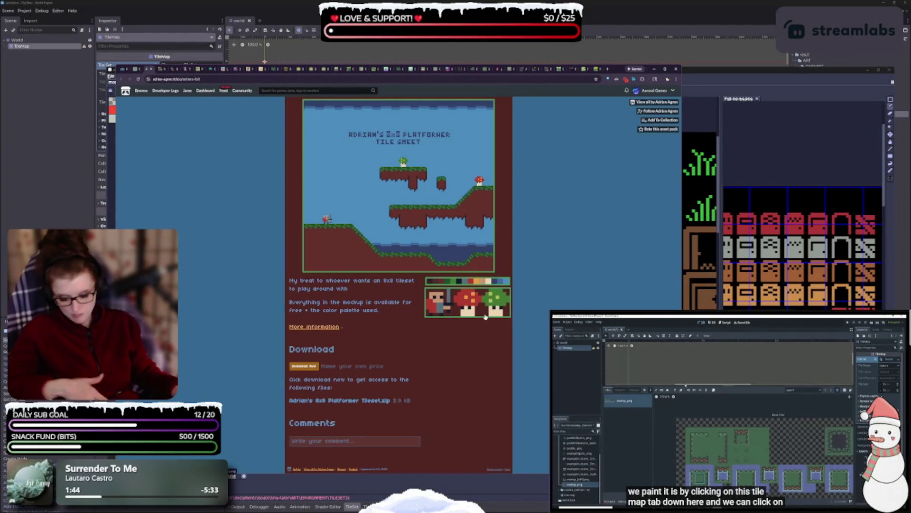
Review the 8x8 Platformer tile sheet and its download section, then switch to Minifantasy Dungeon
{"action": "scroll", "coordinate": [484, 302], "scroll_direction": "up", "scroll_amount": 5}
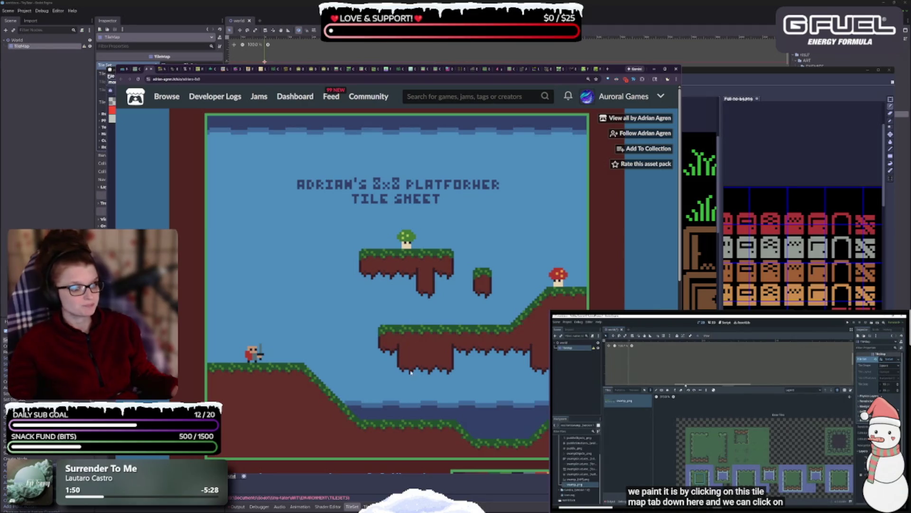
{"action": "scroll", "coordinate": [401, 376], "scroll_direction": "down", "scroll_amount": 5}
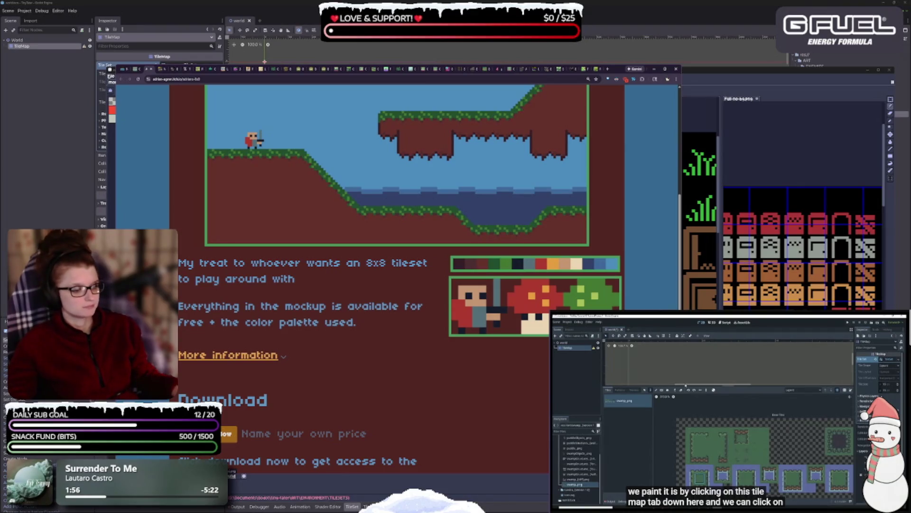
{"action": "scroll", "coordinate": [456, 316], "scroll_direction": "down", "scroll_amount": 4}
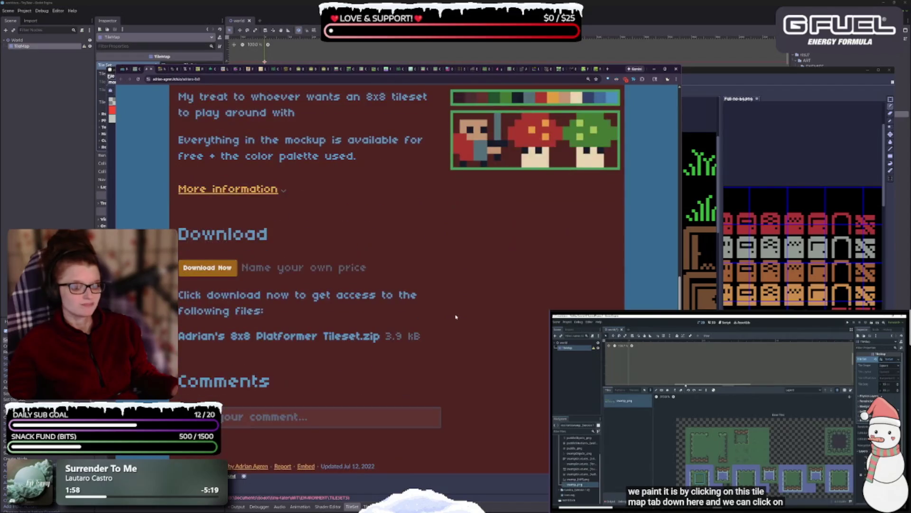
{"action": "scroll", "coordinate": [456, 317], "scroll_direction": "down", "scroll_amount": 1, "text": "ctrl"}
{"action": "scroll", "coordinate": [456, 318], "scroll_direction": "up", "scroll_amount": 6}
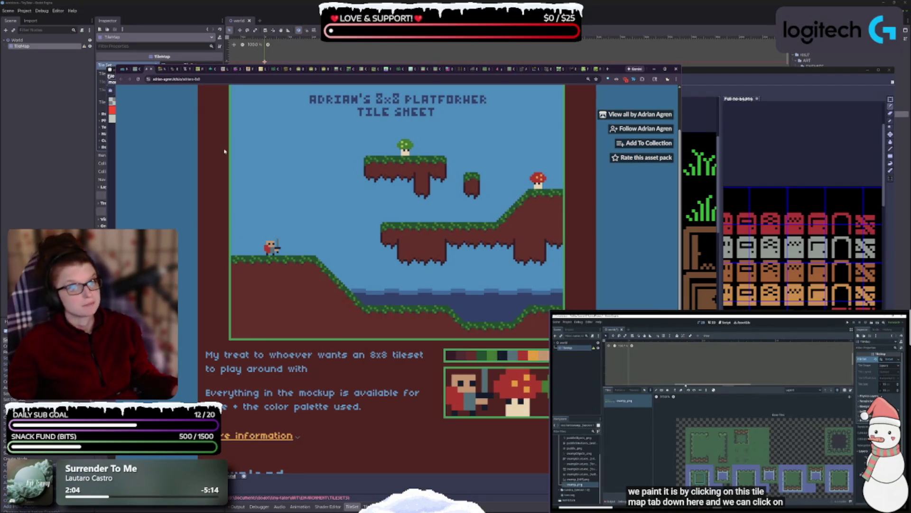
{"action": "left_click", "coordinate": [150, 71]}
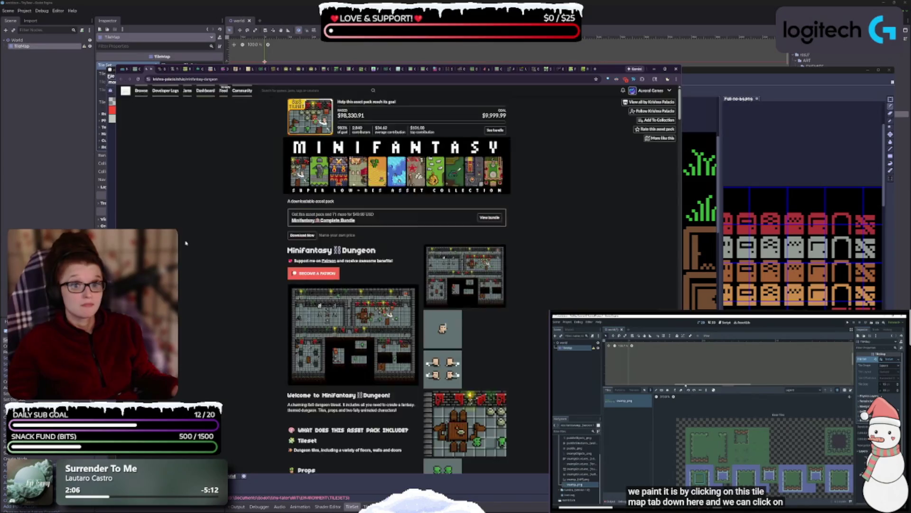
Enlarge the Minifantasy Dungeon screenshot and advance to the next preview
{"action": "scroll", "coordinate": [437, 256], "scroll_direction": "up", "scroll_amount": 3, "text": "ctrl"}
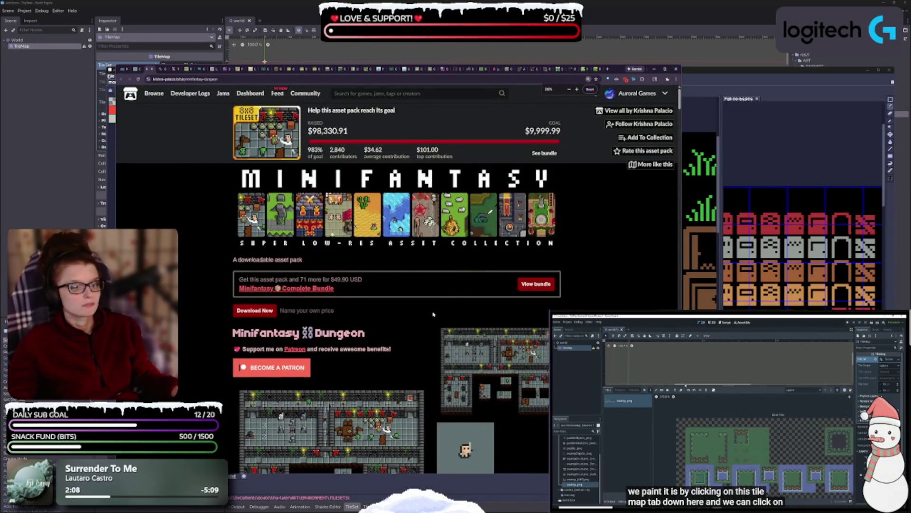
{"action": "scroll", "coordinate": [433, 314], "scroll_direction": "up", "scroll_amount": 2, "text": "ctrl"}
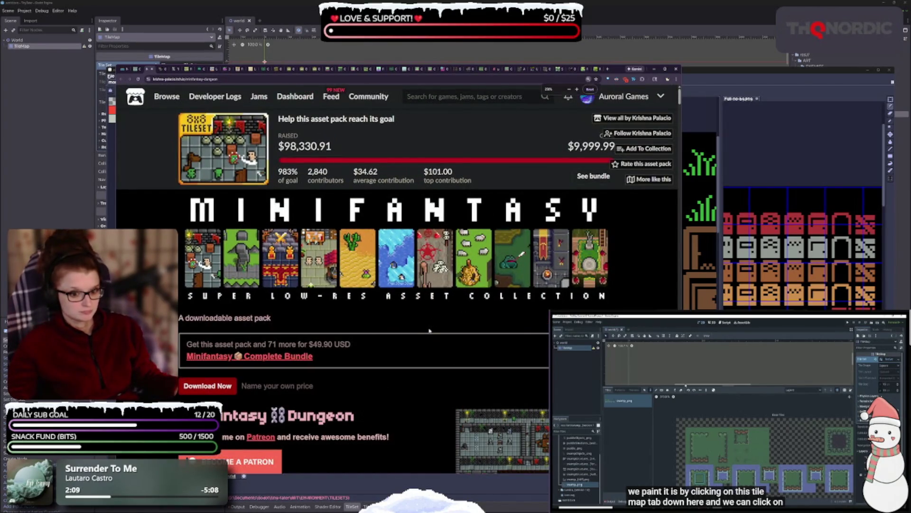
{"action": "scroll", "coordinate": [429, 330], "scroll_direction": "up", "scroll_amount": 1, "text": "ctrl"}
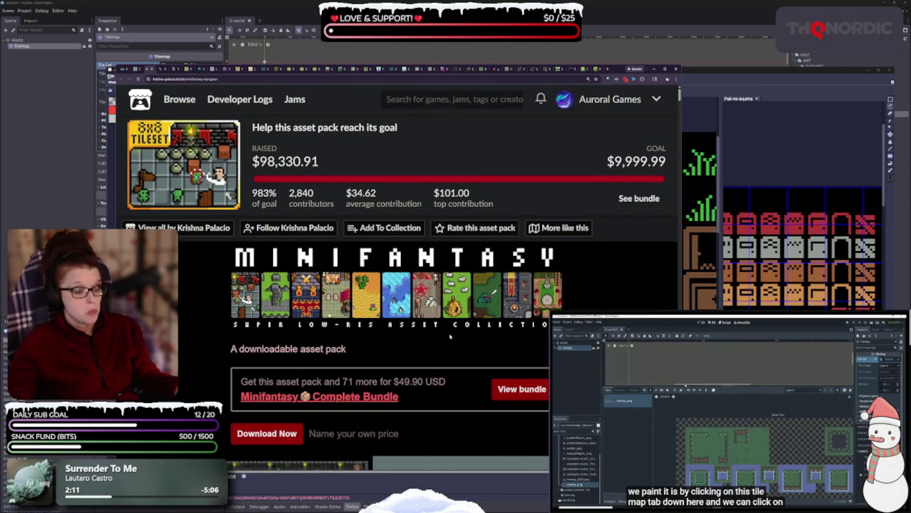
{"action": "scroll", "coordinate": [450, 336], "scroll_direction": "down", "scroll_amount": 5}
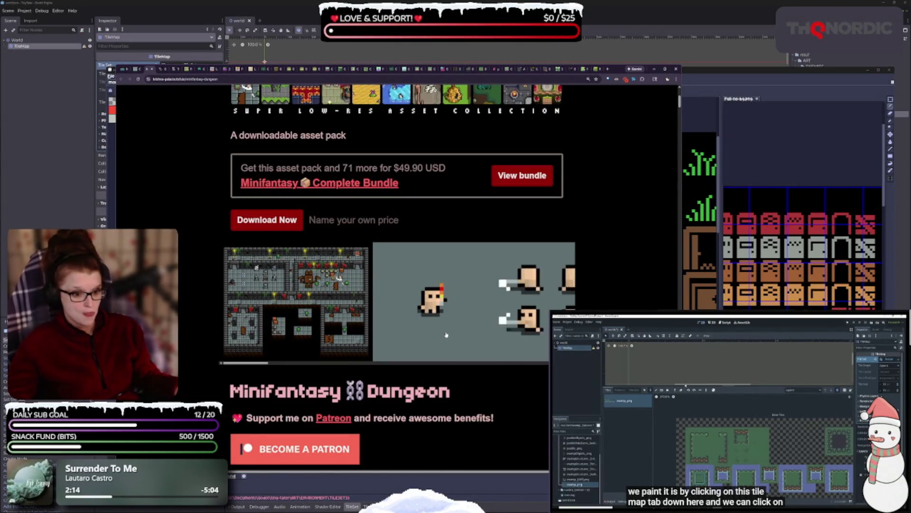
{"action": "scroll", "coordinate": [459, 358], "scroll_direction": "up", "scroll_amount": 3}
{"action": "scroll", "coordinate": [460, 337], "scroll_direction": "down", "scroll_amount": 3}
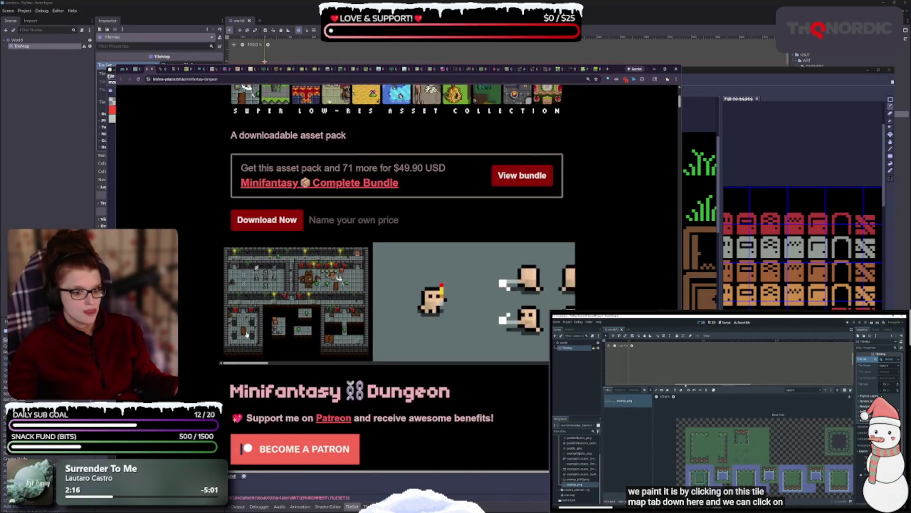
{"action": "left_click", "coordinate": [406, 302]}
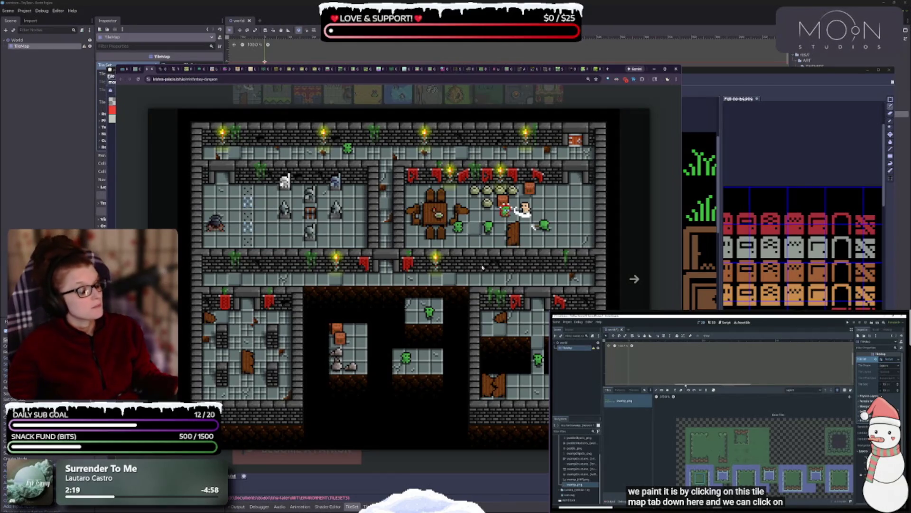
{"action": "left_click", "coordinate": [651, 279]}
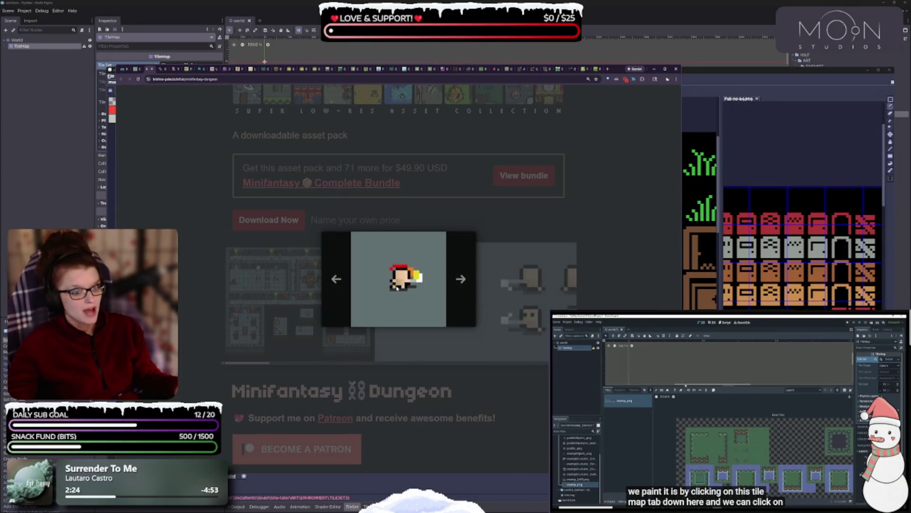
View the wooden boss and large dungeon room previews, close them, and open the download options
{"action": "left_click", "coordinate": [461, 284]}
{"action": "left_click", "coordinate": [461, 284]}
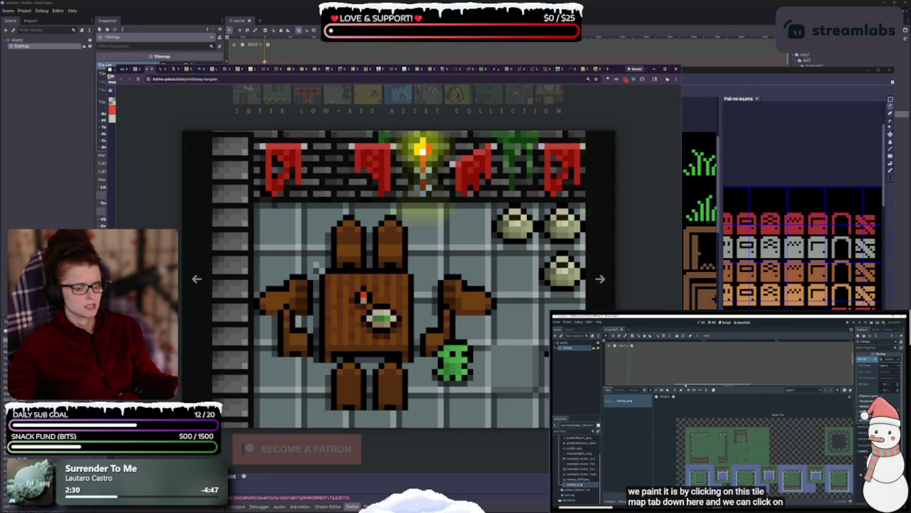
{"action": "left_click", "coordinate": [601, 279]}
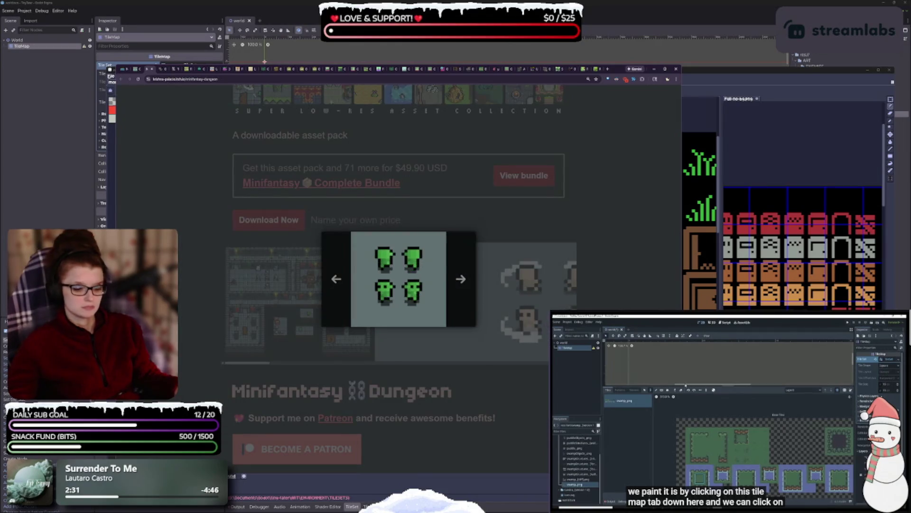
{"action": "left_click", "coordinate": [463, 281]}
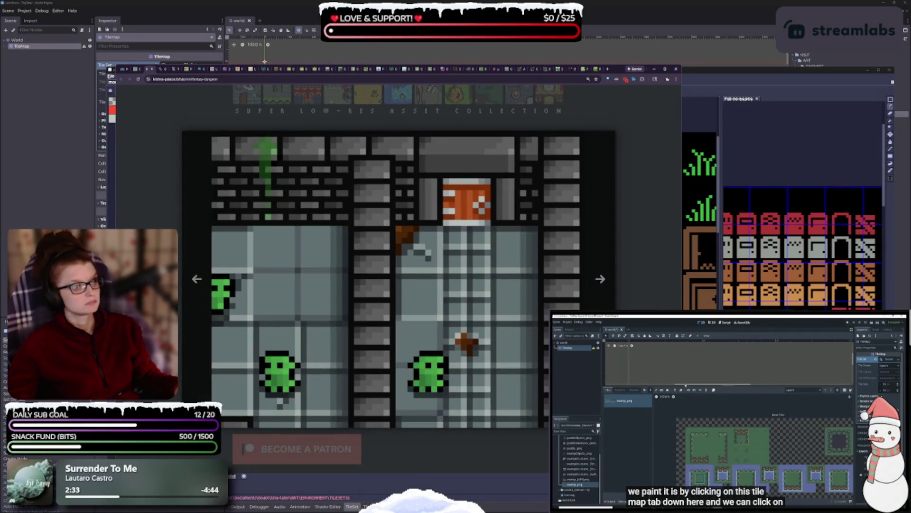
{"action": "left_click", "coordinate": [600, 279]}
{"action": "left_click", "coordinate": [600, 279]}
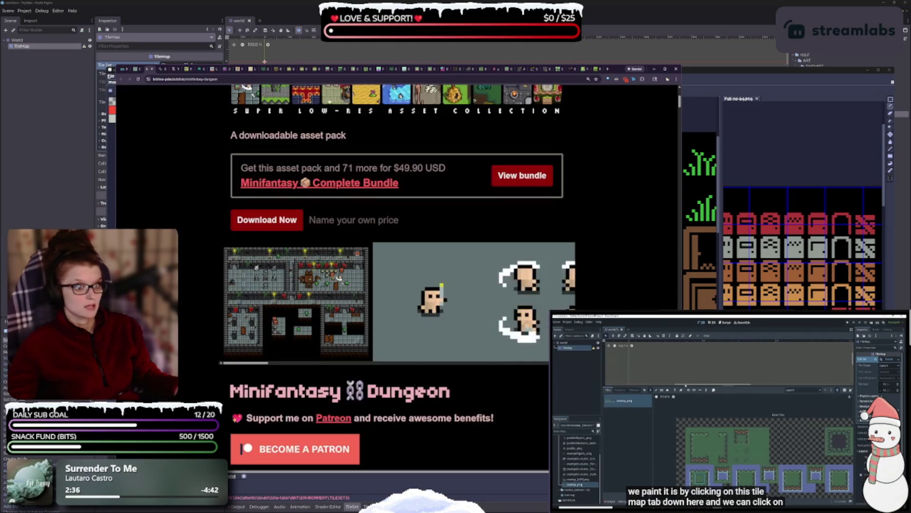
{"action": "left_click", "coordinate": [295, 222]}
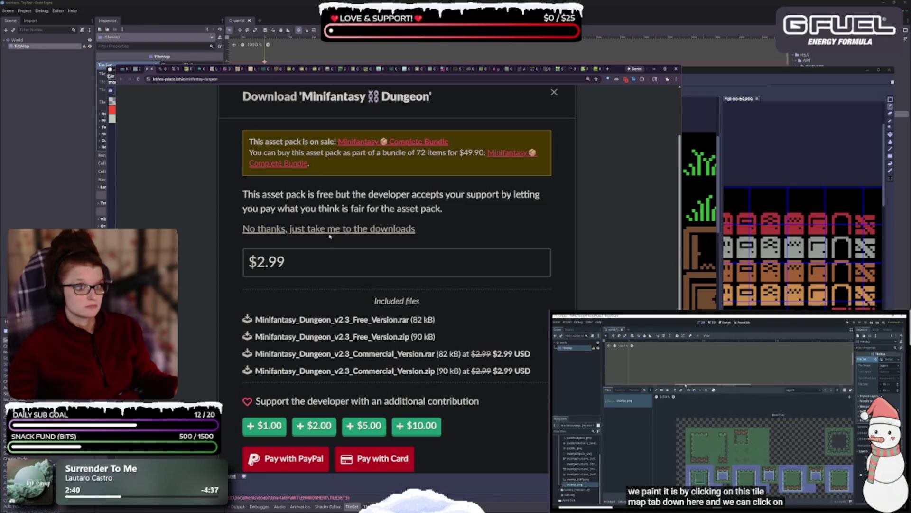
Skip payment, zoom out, and download the Minifantasy Dungeon Free_Version.zip
{"action": "left_click", "coordinate": [328, 229]}
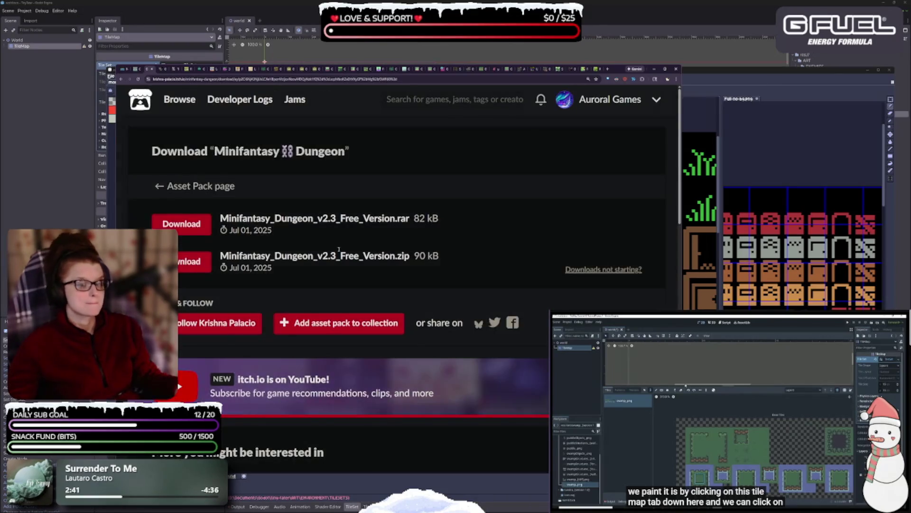
{"action": "key", "text": "ctrl+minus"}
{"action": "key", "text": "ctrl+minus"}
{"action": "key", "text": "ctrl+minus"}
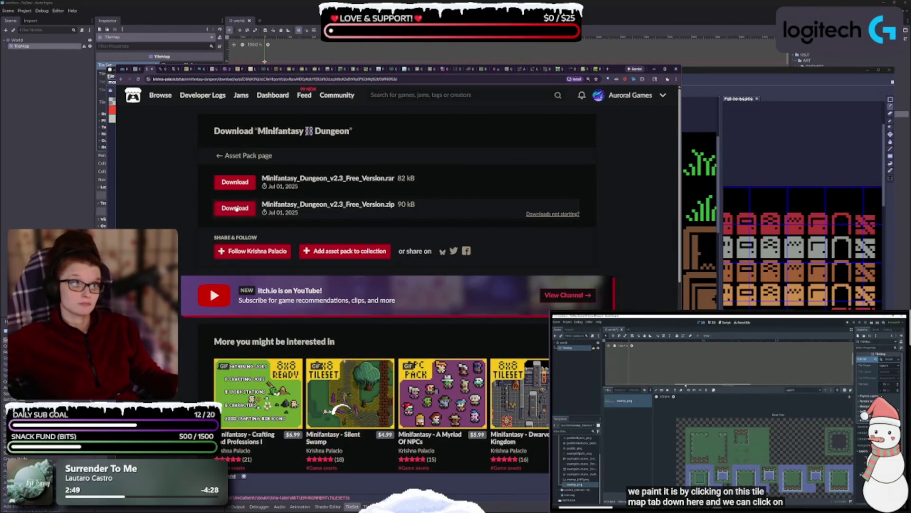
{"action": "left_click", "coordinate": [236, 209]}
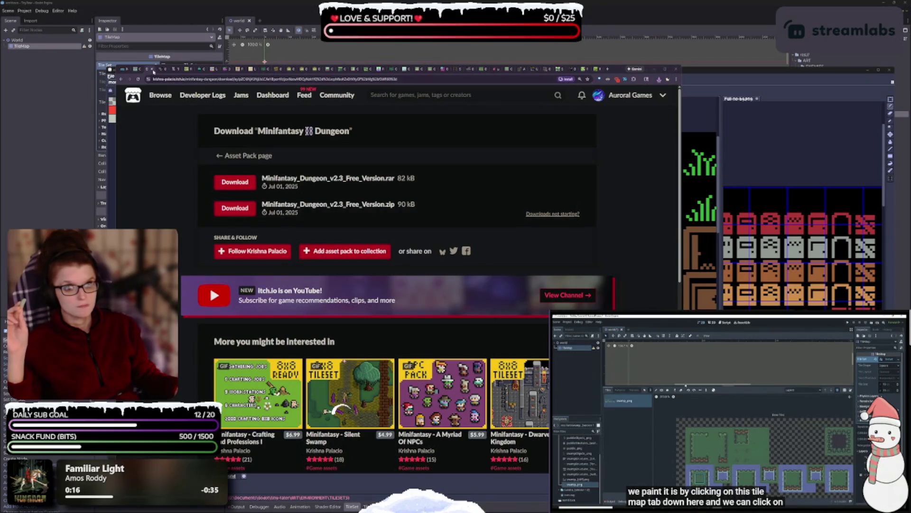
Return to the Minifantasy Dungeon download page and open the recommended Minifantasy Creatures pack
{"action": "left_click", "coordinate": [125, 70]}
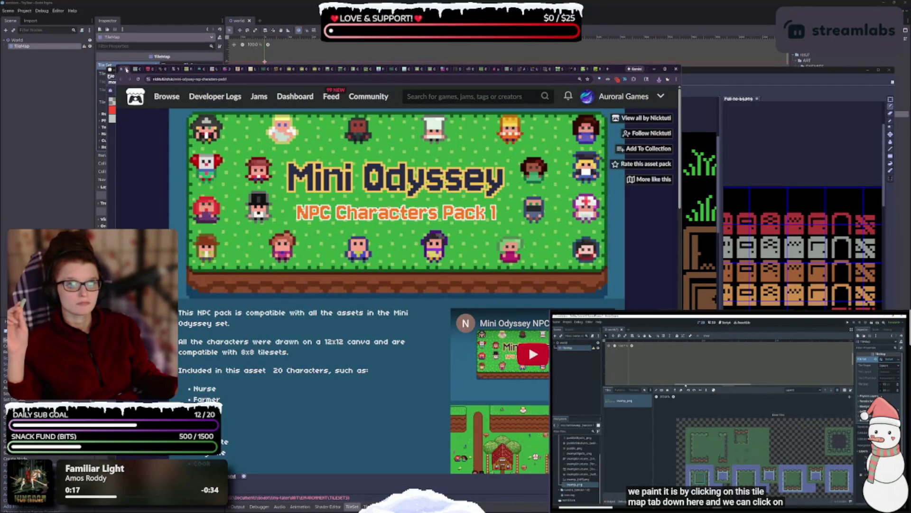
{"action": "left_click", "coordinate": [126, 70]}
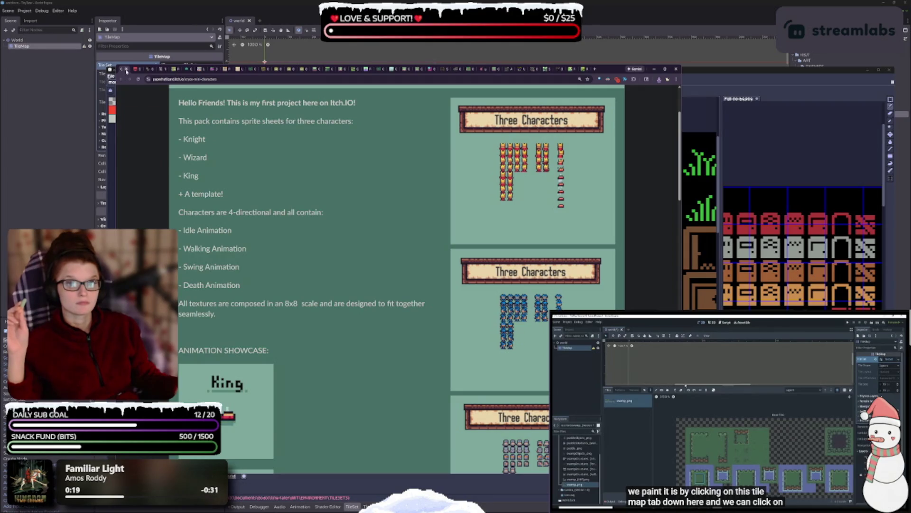
{"action": "left_click", "coordinate": [127, 70]}
{"action": "scroll", "coordinate": [351, 311], "scroll_direction": "down", "scroll_amount": 2}
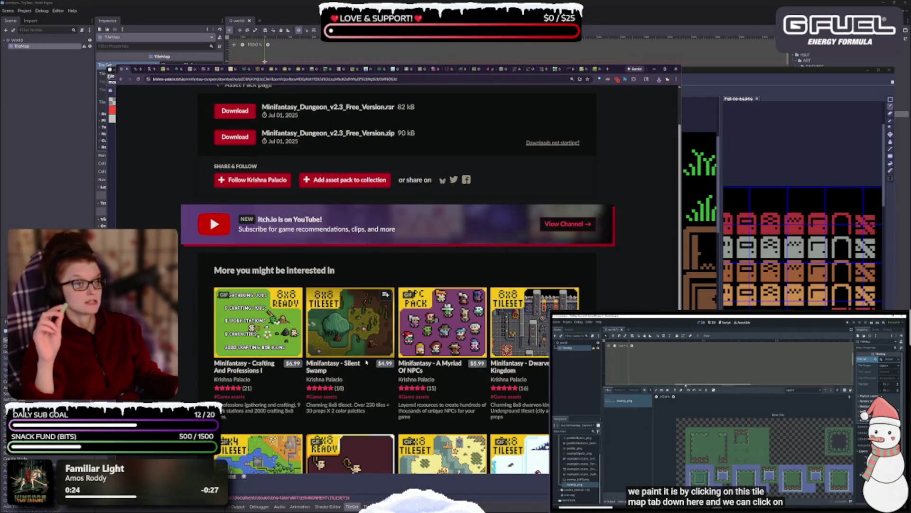
{"action": "scroll", "coordinate": [354, 388], "scroll_direction": "down", "scroll_amount": 2}
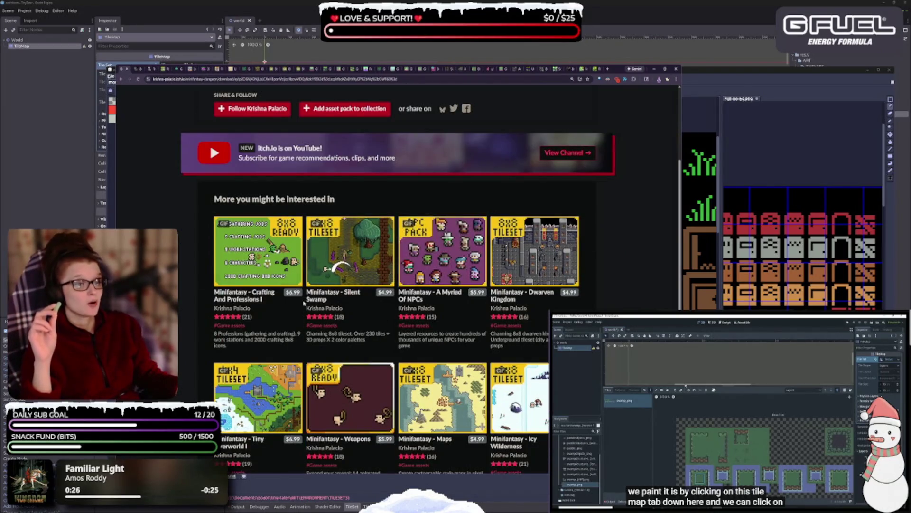
{"action": "scroll", "coordinate": [365, 435], "scroll_direction": "down", "scroll_amount": 5}
{"action": "scroll", "coordinate": [364, 434], "scroll_direction": "down", "scroll_amount": 2}
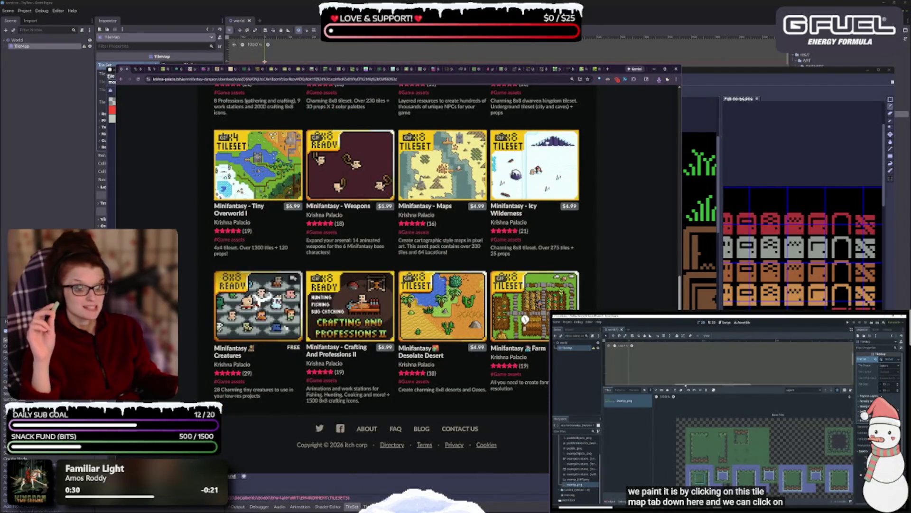
{"action": "mouse_move", "coordinate": [265, 327]}
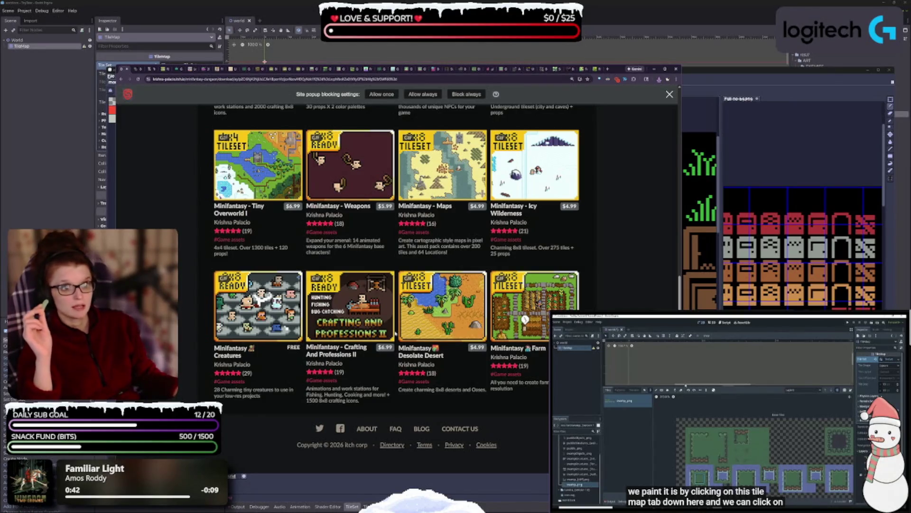
{"action": "left_click", "coordinate": [382, 94]}
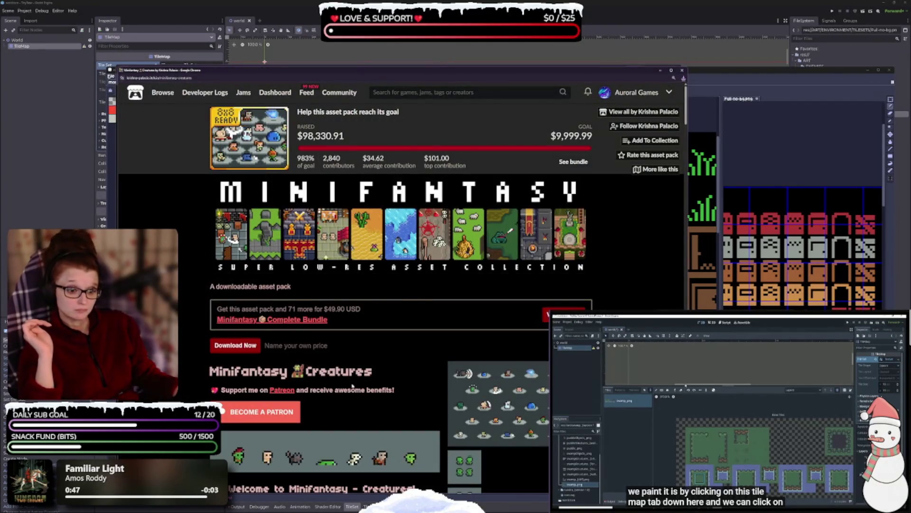
Browse the Minifantasy Creatures page, close its window, and switch to the Gameboy chiptune pack tab
{"action": "scroll", "coordinate": [340, 388], "scroll_direction": "down", "scroll_amount": 2}
{"action": "scroll", "coordinate": [338, 394], "scroll_direction": "down", "scroll_amount": 2}
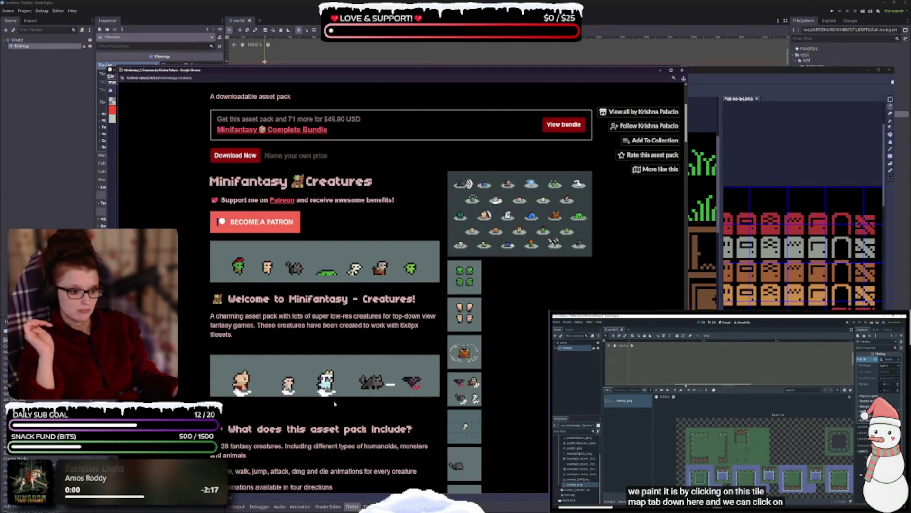
{"action": "scroll", "coordinate": [334, 405], "scroll_direction": "down", "scroll_amount": 5}
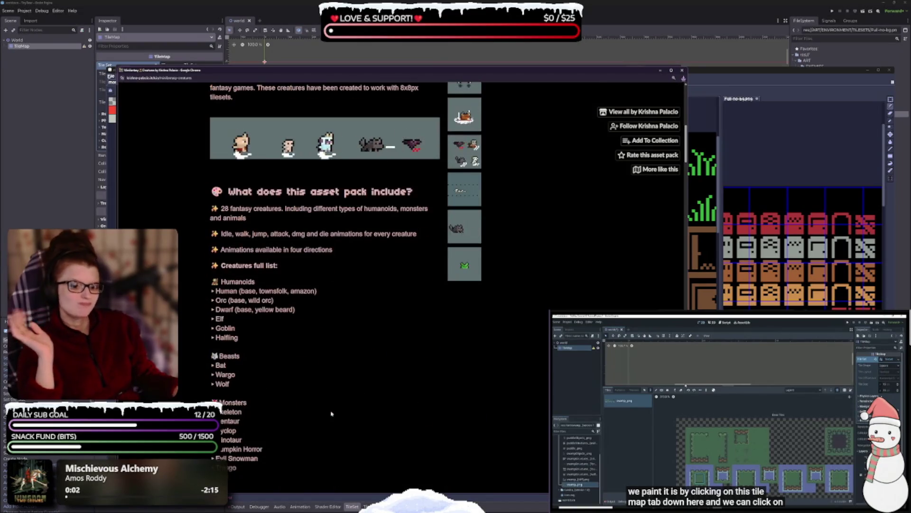
{"action": "scroll", "coordinate": [330, 406], "scroll_direction": "up", "scroll_amount": 7}
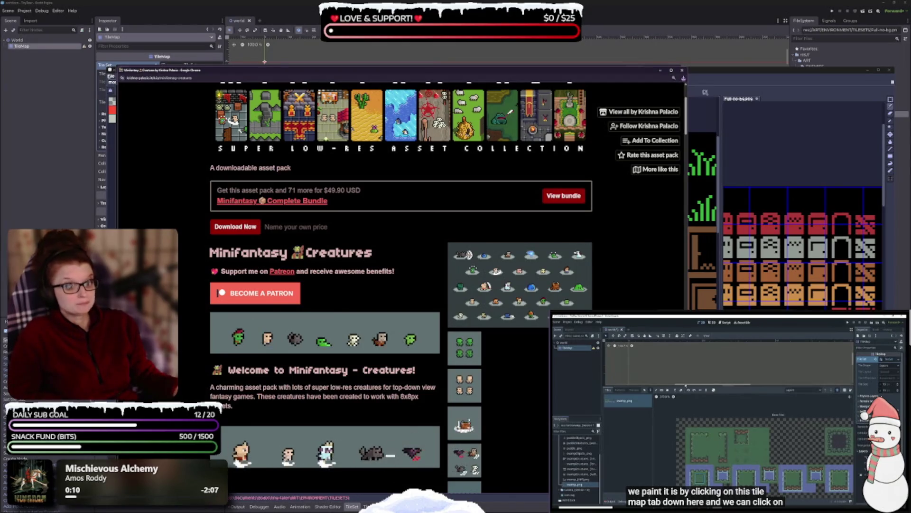
{"action": "left_click", "coordinate": [682, 71]}
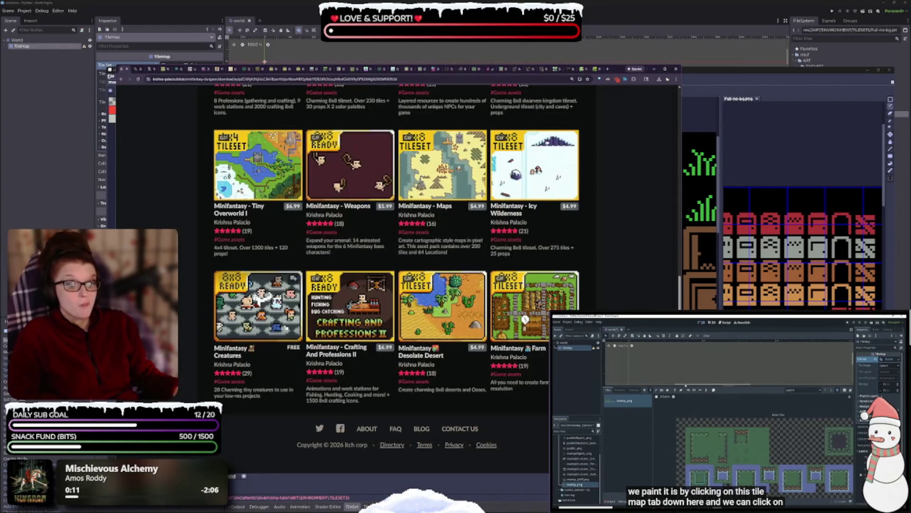
{"action": "scroll", "coordinate": [409, 352], "scroll_direction": "up", "scroll_amount": 10}
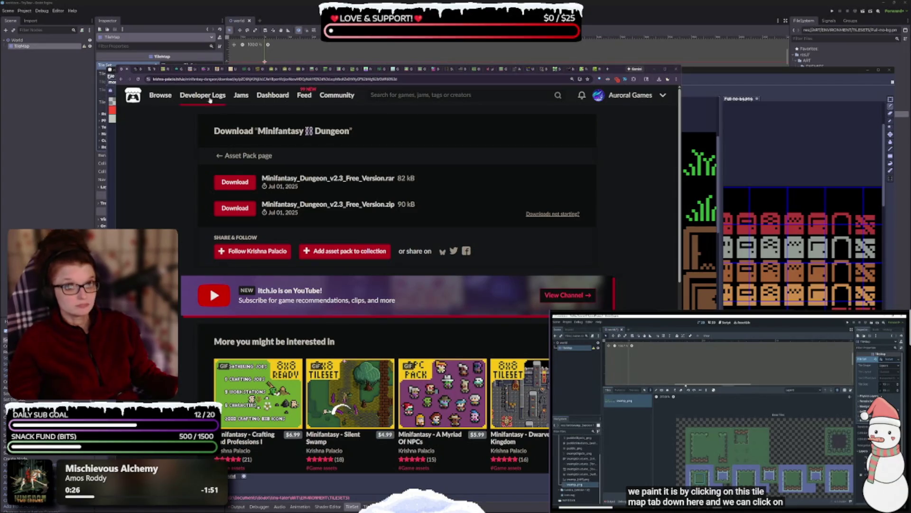
{"action": "left_click", "coordinate": [128, 70]}
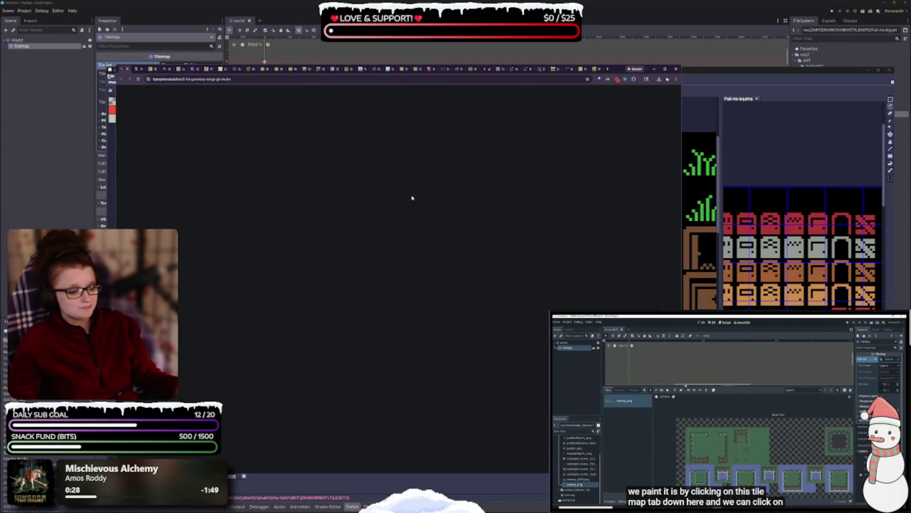
Zoom the Gameboy chiptune page in two steps and scroll through its description
{"action": "key", "text": "ctrl+plus"}
{"action": "key", "text": "ctrl+plus"}
{"action": "key", "text": "ctrl+plus"}
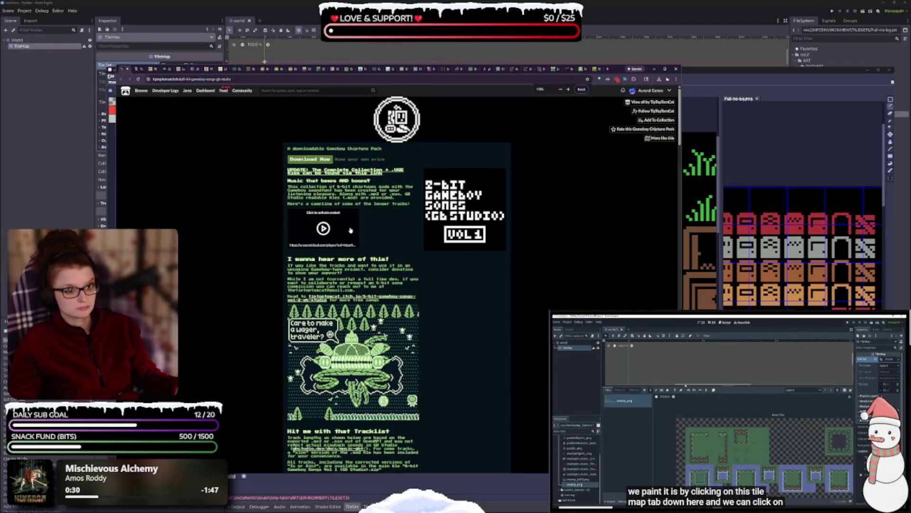
{"action": "key", "text": "ctrl+plus"}
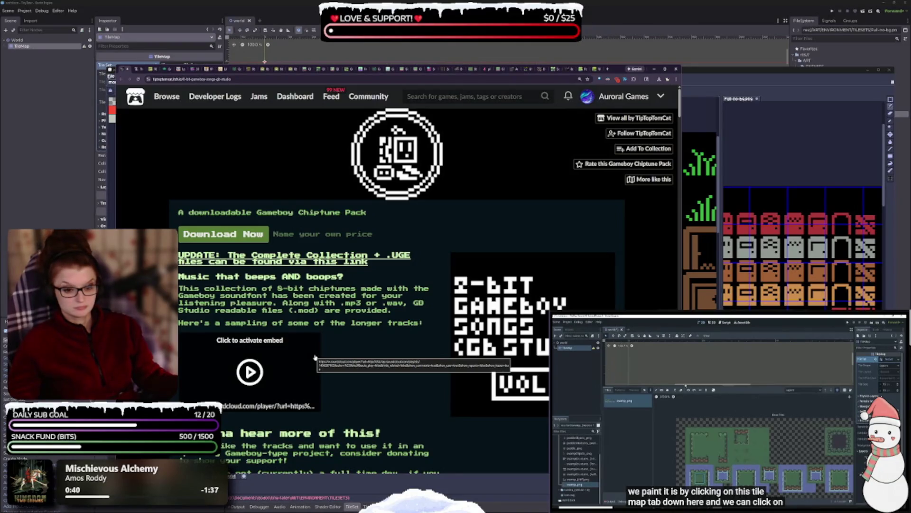
{"action": "scroll", "coordinate": [326, 341], "scroll_direction": "down", "scroll_amount": 1}
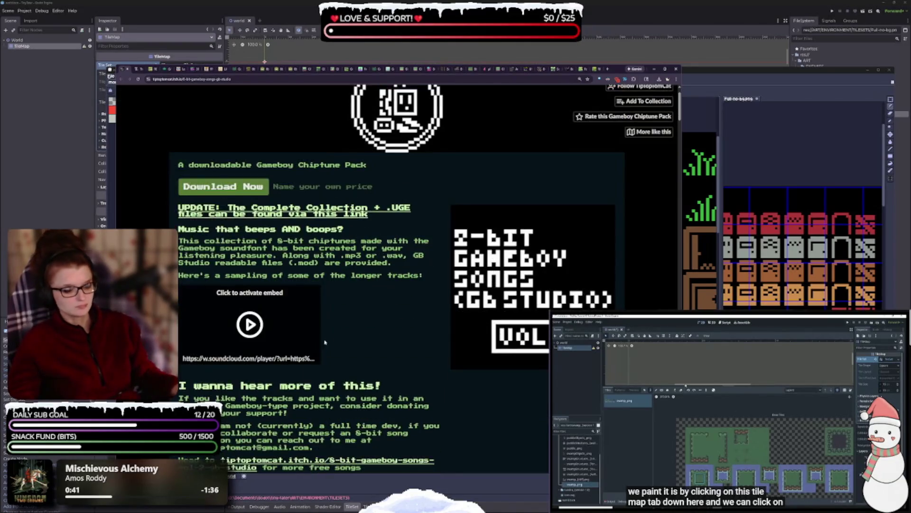
{"action": "scroll", "coordinate": [374, 397], "scroll_direction": "down", "scroll_amount": 2}
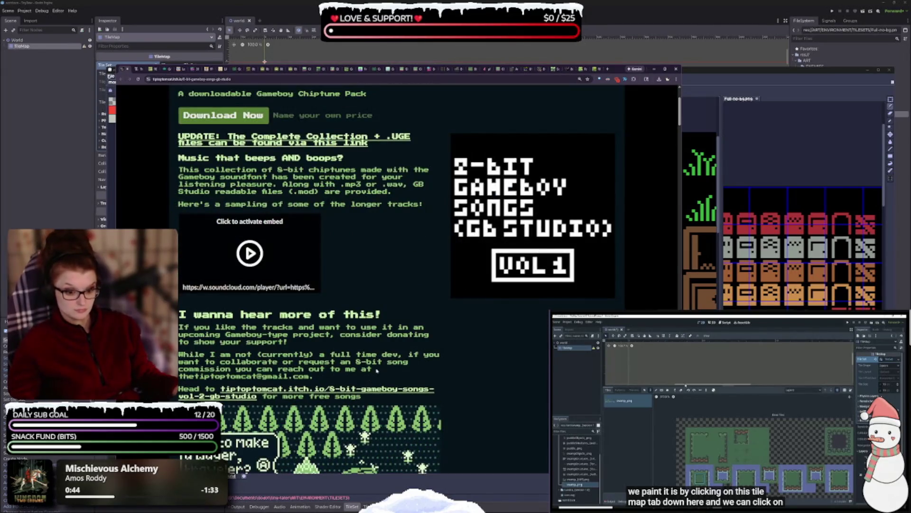
{"action": "scroll", "coordinate": [374, 397], "scroll_direction": "down", "scroll_amount": 2}
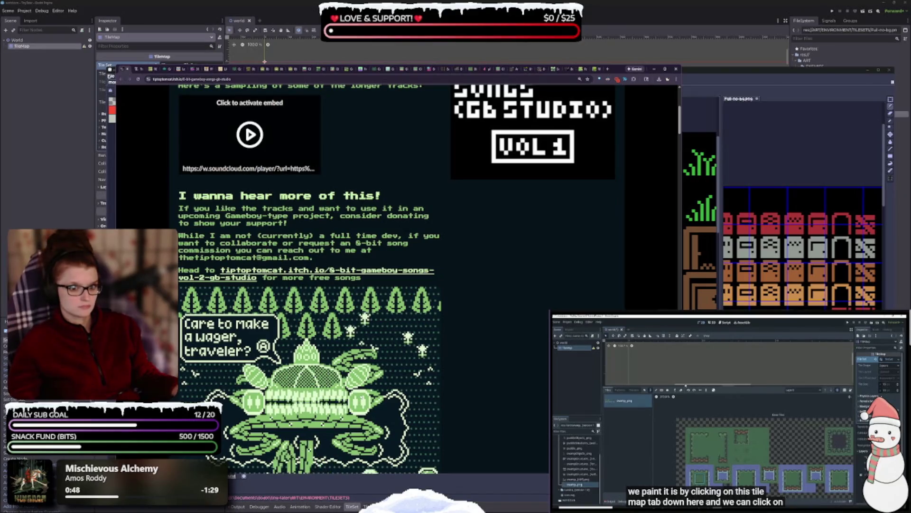
{"action": "scroll", "coordinate": [361, 400], "scroll_direction": "down", "scroll_amount": 3}
{"action": "scroll", "coordinate": [361, 400], "scroll_direction": "down", "scroll_amount": 3}
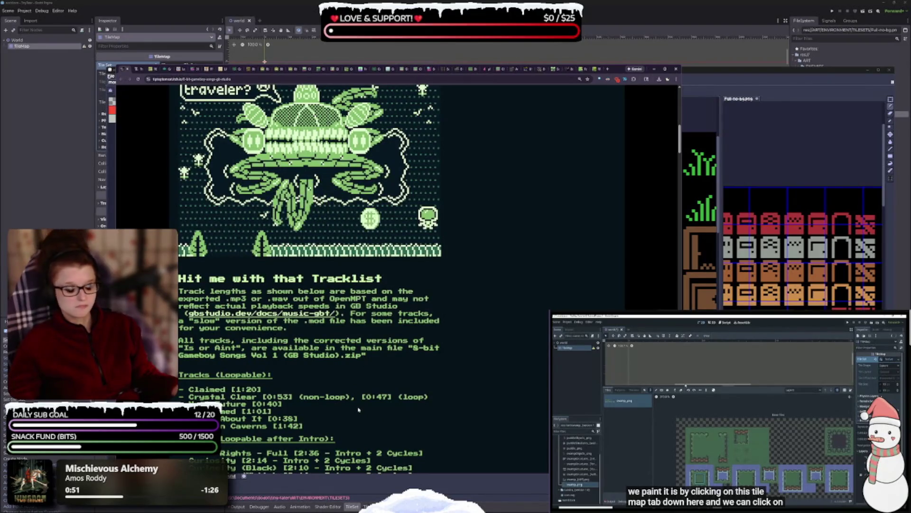
{"action": "scroll", "coordinate": [358, 410], "scroll_direction": "down", "scroll_amount": 2}
{"action": "scroll", "coordinate": [309, 279], "scroll_direction": "up", "scroll_amount": 6}
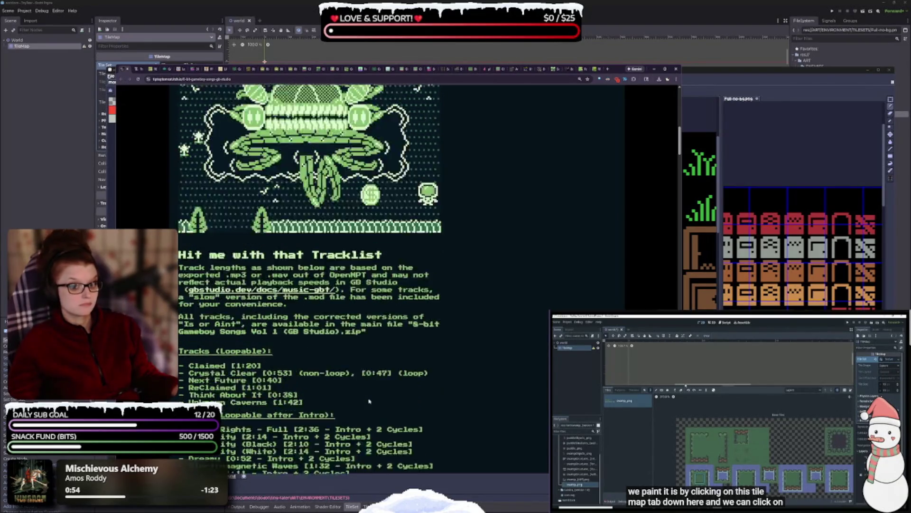
{"action": "scroll", "coordinate": [384, 376], "scroll_direction": "up", "scroll_amount": 4}
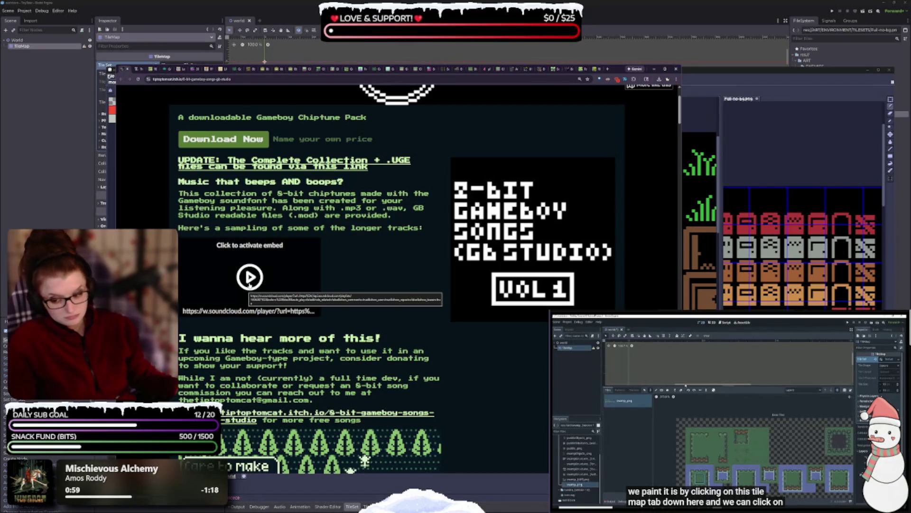
Activate the SoundCloud embed and play, then stop, the Crystal Clear - 8BIT sample
{"action": "left_click", "coordinate": [250, 279]}
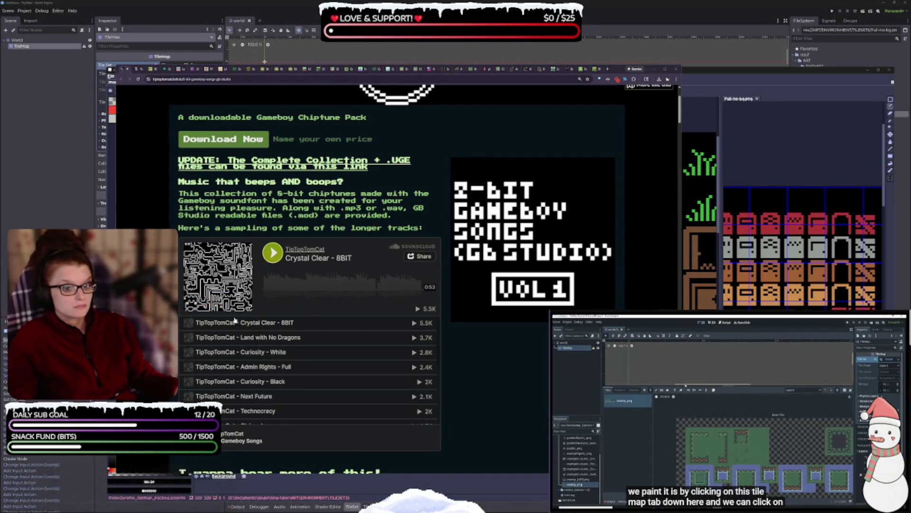
{"action": "left_click", "coordinate": [200, 327]}
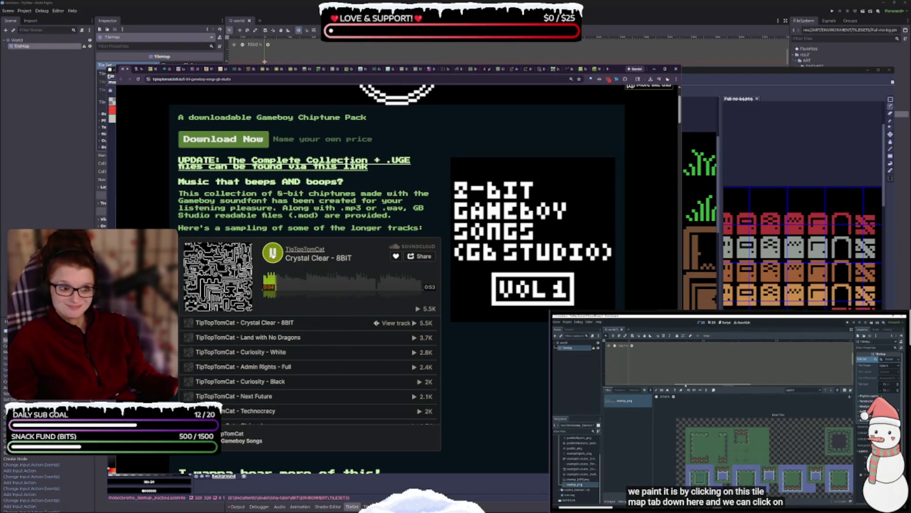
{"action": "left_click", "coordinate": [273, 253]}
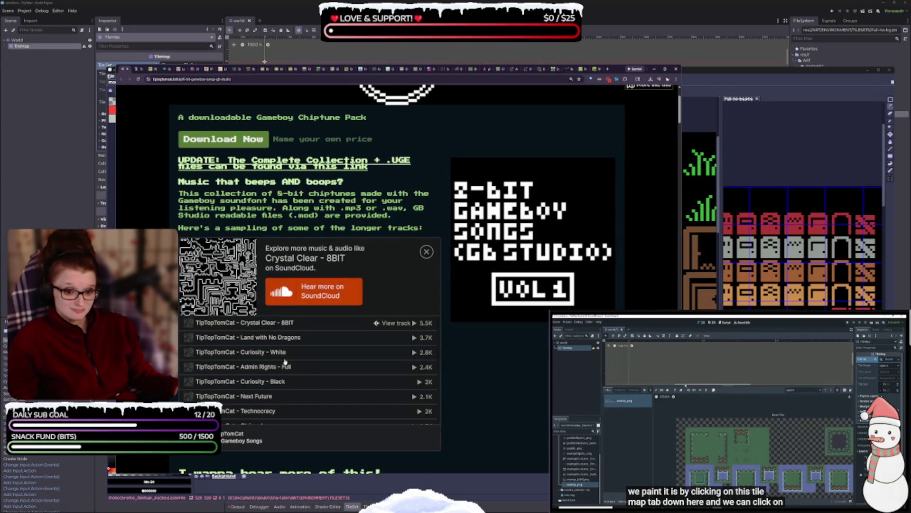
Play the Land with No Dragons track, then switch to the Tranquil Tunnels page
{"action": "scroll", "coordinate": [278, 379], "scroll_direction": "down", "scroll_amount": 3}
{"action": "scroll", "coordinate": [290, 371], "scroll_direction": "up", "scroll_amount": 5}
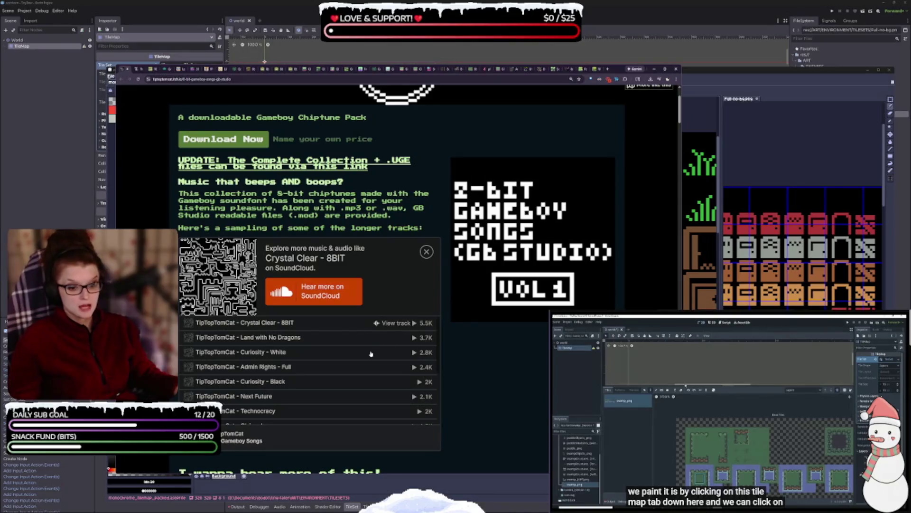
{"action": "scroll", "coordinate": [310, 388], "scroll_direction": "down", "scroll_amount": 1}
{"action": "scroll", "coordinate": [288, 389], "scroll_direction": "down", "scroll_amount": 3}
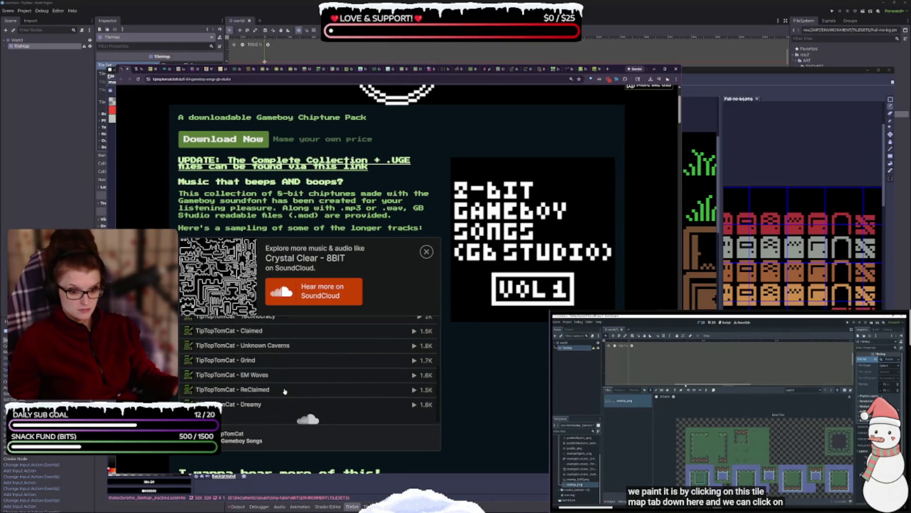
{"action": "scroll", "coordinate": [299, 391], "scroll_direction": "down", "scroll_amount": 1}
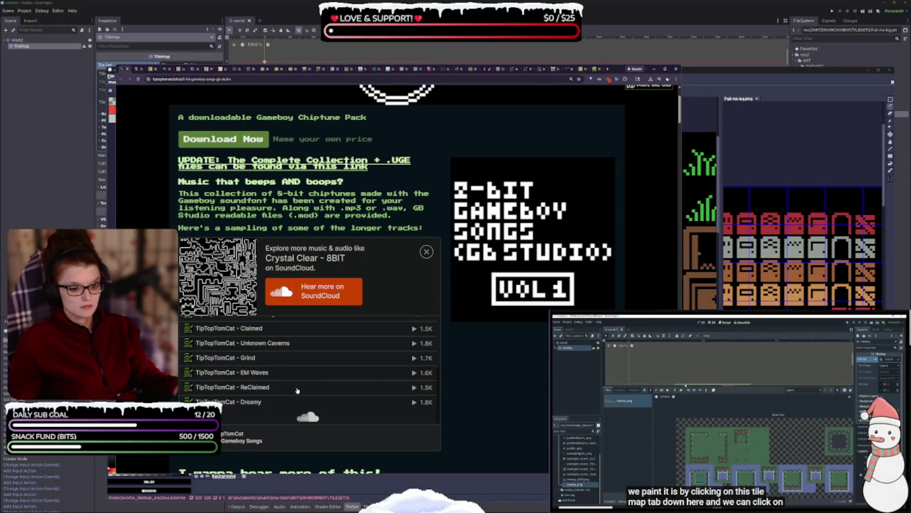
{"action": "scroll", "coordinate": [249, 396], "scroll_direction": "up", "scroll_amount": 5}
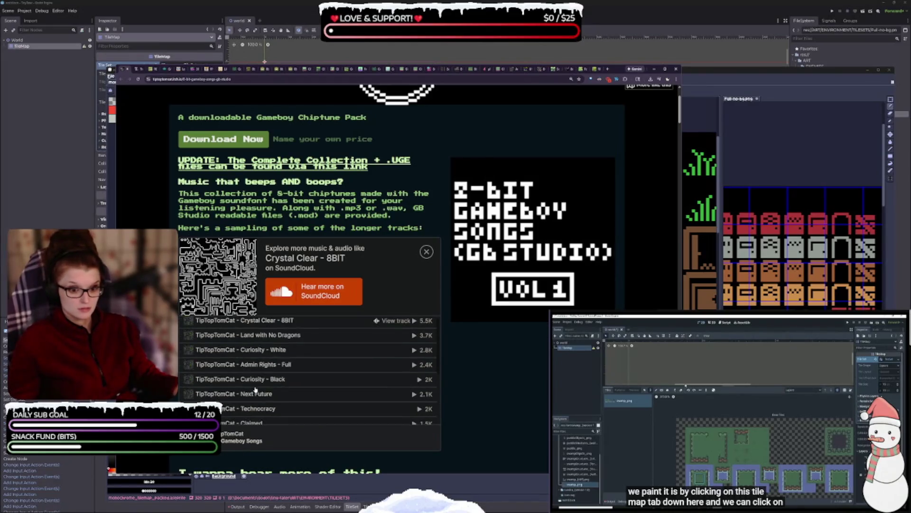
{"action": "left_click", "coordinate": [252, 338]}
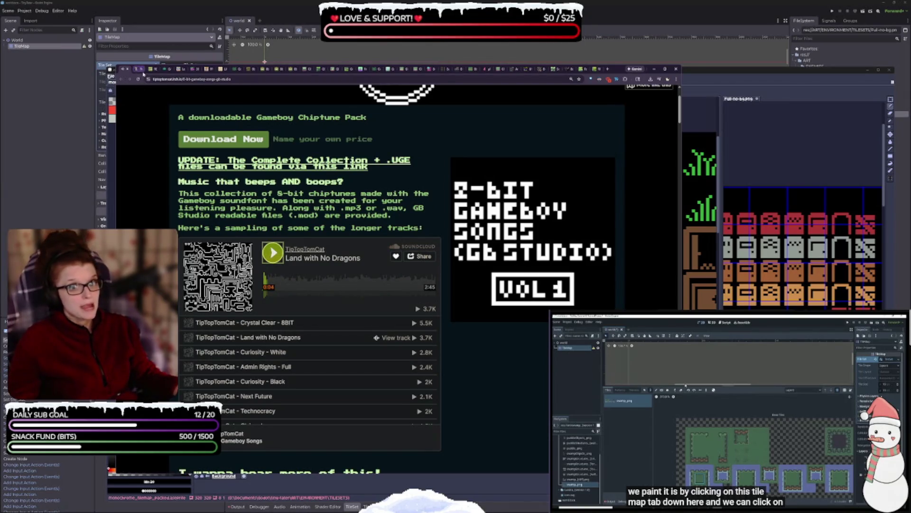
{"action": "left_click", "coordinate": [142, 70]}
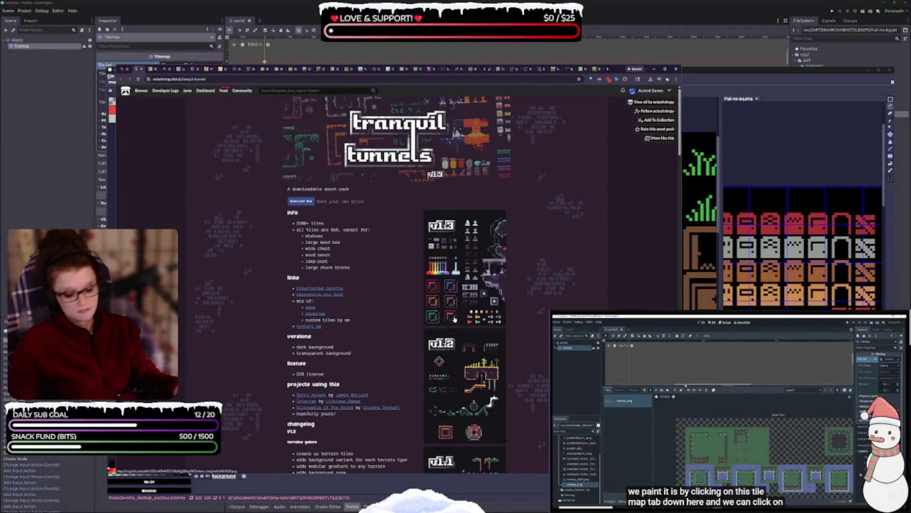
Open the Tranquil Tunnels preview lightbox and view the v1.3, v1.2 and v1.1 tilesets
{"action": "scroll", "coordinate": [450, 318], "scroll_direction": "up", "scroll_amount": 6, "text": "ctrl"}
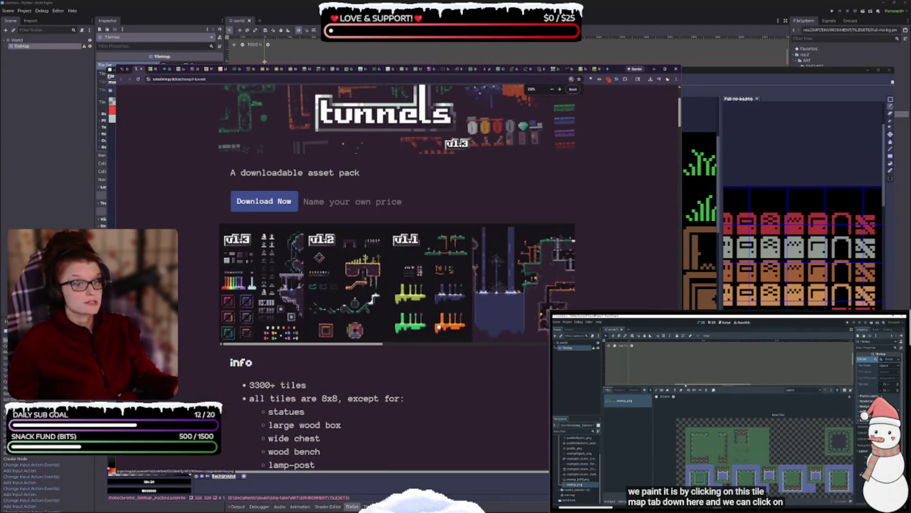
{"action": "scroll", "coordinate": [427, 363], "scroll_direction": "up", "scroll_amount": 1, "text": "ctrl"}
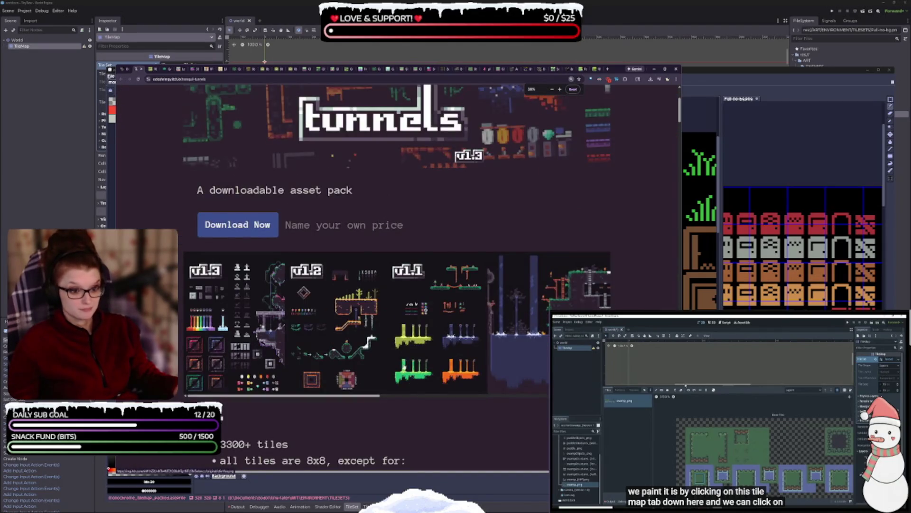
{"action": "scroll", "coordinate": [383, 365], "scroll_direction": "down", "scroll_amount": 8}
{"action": "scroll", "coordinate": [383, 364], "scroll_direction": "up", "scroll_amount": 4}
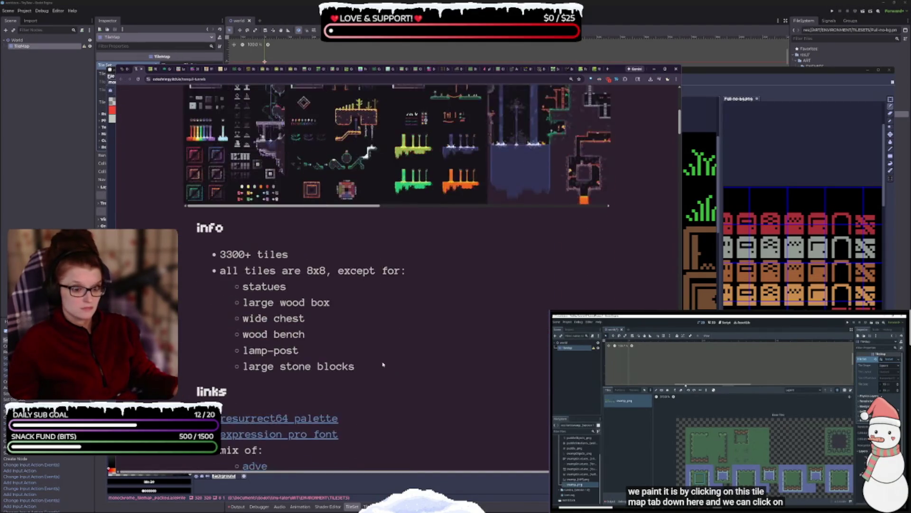
{"action": "scroll", "coordinate": [383, 365], "scroll_direction": "up", "scroll_amount": 5}
{"action": "scroll", "coordinate": [343, 339], "scroll_direction": "down", "scroll_amount": 1, "text": "ctrl"}
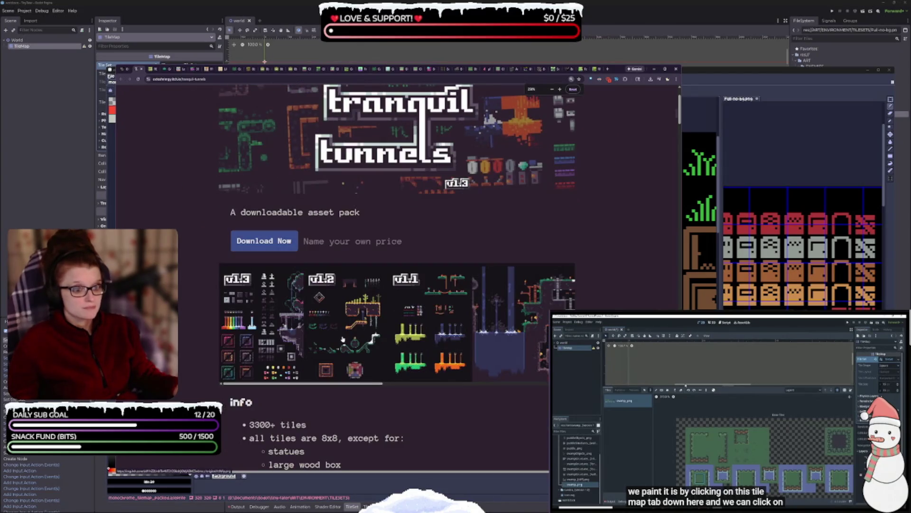
{"action": "left_click", "coordinate": [343, 339]}
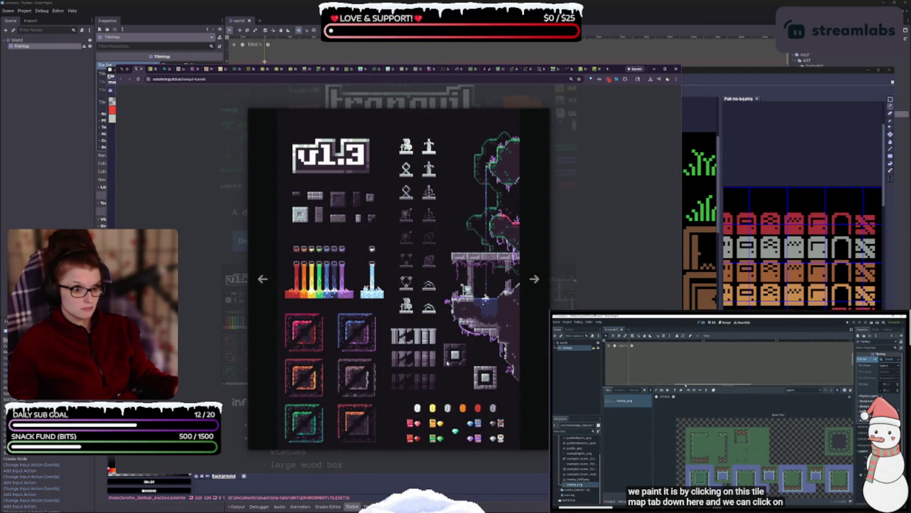
{"action": "scroll", "coordinate": [448, 374], "scroll_direction": "up", "scroll_amount": 1, "text": "ctrl"}
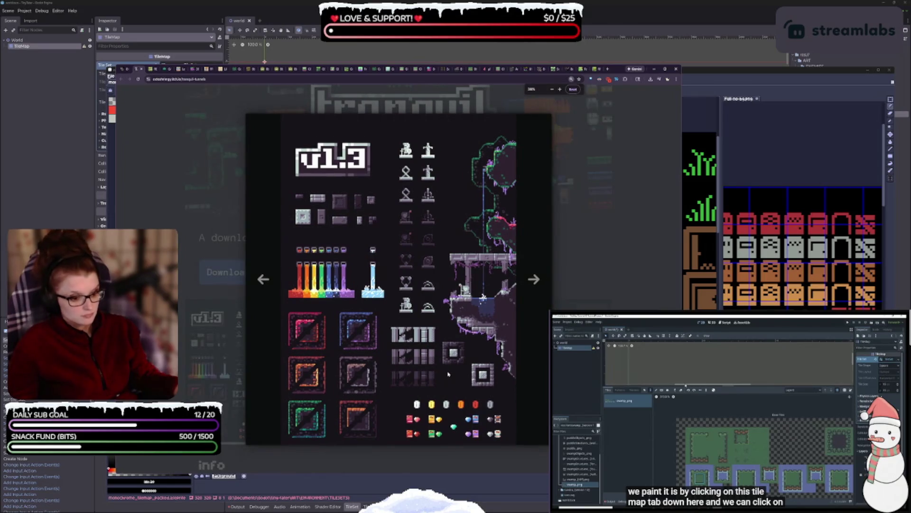
{"action": "scroll", "coordinate": [449, 375], "scroll_direction": "up", "scroll_amount": 1, "text": "ctrl"}
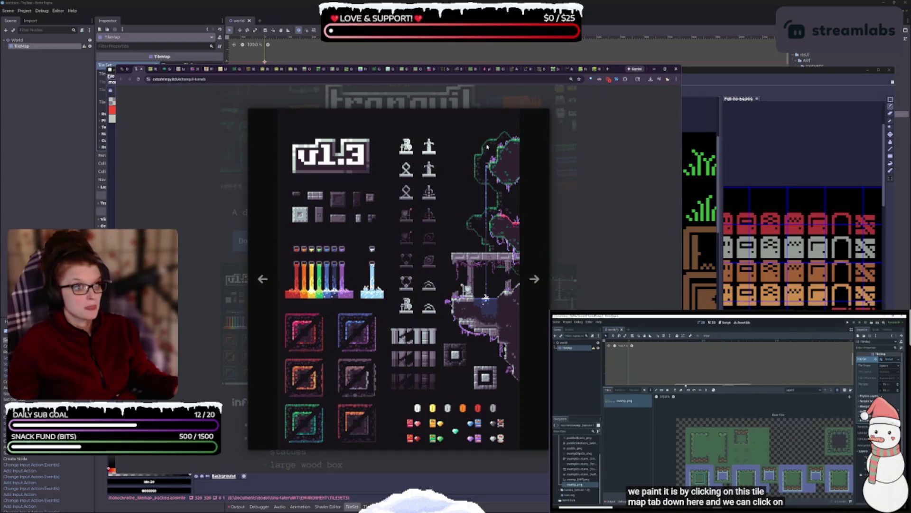
{"action": "left_click", "coordinate": [535, 283]}
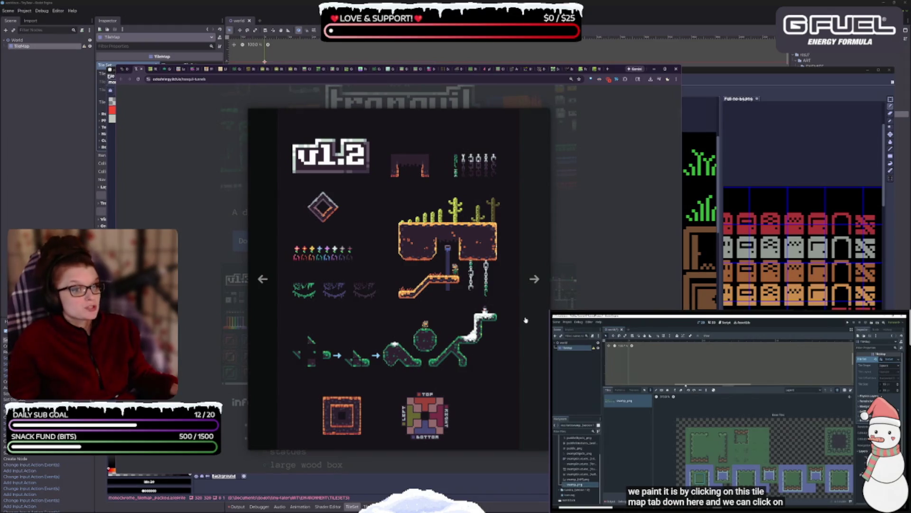
{"action": "left_click", "coordinate": [531, 289]}
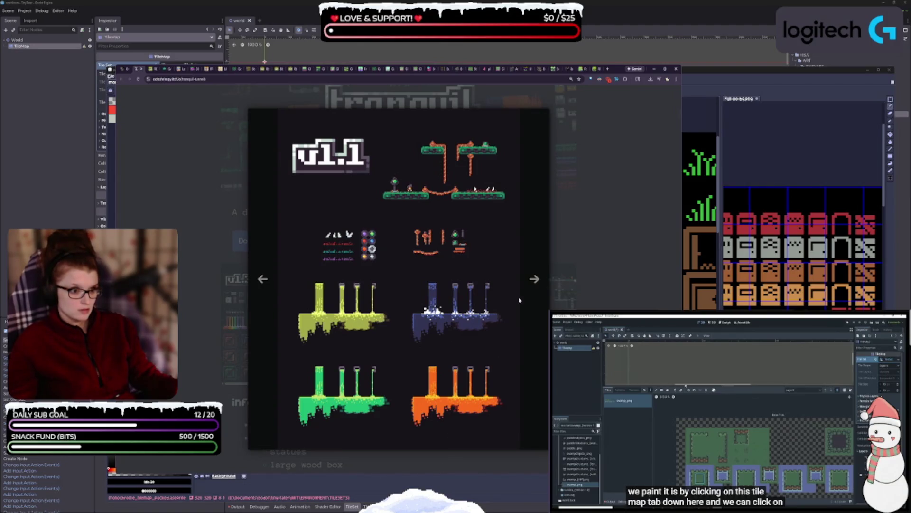
View the level, feature collage and font previews, then open the download offer, skipping payment
{"action": "left_click", "coordinate": [530, 290]}
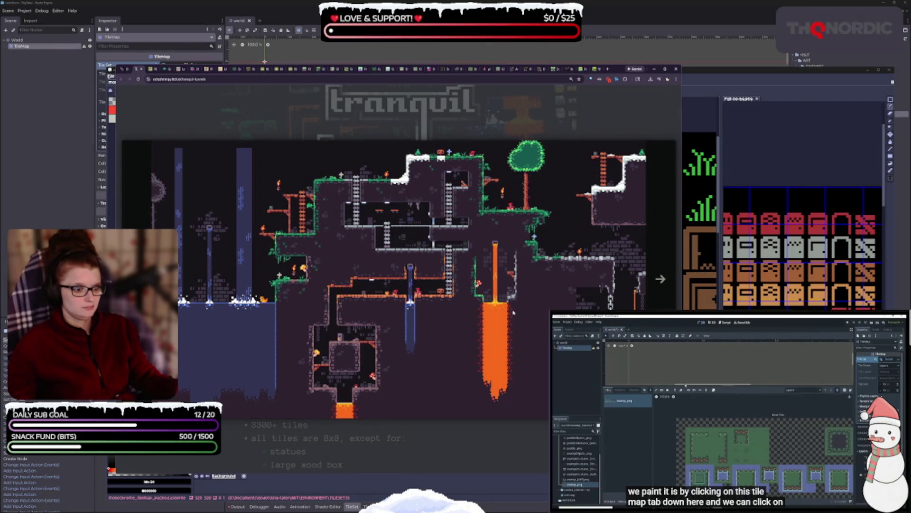
{"action": "left_click", "coordinate": [660, 280]}
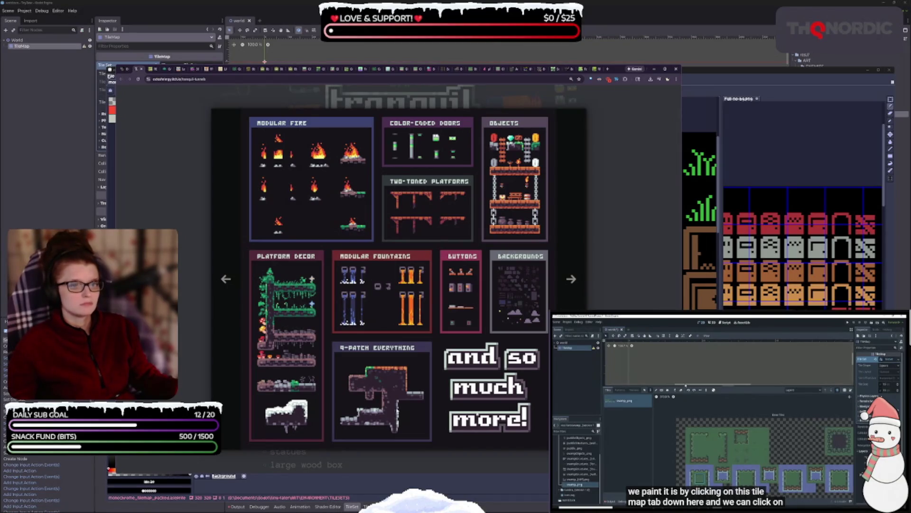
{"action": "left_click", "coordinate": [570, 285]}
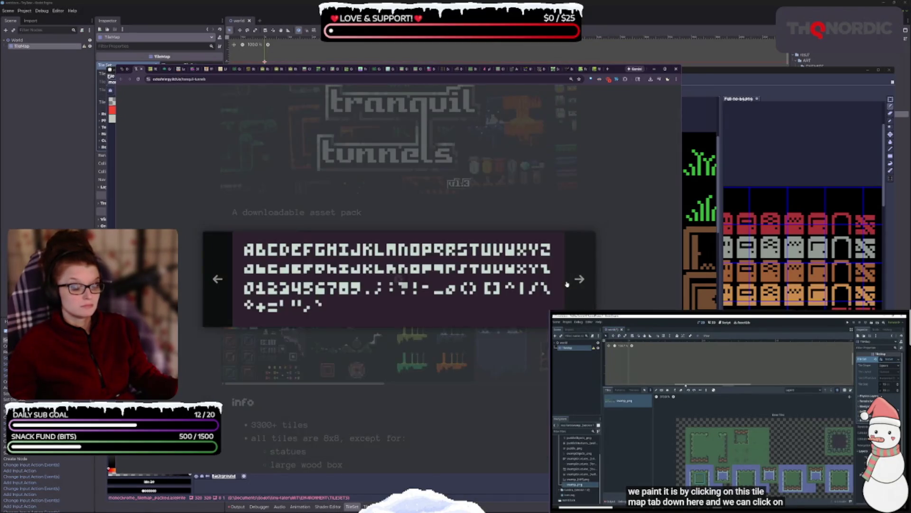
{"action": "left_click", "coordinate": [580, 280]}
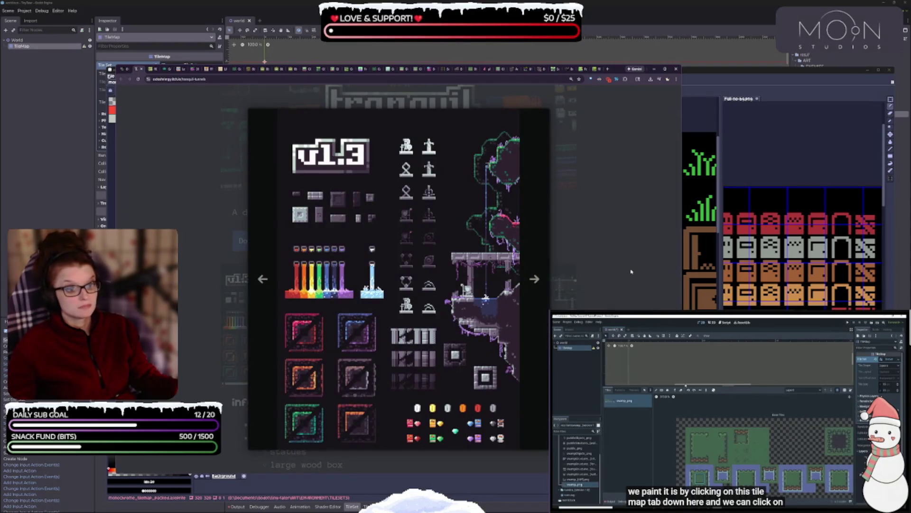
{"action": "left_click", "coordinate": [589, 279]}
{"action": "left_click", "coordinate": [258, 241]}
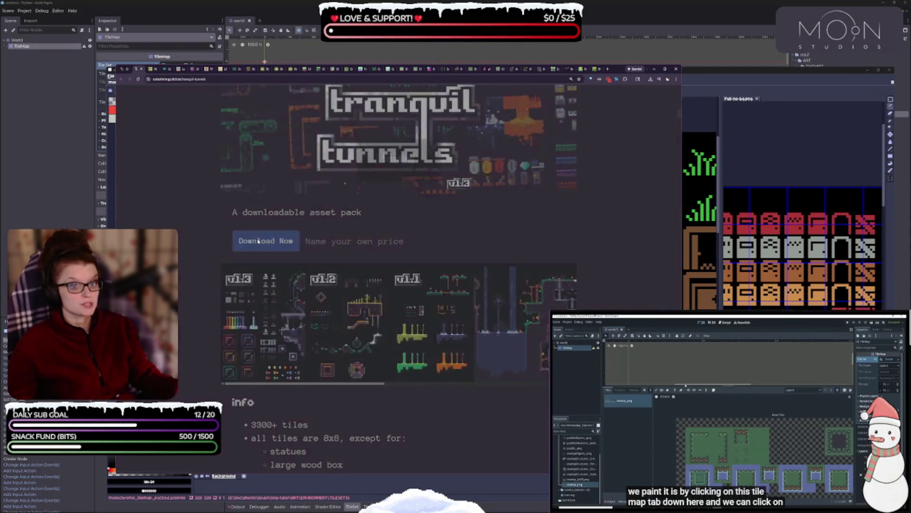
{"action": "left_click", "coordinate": [390, 170]}
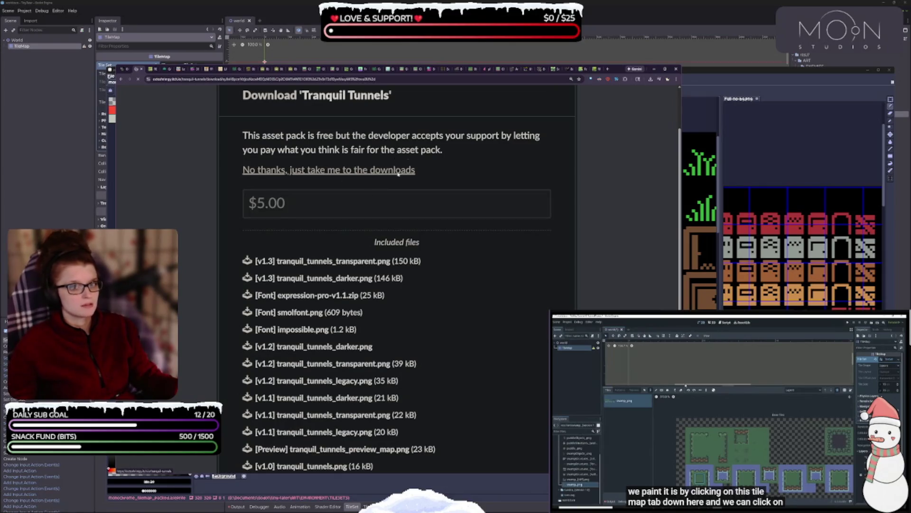
Reset zoom on the Tranquil Tunnels file list, check download history, and return to the chiptune pack
{"action": "scroll", "coordinate": [429, 230], "scroll_direction": "down", "scroll_amount": 2}
{"action": "key", "text": "ctrl+0"}
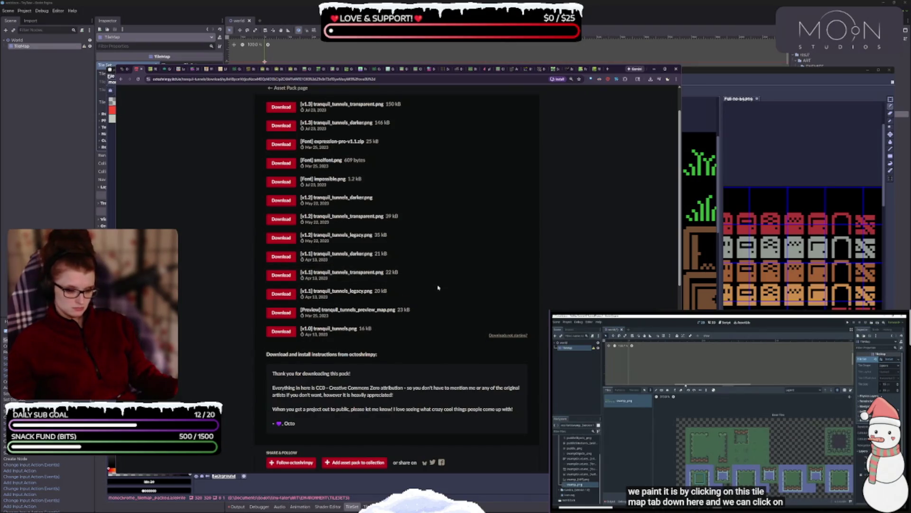
{"action": "scroll", "coordinate": [438, 287], "scroll_direction": "down", "scroll_amount": 2}
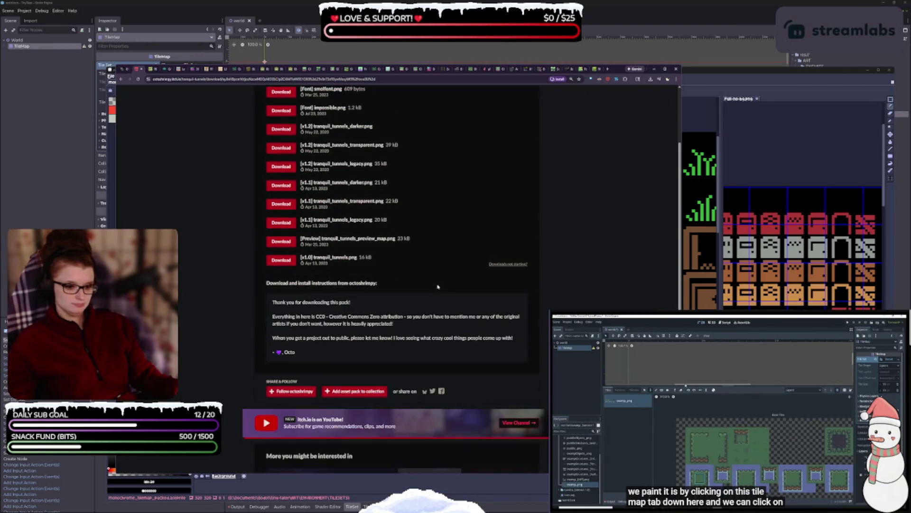
{"action": "scroll", "coordinate": [435, 283], "scroll_direction": "up", "scroll_amount": 5}
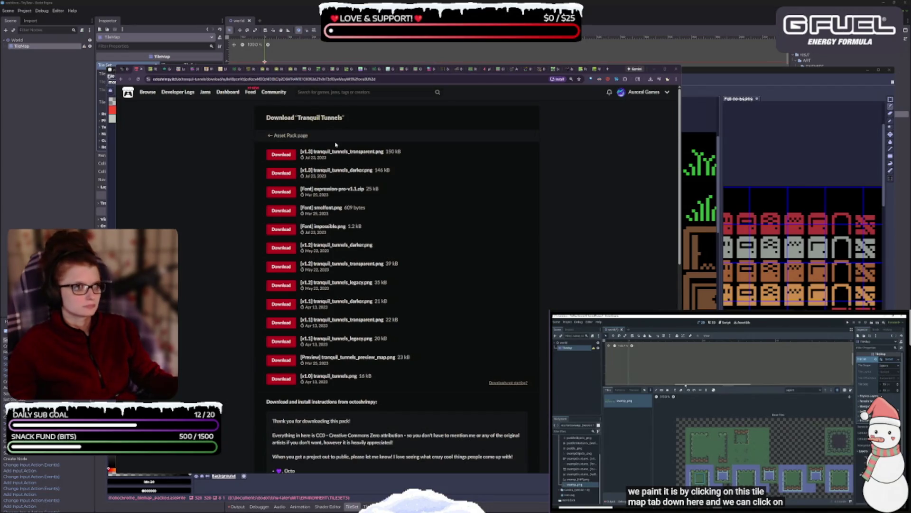
{"action": "left_click", "coordinate": [650, 79]}
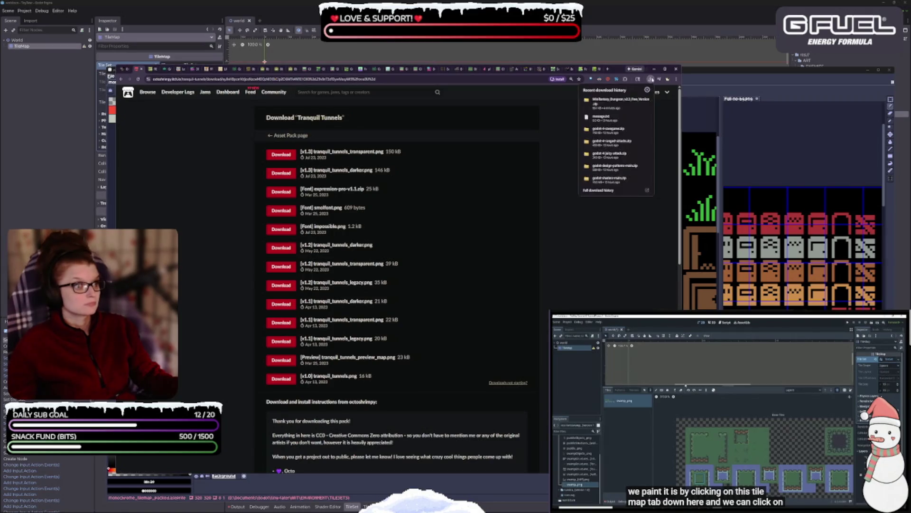
{"action": "left_click", "coordinate": [190, 154]}
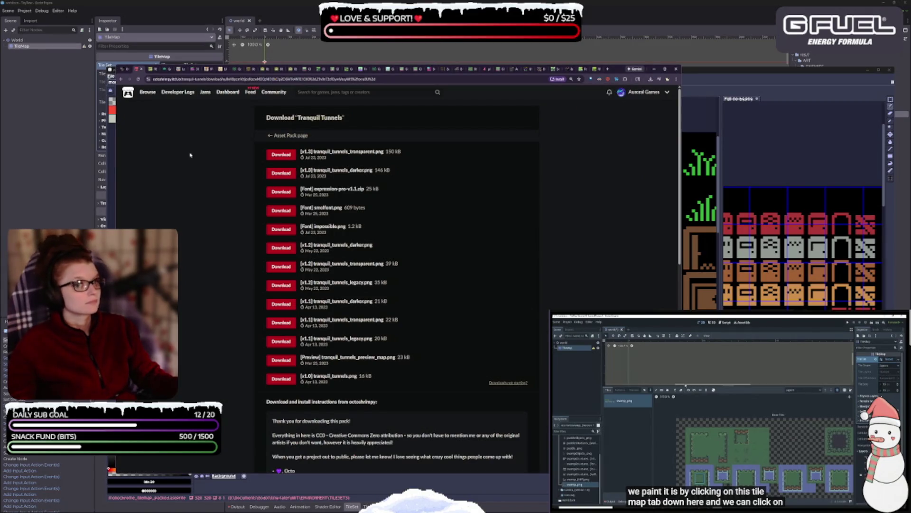
{"action": "left_click", "coordinate": [122, 70]}
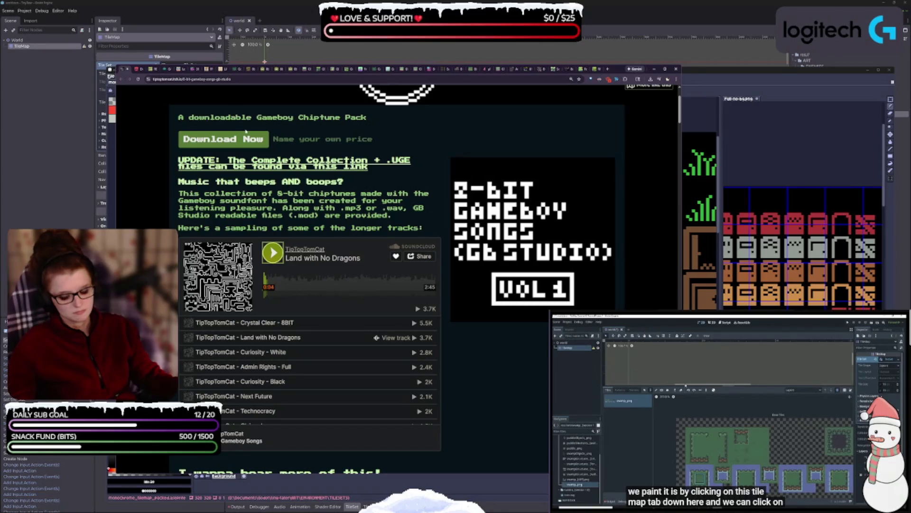
Cycle through the Three Characters, 8x8 platformer, RPG Assets NES and Mini Odyssey pack tabs, ending on Minifantasy Dungeon
{"action": "key", "text": "ctrl+Tab"}
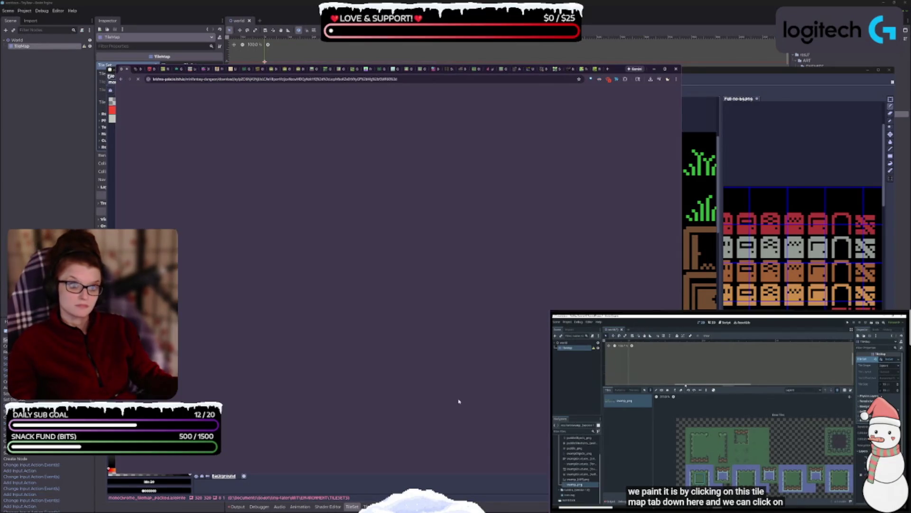
{"action": "key", "text": "ctrl+Tab"}
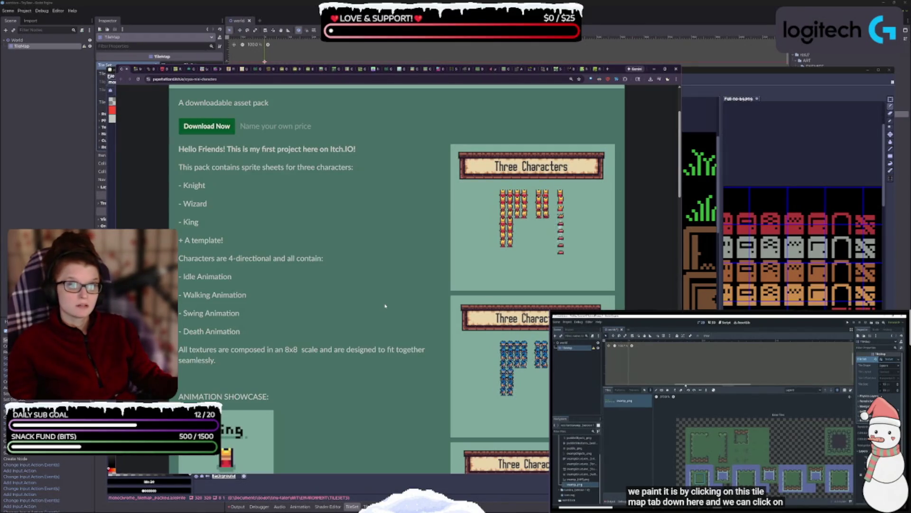
{"action": "key", "text": "ctrl+Tab"}
{"action": "key", "text": "ctrl+Tab"}
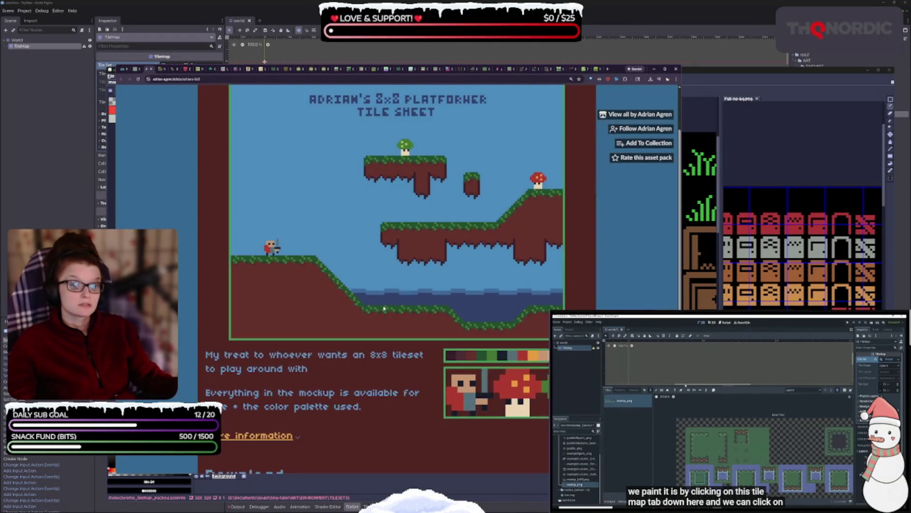
{"action": "scroll", "coordinate": [390, 335], "scroll_direction": "down", "scroll_amount": 3}
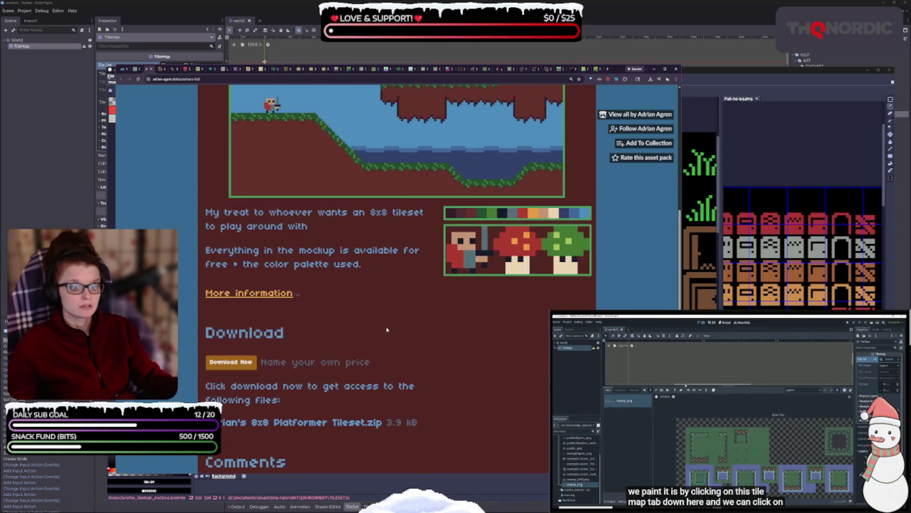
{"action": "key", "text": "ctrl+Tab"}
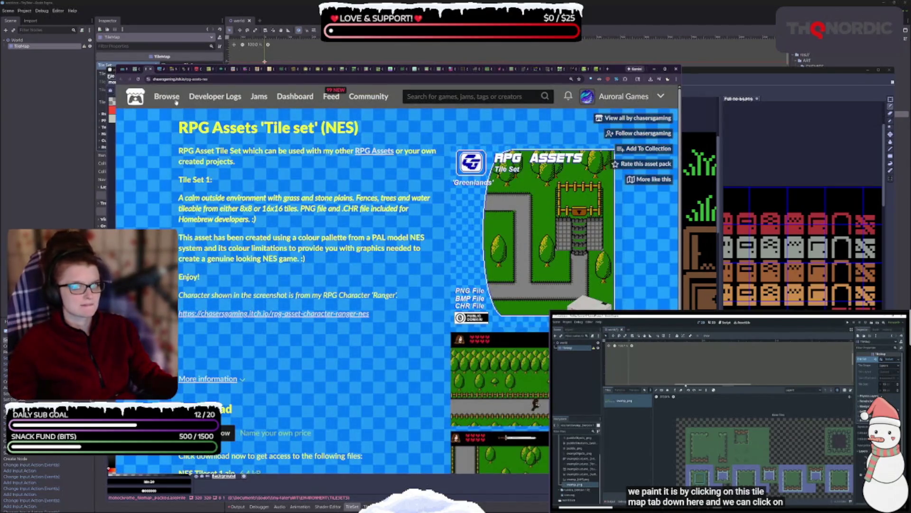
{"action": "left_click", "coordinate": [124, 70]}
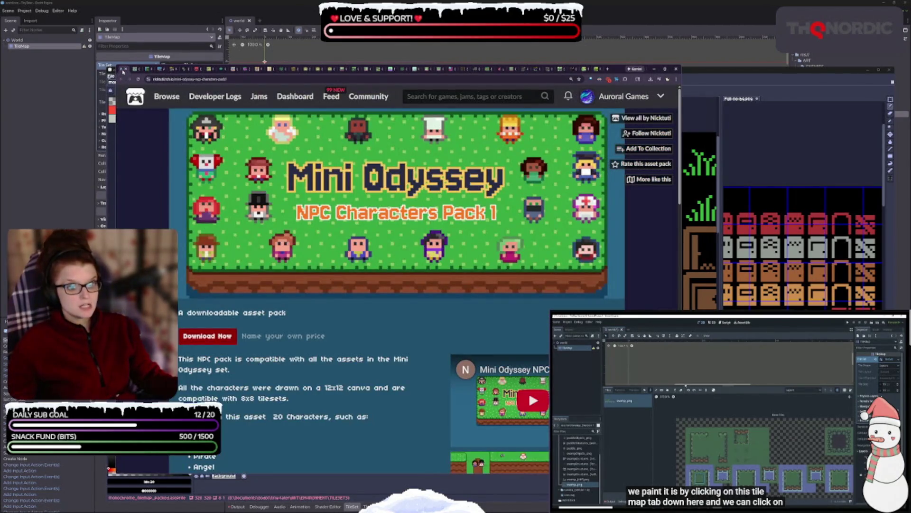
{"action": "left_click", "coordinate": [126, 70]}
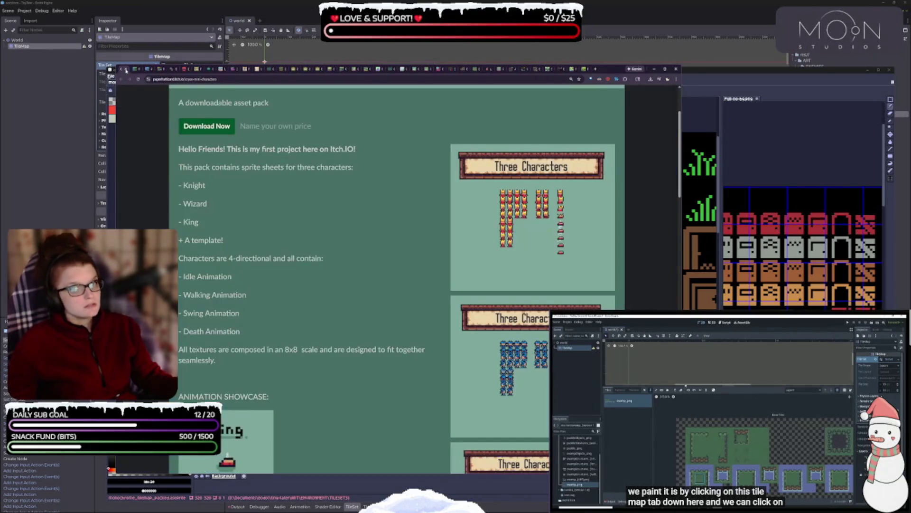
{"action": "left_click", "coordinate": [126, 70]}
{"action": "left_click", "coordinate": [126, 71]}
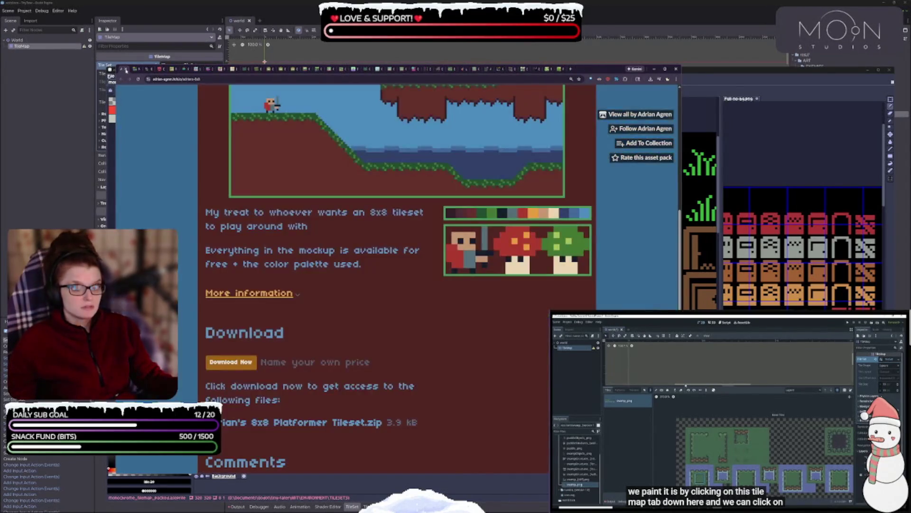
{"action": "scroll", "coordinate": [445, 306], "scroll_direction": "up", "scroll_amount": 2}
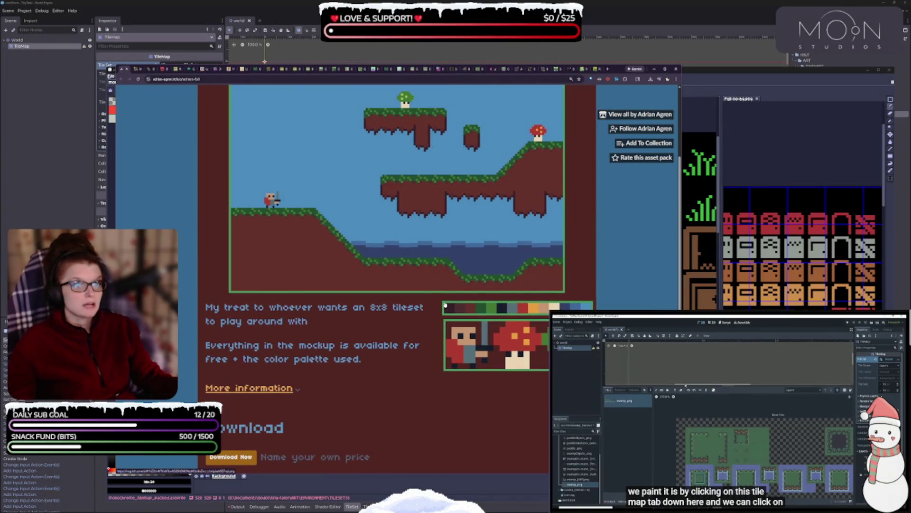
{"action": "left_click", "coordinate": [136, 70]}
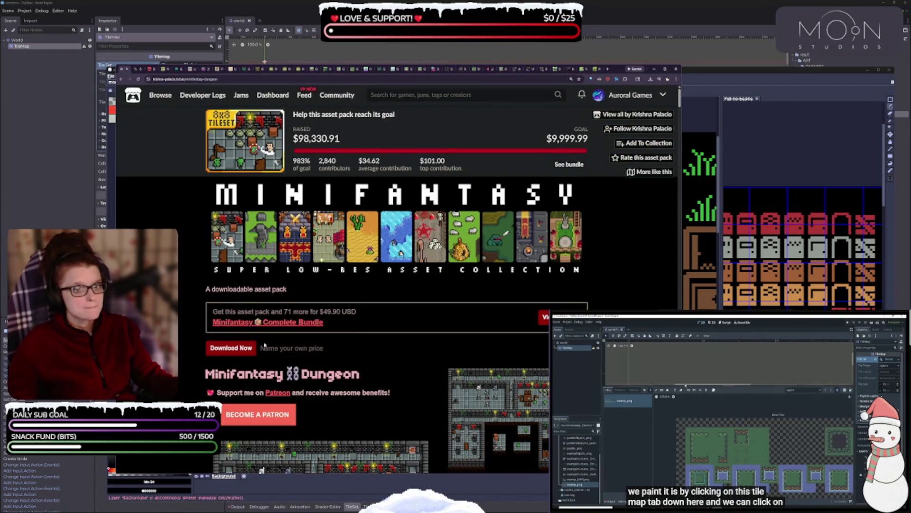
Show the More like this recommendations for Minifantasy Dungeon
{"action": "scroll", "coordinate": [484, 337], "scroll_direction": "down", "scroll_amount": 3}
{"action": "scroll", "coordinate": [405, 373], "scroll_direction": "down", "scroll_amount": 3}
{"action": "scroll", "coordinate": [405, 374], "scroll_direction": "up", "scroll_amount": 3}
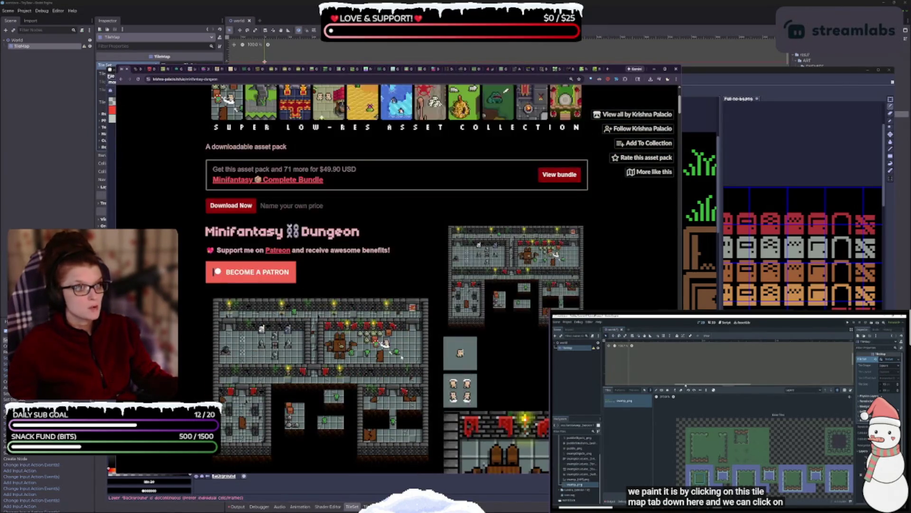
{"action": "scroll", "coordinate": [405, 373], "scroll_direction": "down", "scroll_amount": 4}
{"action": "scroll", "coordinate": [434, 315], "scroll_direction": "down", "scroll_amount": 10}
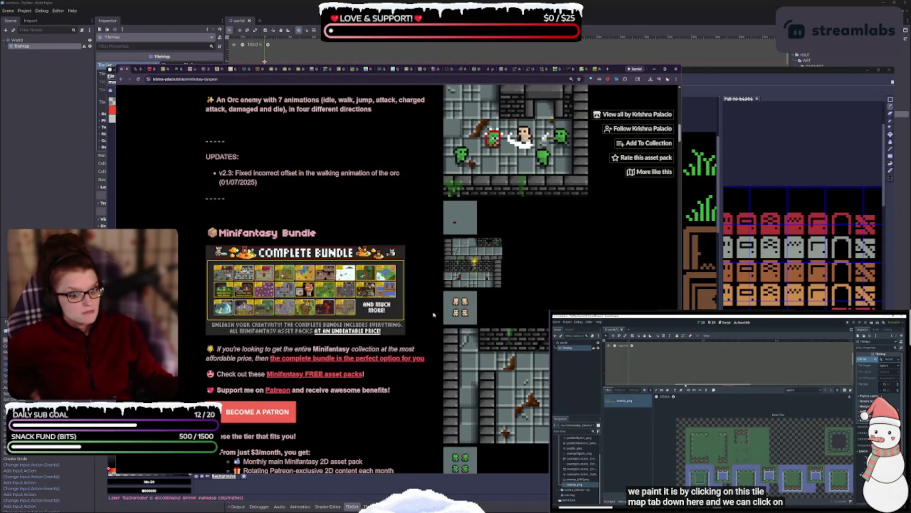
{"action": "scroll", "coordinate": [433, 314], "scroll_direction": "up", "scroll_amount": 8}
{"action": "left_click", "coordinate": [654, 172]}
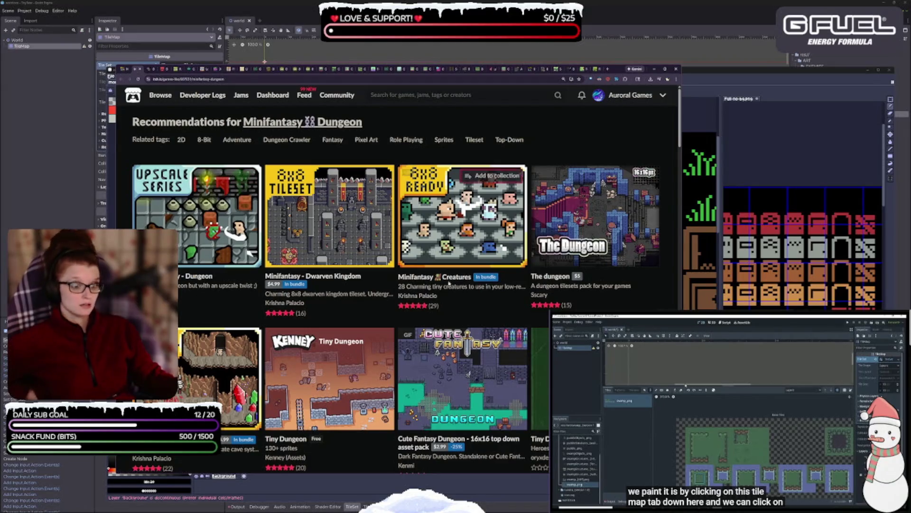
Open the Minifantasy Creatures pack and bring up its $2.99 download window
{"action": "mouse_move", "coordinate": [487, 245]}
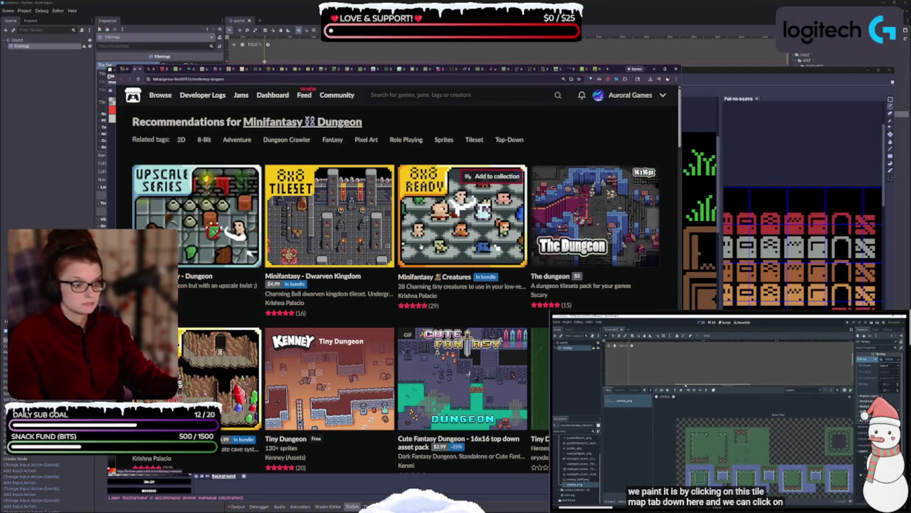
{"action": "mouse_move", "coordinate": [421, 247]}
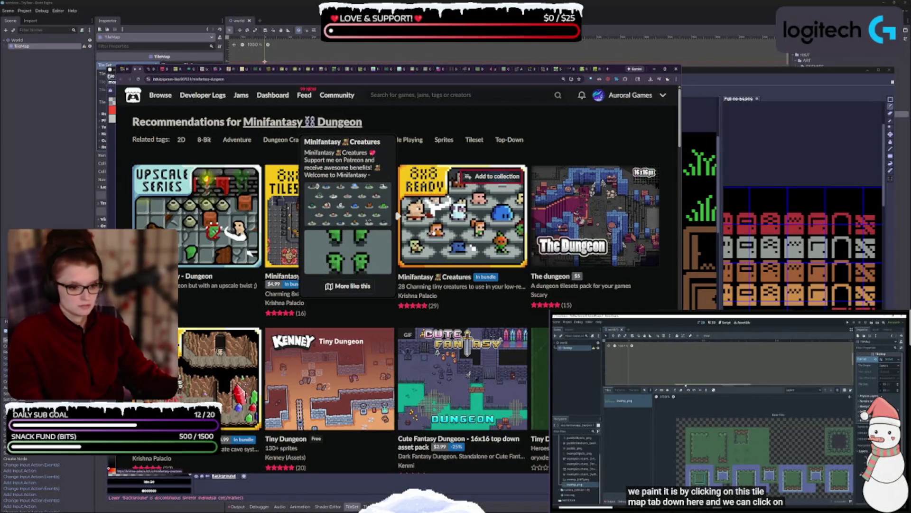
{"action": "left_click", "coordinate": [434, 233]}
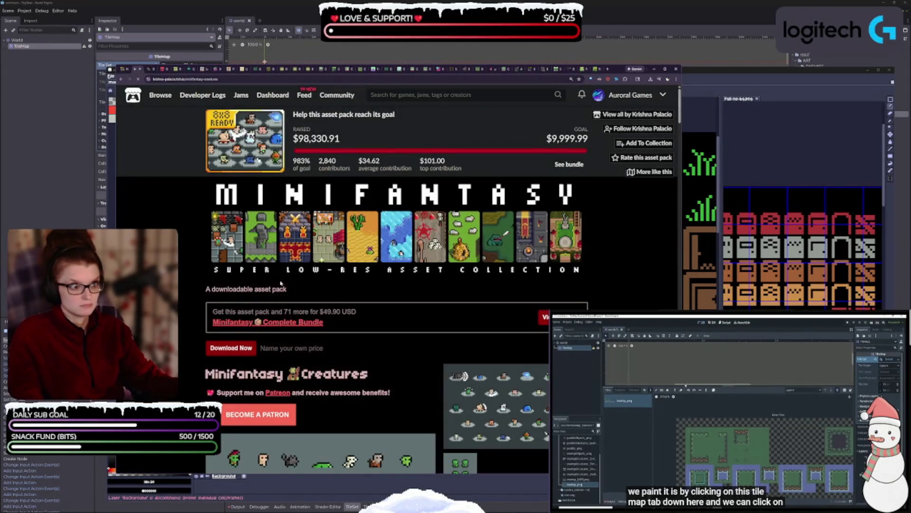
{"action": "scroll", "coordinate": [280, 283], "scroll_direction": "down", "scroll_amount": 2}
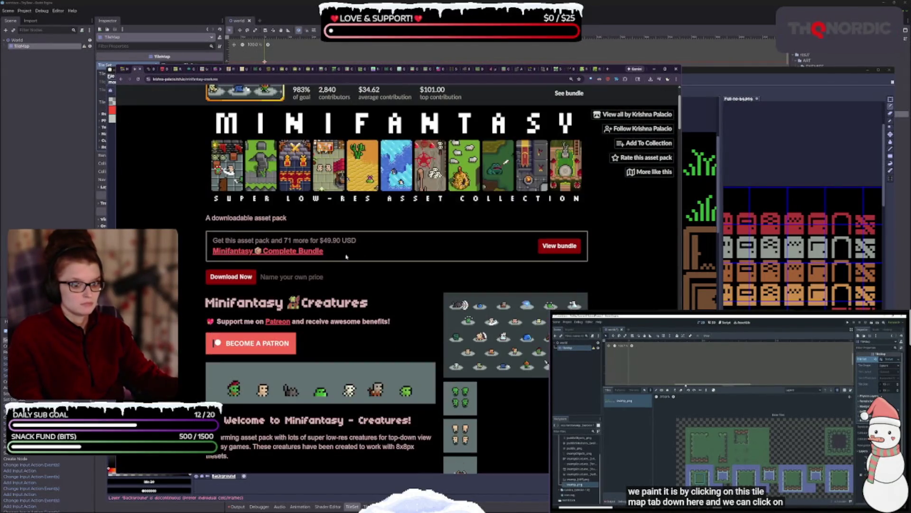
{"action": "left_click", "coordinate": [251, 282]}
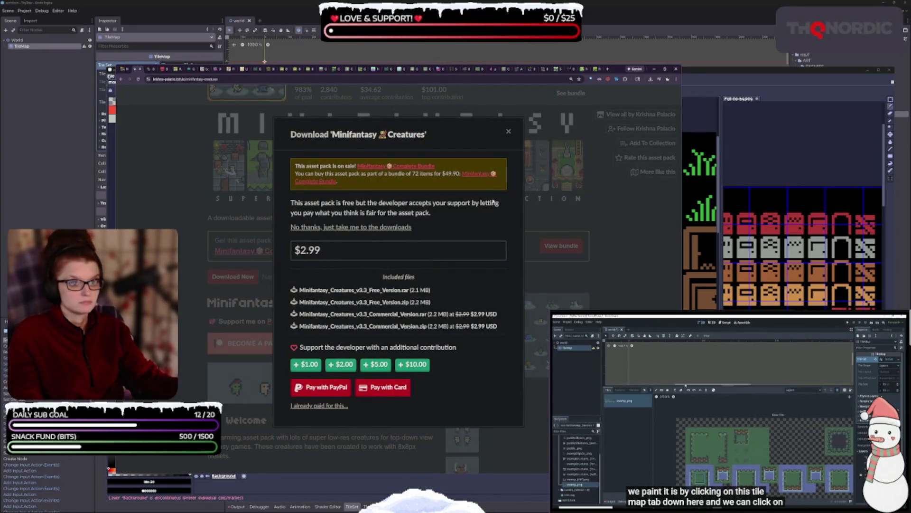
Skip paying and download the free Minifantasy Creatures Free_Version.zip
{"action": "left_click", "coordinate": [332, 228]}
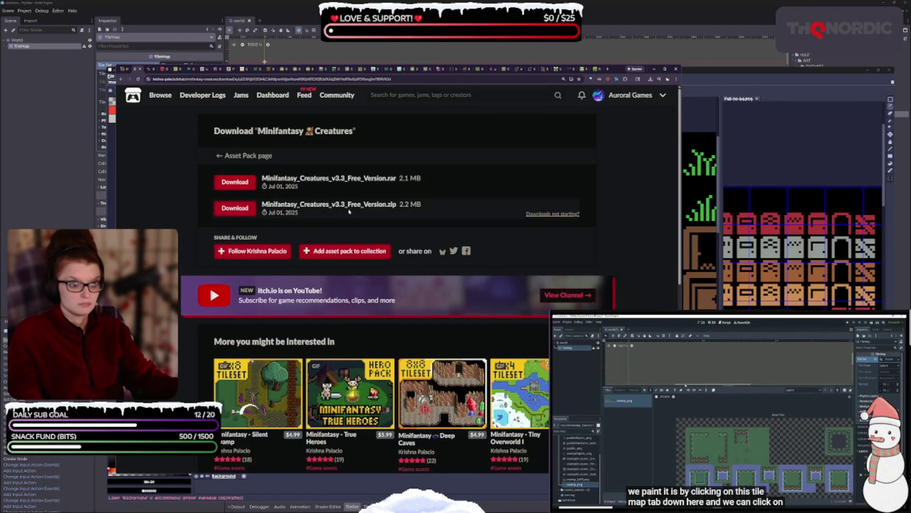
{"action": "left_click", "coordinate": [225, 212]}
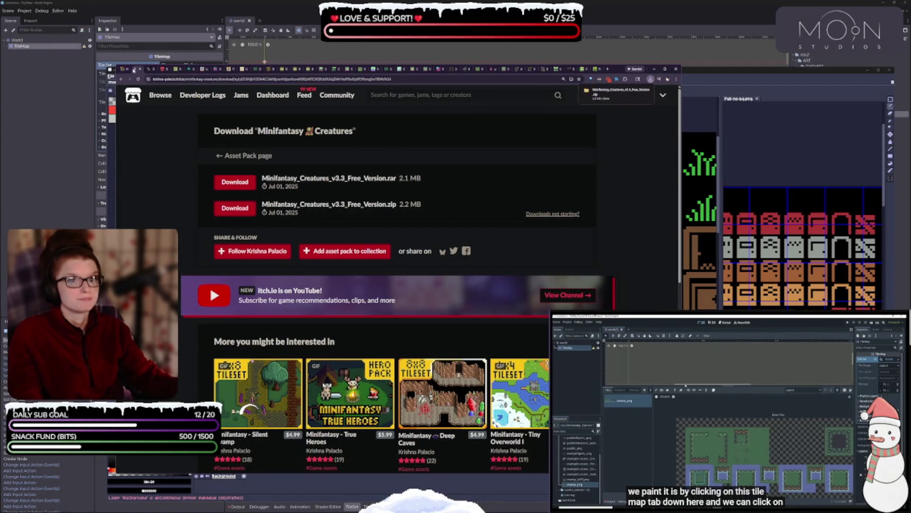
{"action": "scroll", "coordinate": [425, 364], "scroll_direction": "down", "scroll_amount": 3}
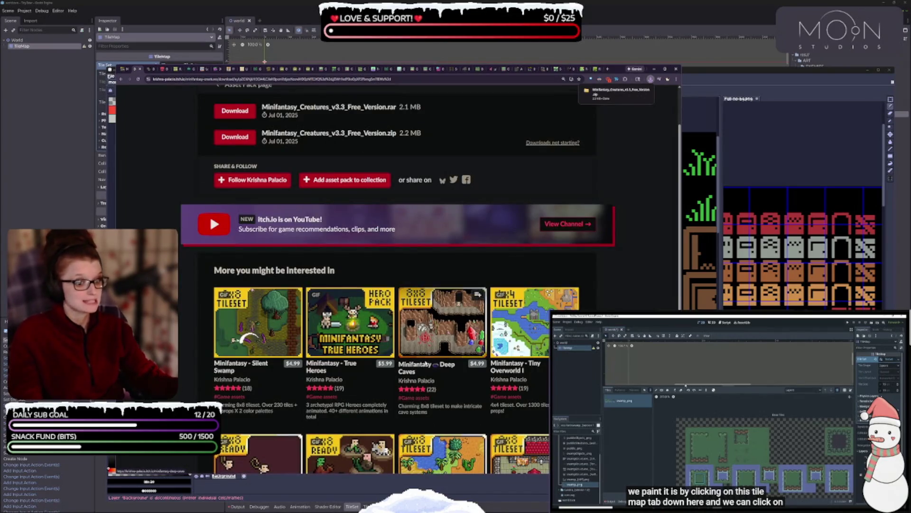
{"action": "scroll", "coordinate": [426, 363], "scroll_direction": "down", "scroll_amount": 3}
Browse the recommended packs, then return via Minifantasy Dungeon to the 8-Bit Gameboy Songs page
{"action": "scroll", "coordinate": [464, 415], "scroll_direction": "down", "scroll_amount": 4}
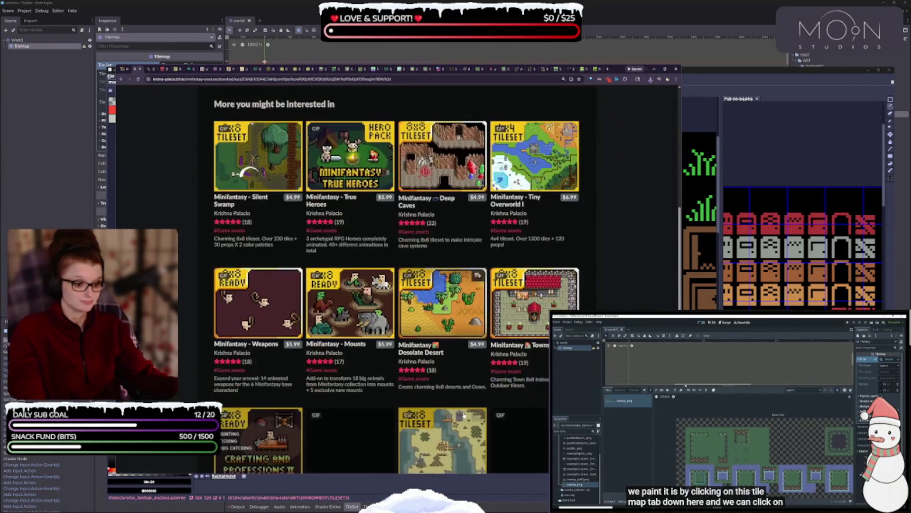
{"action": "scroll", "coordinate": [465, 414], "scroll_direction": "down", "scroll_amount": 4}
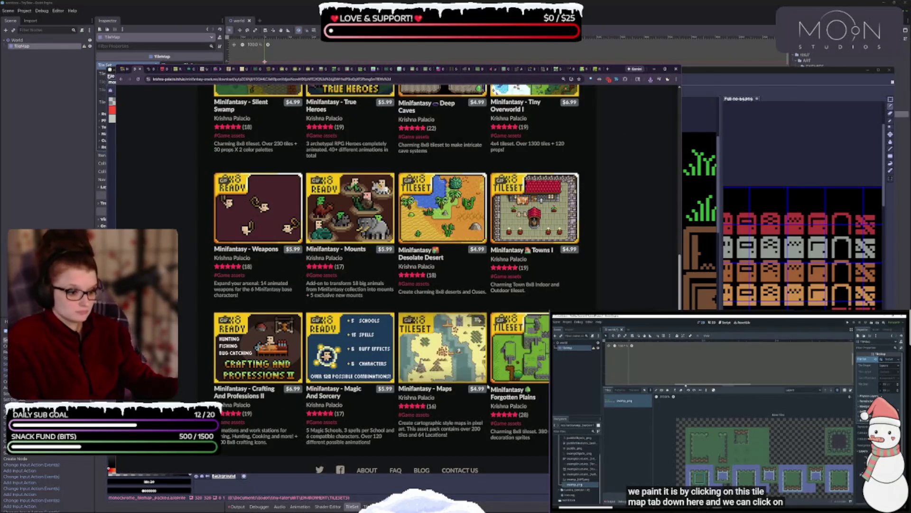
{"action": "mouse_move", "coordinate": [533, 360]}
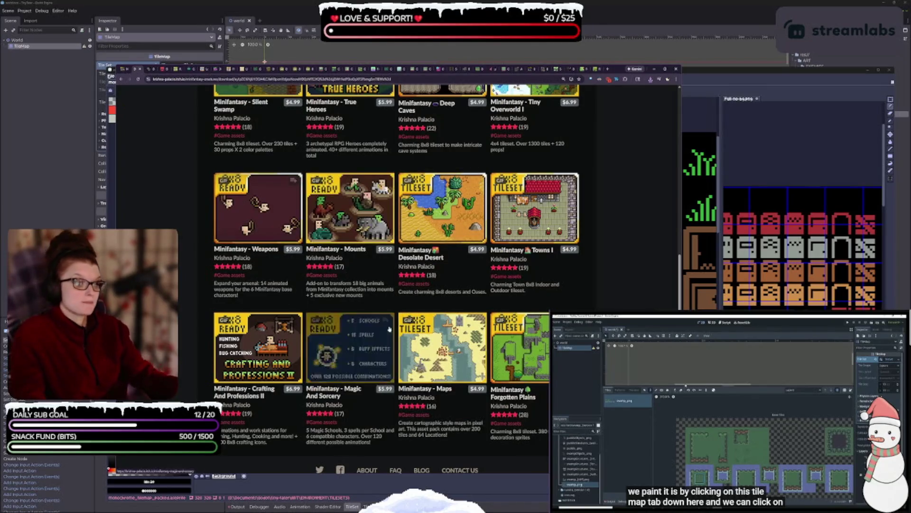
{"action": "scroll", "coordinate": [350, 332], "scroll_direction": "down", "scroll_amount": 2}
{"action": "mouse_move", "coordinate": [351, 306]}
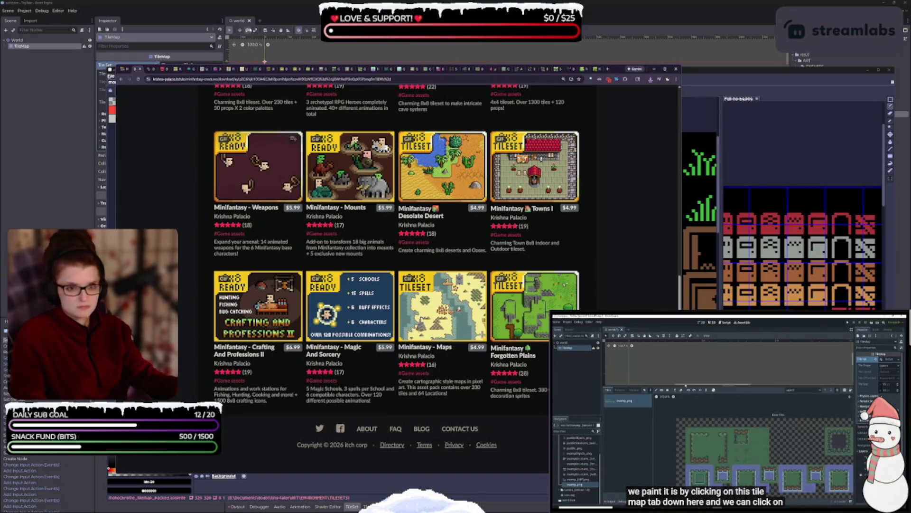
{"action": "left_click", "coordinate": [139, 69]}
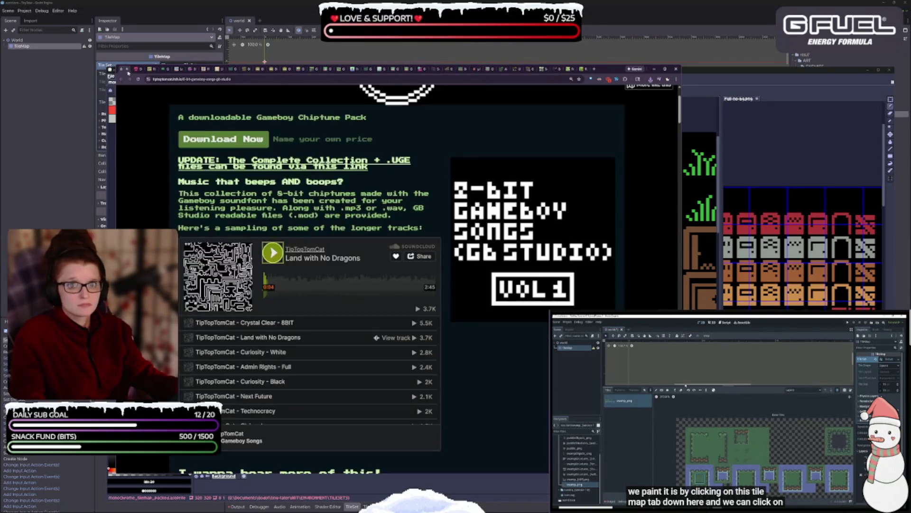
{"action": "left_click", "coordinate": [138, 69]}
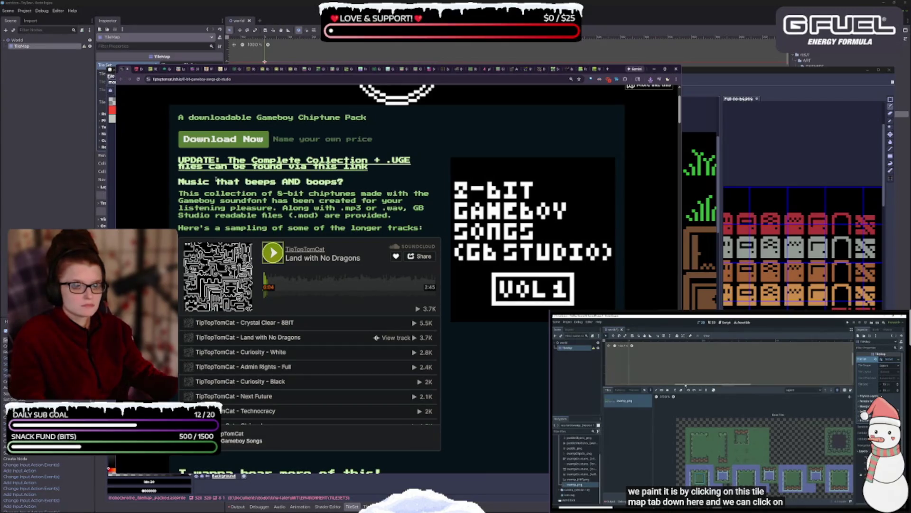
{"action": "left_click", "coordinate": [135, 69]}
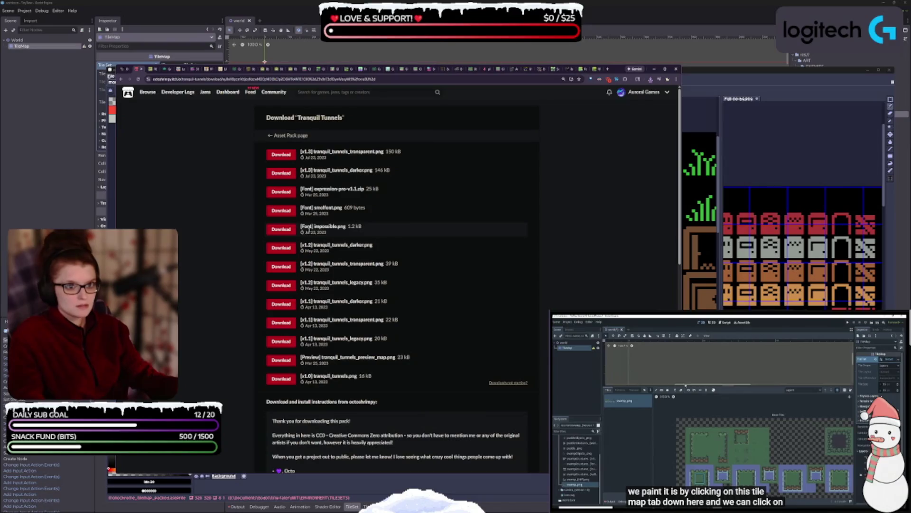
{"action": "left_click", "coordinate": [281, 175]}
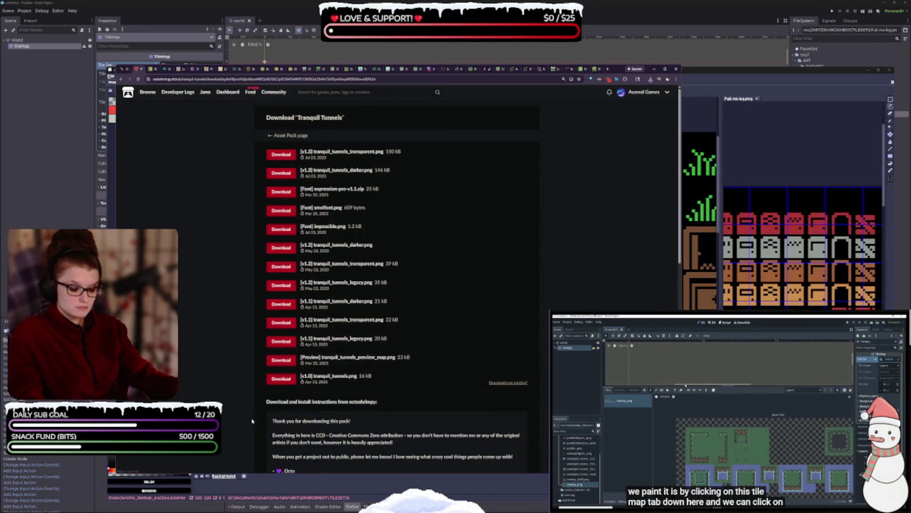
{"action": "left_click", "coordinate": [279, 382]}
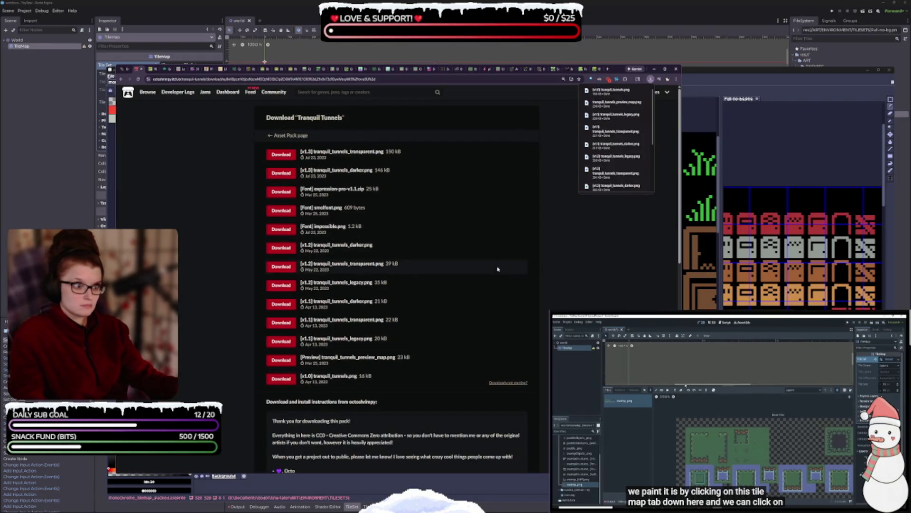
{"action": "scroll", "coordinate": [450, 298], "scroll_direction": "down", "scroll_amount": 3}
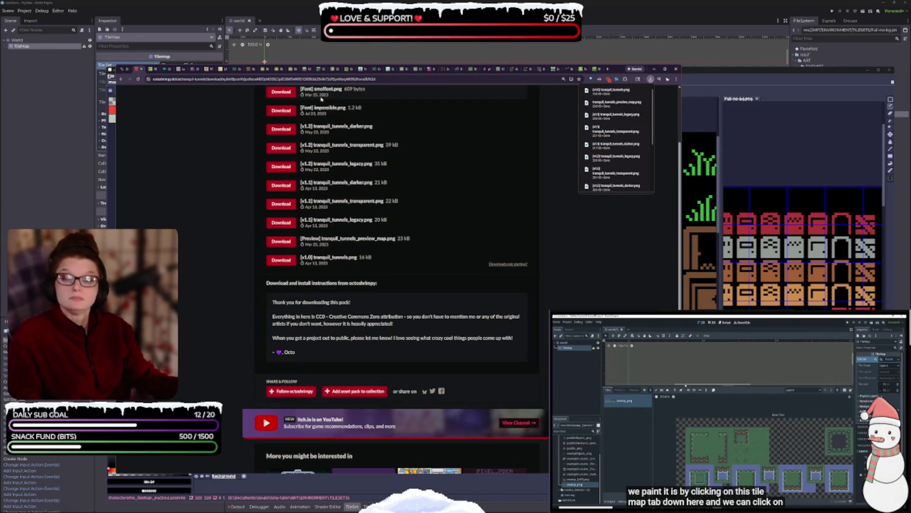
{"action": "scroll", "coordinate": [430, 290], "scroll_direction": "down", "scroll_amount": 2}
{"action": "scroll", "coordinate": [429, 291], "scroll_direction": "down", "scroll_amount": 5}
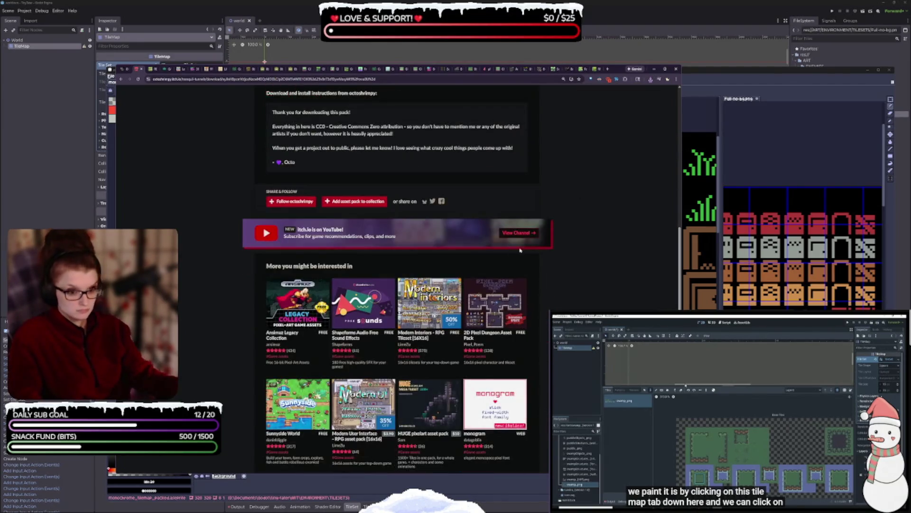
{"action": "scroll", "coordinate": [556, 267], "scroll_direction": "up", "scroll_amount": 2, "text": "ctrl"}
{"action": "scroll", "coordinate": [557, 273], "scroll_direction": "up", "scroll_amount": 1, "text": "ctrl"}
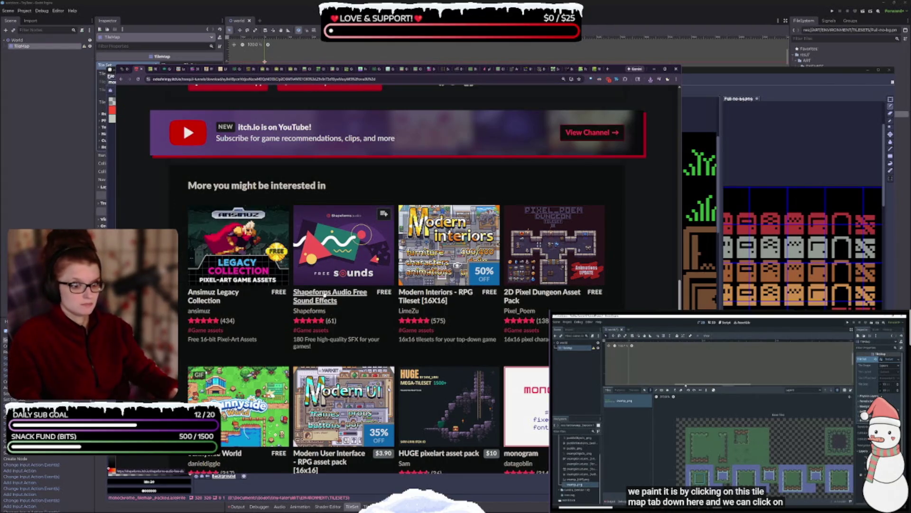
{"action": "scroll", "coordinate": [344, 380], "scroll_direction": "down", "scroll_amount": 4}
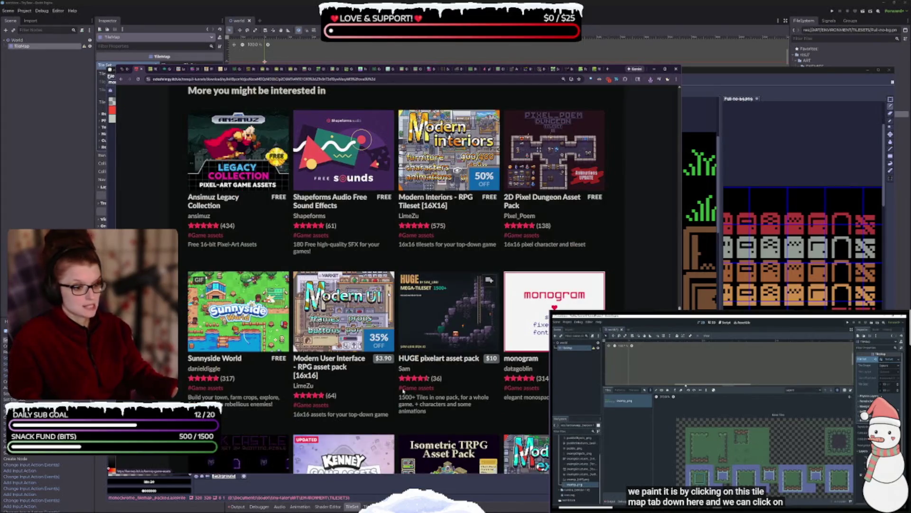
{"action": "scroll", "coordinate": [388, 198], "scroll_direction": "down", "scroll_amount": 2}
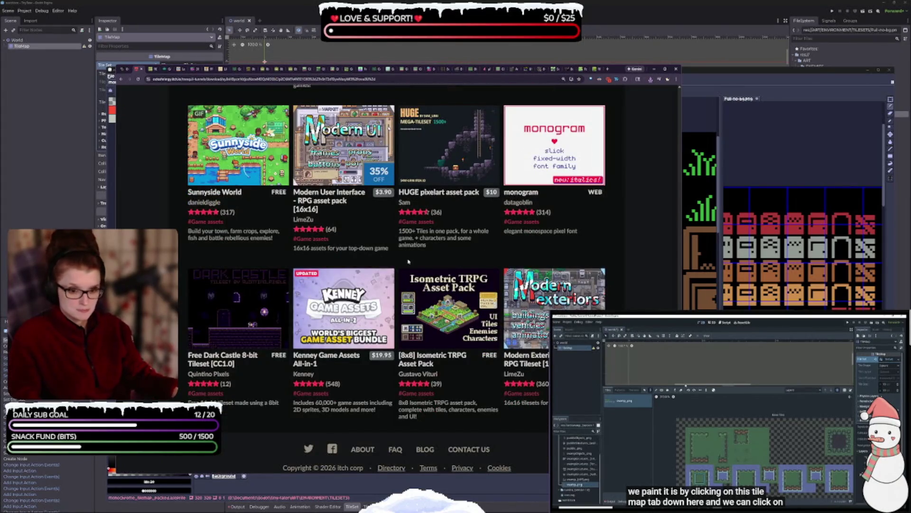
{"action": "scroll", "coordinate": [245, 311], "scroll_direction": "down", "scroll_amount": 1}
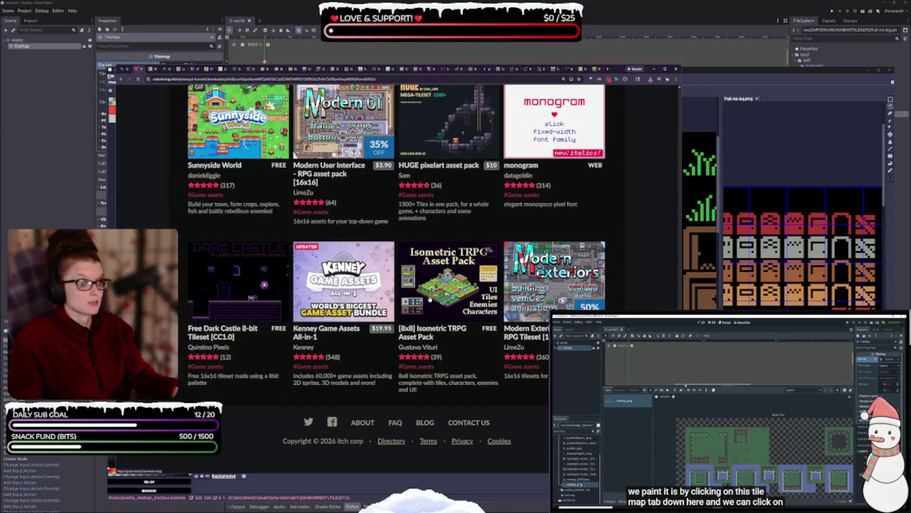
{"action": "scroll", "coordinate": [467, 438], "scroll_direction": "up", "scroll_amount": 5}
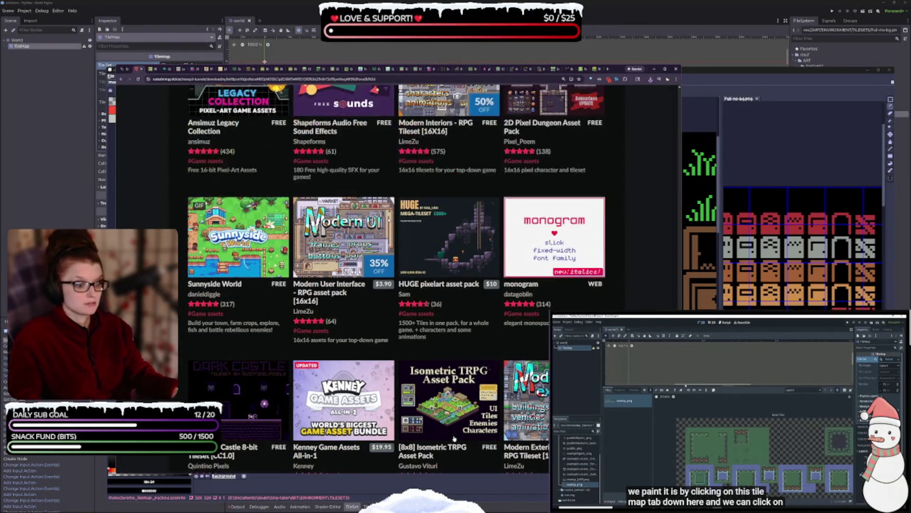
{"action": "scroll", "coordinate": [561, 285], "scroll_direction": "up", "scroll_amount": 2}
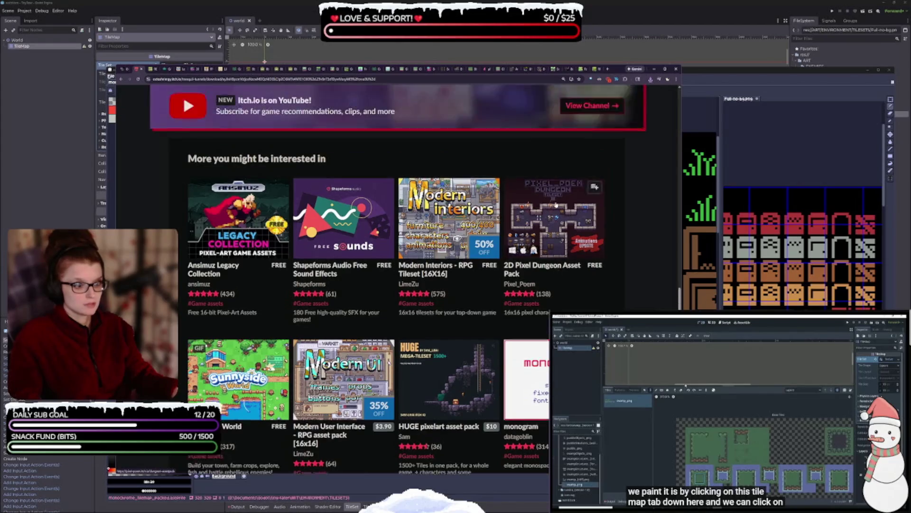
{"action": "mouse_move", "coordinate": [560, 284]}
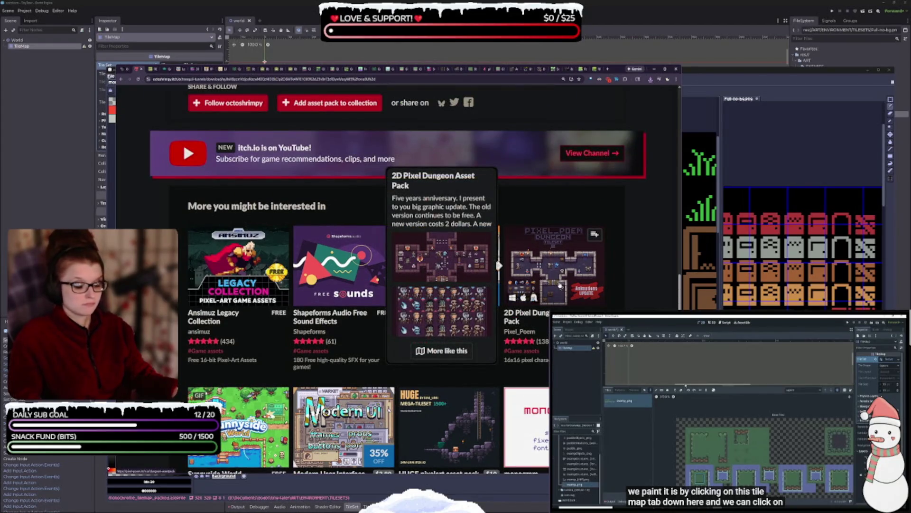
{"action": "scroll", "coordinate": [244, 288], "scroll_direction": "up", "scroll_amount": 2}
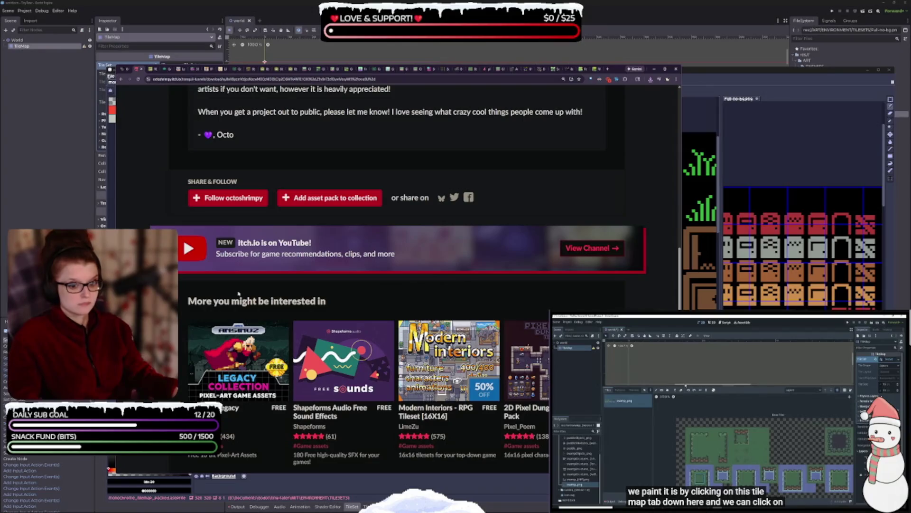
{"action": "left_click", "coordinate": [136, 70]}
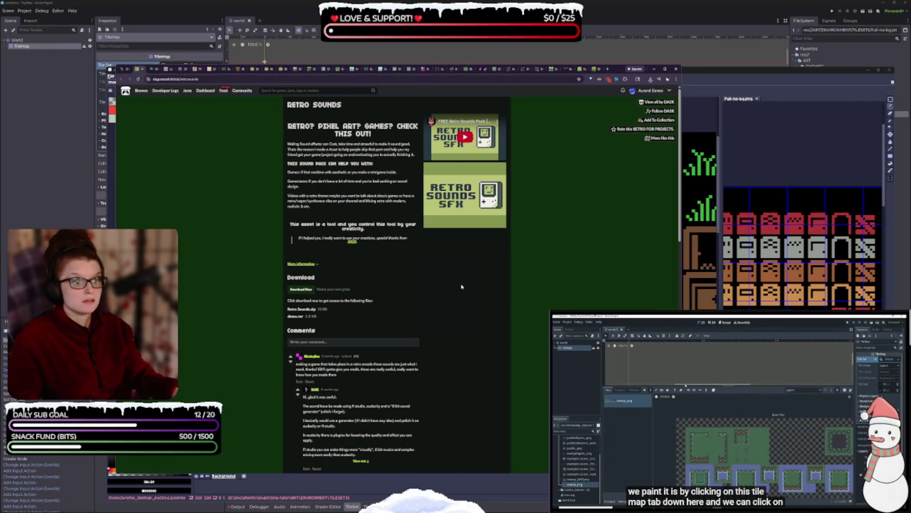
Check the Retro Sounds downloads (Retro Sounds.zip, demo.rar), then switch to GAMEBOY SFX PACK #1
{"action": "scroll", "coordinate": [461, 287], "scroll_direction": "up", "scroll_amount": 6, "text": "ctrl"}
{"action": "scroll", "coordinate": [446, 339], "scroll_direction": "down", "scroll_amount": 2, "text": "ctrl"}
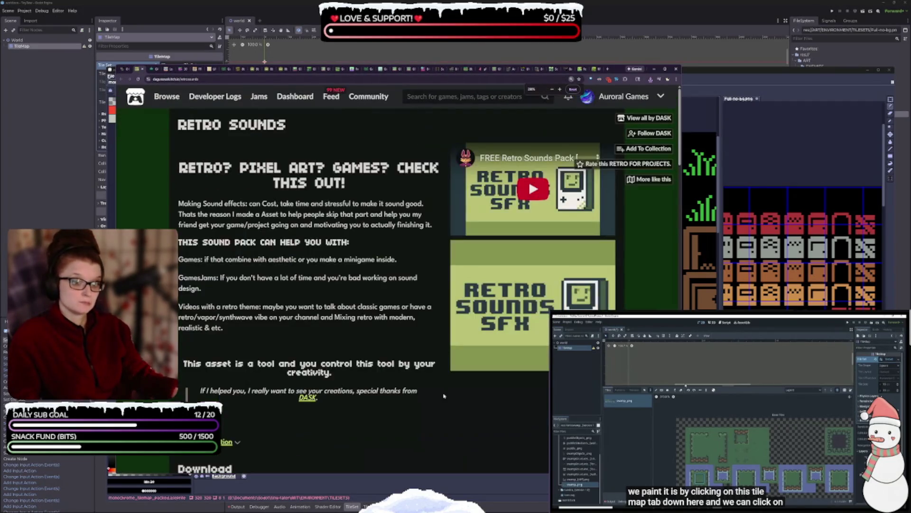
{"action": "scroll", "coordinate": [433, 375], "scroll_direction": "down", "scroll_amount": 2}
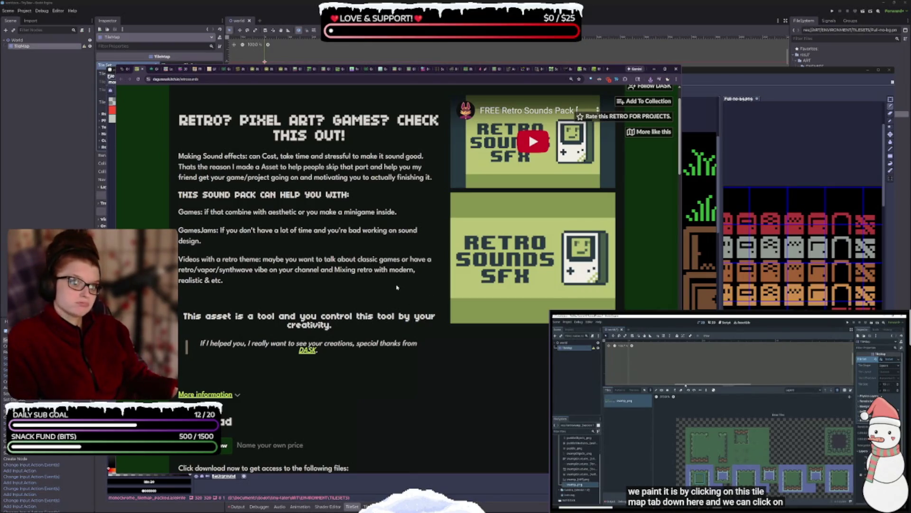
{"action": "scroll", "coordinate": [403, 314], "scroll_direction": "down", "scroll_amount": 2}
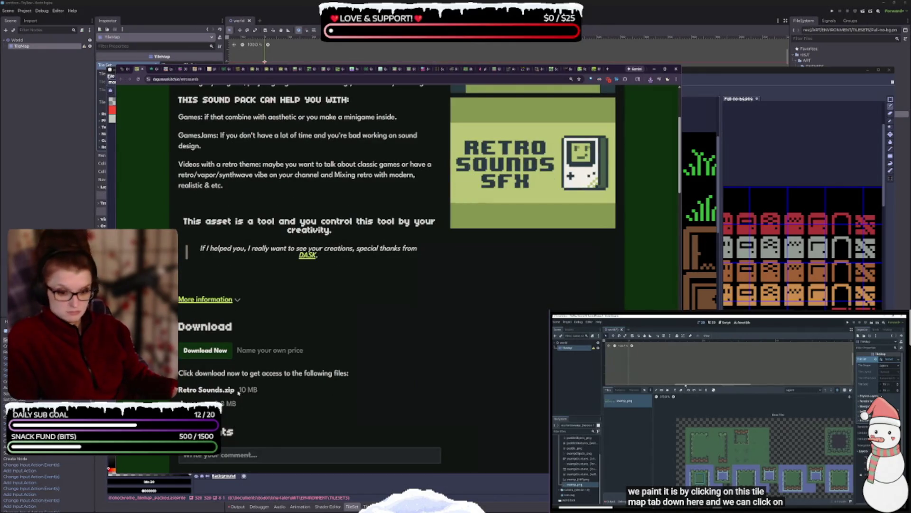
{"action": "scroll", "coordinate": [262, 435], "scroll_direction": "down", "scroll_amount": 1}
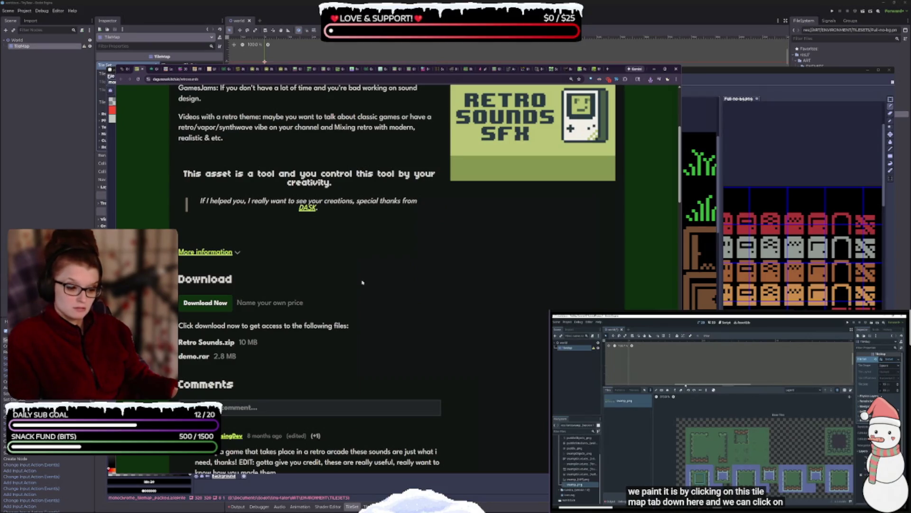
{"action": "scroll", "coordinate": [362, 283], "scroll_direction": "up", "scroll_amount": 3}
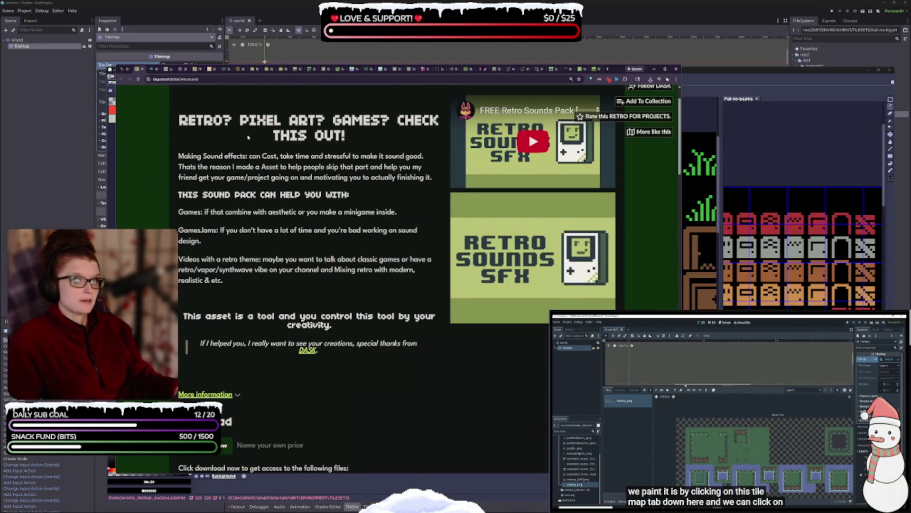
{"action": "left_click", "coordinate": [153, 72]}
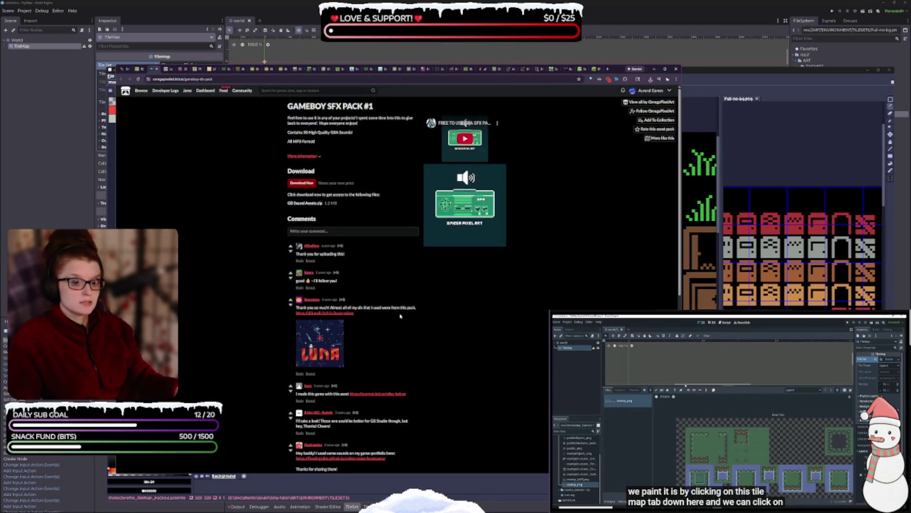
Scroll down the GAMEBOY SFX PACK #1 page and start its preview video
{"action": "scroll", "coordinate": [414, 308], "scroll_direction": "up", "scroll_amount": 5, "text": "ctrl"}
{"action": "scroll", "coordinate": [415, 307], "scroll_direction": "down", "scroll_amount": 5, "text": "ctrl"}
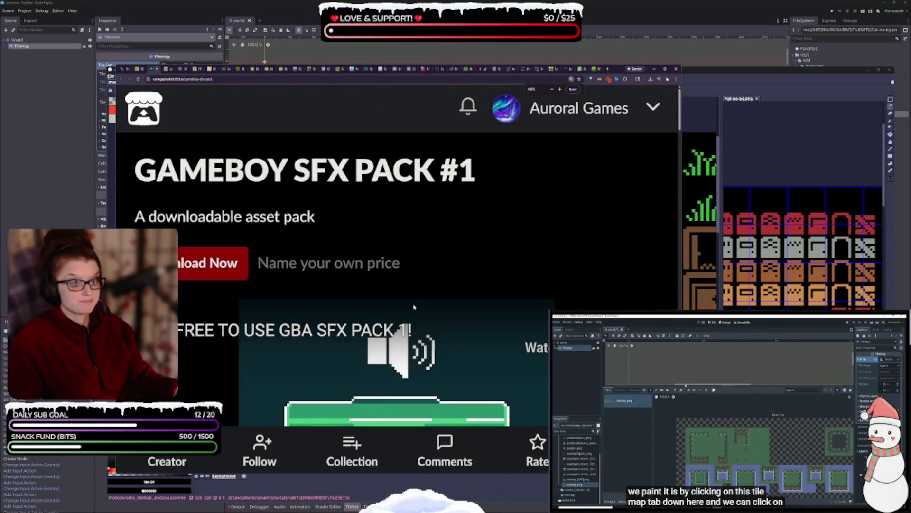
{"action": "scroll", "coordinate": [425, 299], "scroll_direction": "down", "scroll_amount": 5}
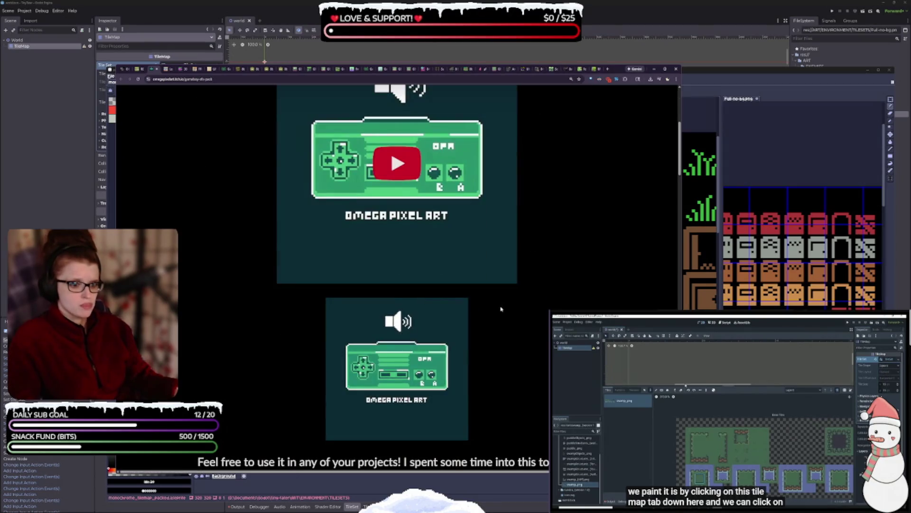
{"action": "scroll", "coordinate": [501, 309], "scroll_direction": "down", "scroll_amount": 3}
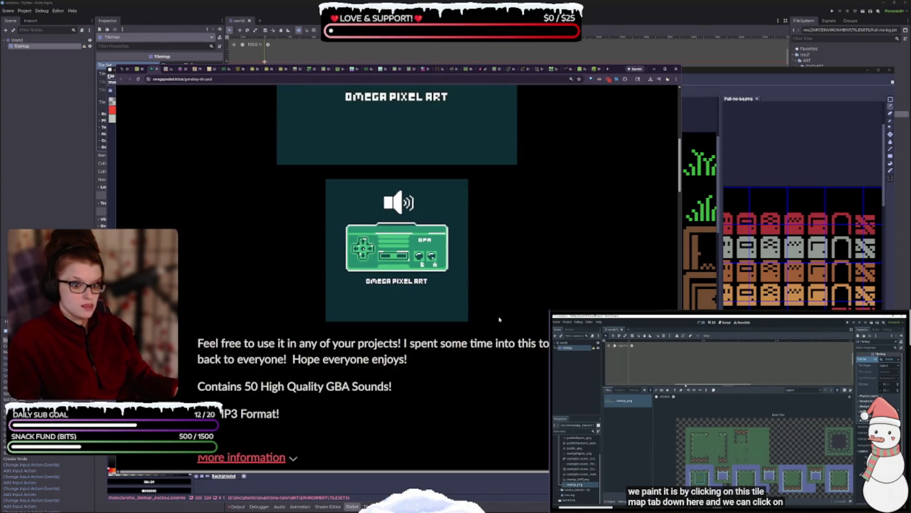
{"action": "scroll", "coordinate": [499, 319], "scroll_direction": "down", "scroll_amount": 1, "text": "ctrl"}
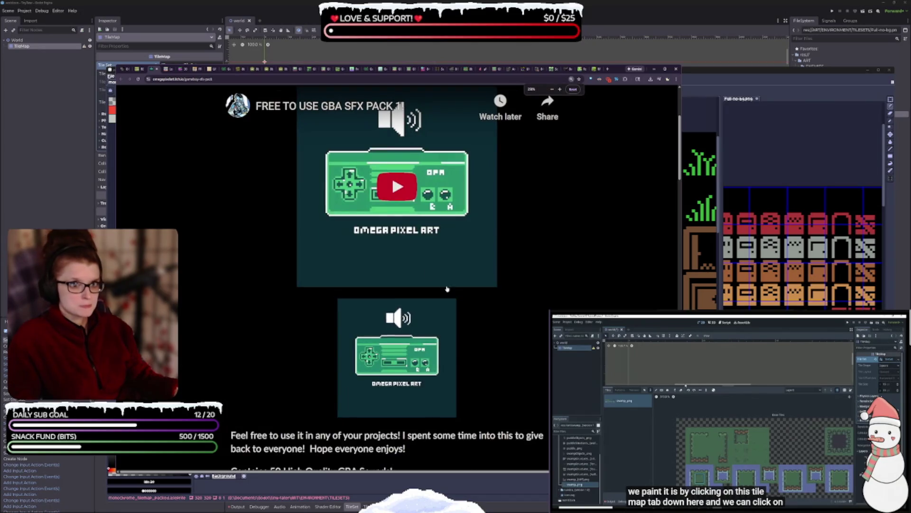
{"action": "left_click", "coordinate": [398, 186]}
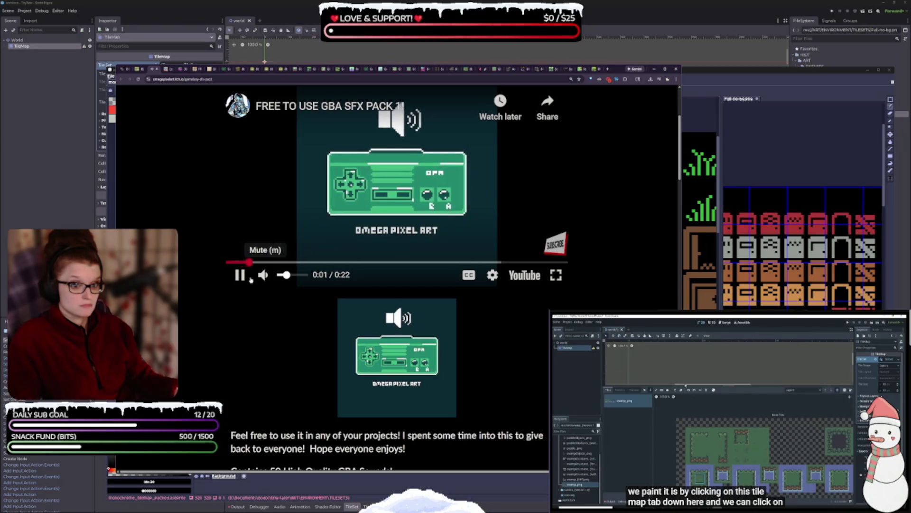
Turn up the preview volume, pause it, and go back to Retro Sounds
{"action": "left_click_drag", "start_coordinate": [283, 275], "coordinate": [294, 280]}
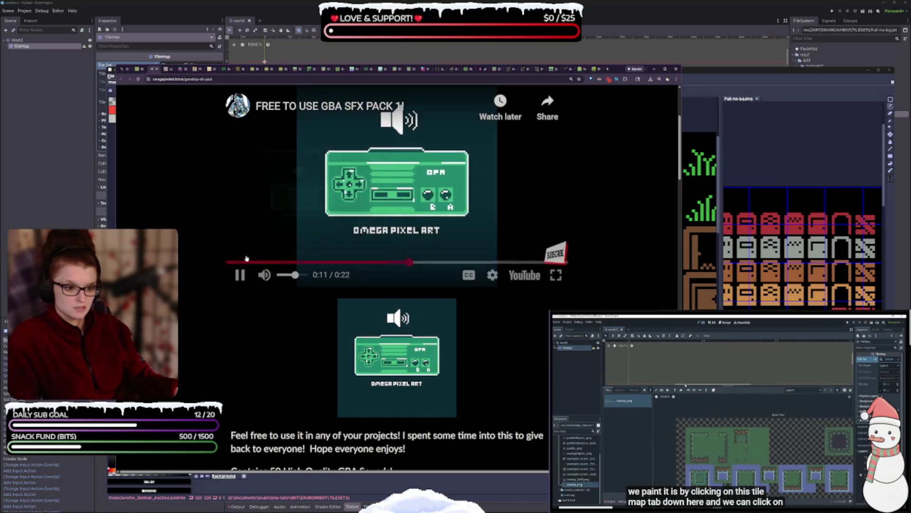
{"action": "left_click", "coordinate": [240, 275]}
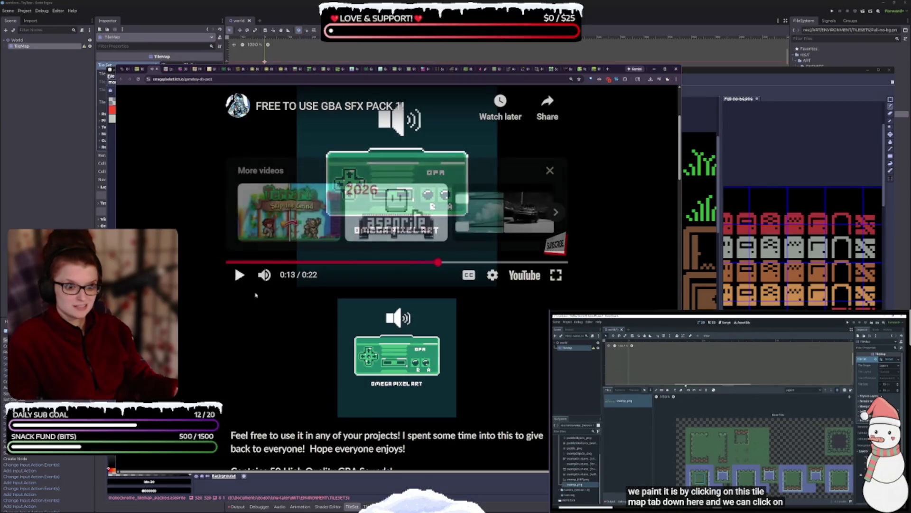
{"action": "scroll", "coordinate": [564, 270], "scroll_direction": "down", "scroll_amount": 5}
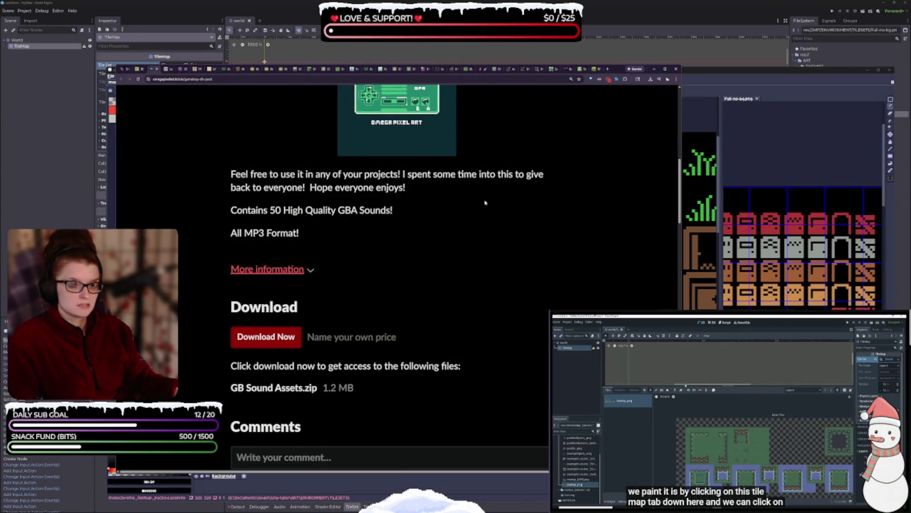
{"action": "left_click", "coordinate": [137, 69]}
{"action": "scroll", "coordinate": [429, 326], "scroll_direction": "up", "scroll_amount": 2}
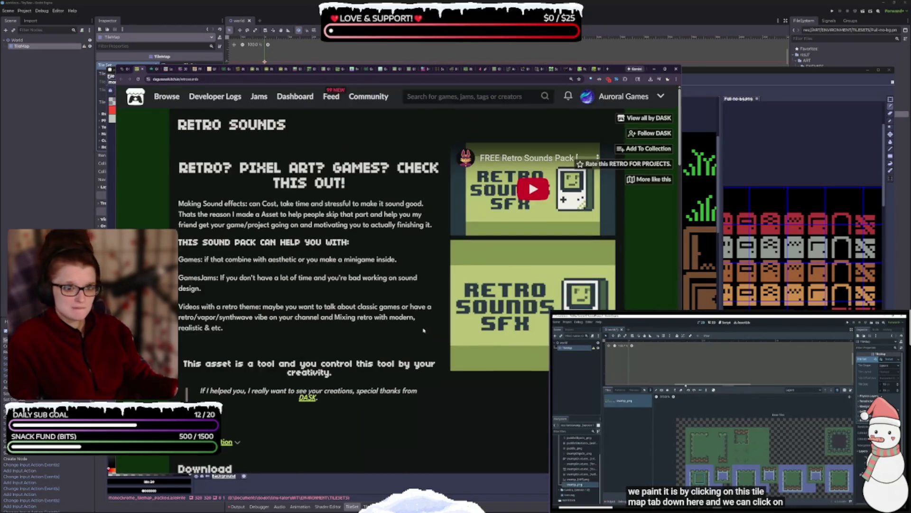
Play the Retro Sounds preview and review its 10 MB zip and 2.8 MB demo.rar
{"action": "left_click", "coordinate": [514, 196]}
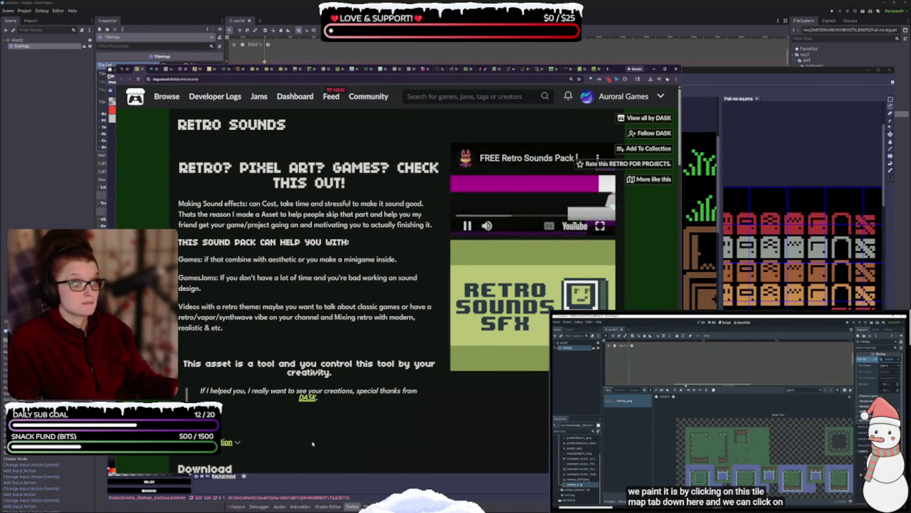
{"action": "scroll", "coordinate": [381, 318], "scroll_direction": "down", "scroll_amount": 5}
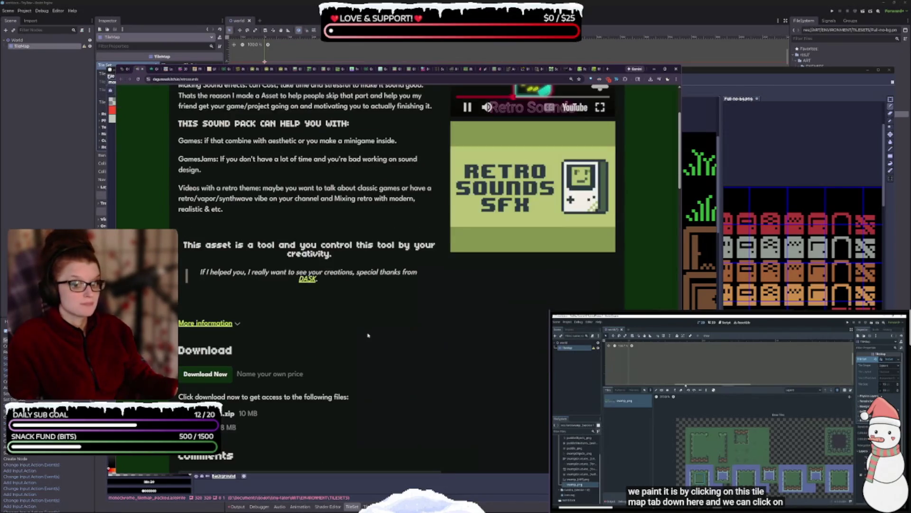
{"action": "scroll", "coordinate": [384, 420], "scroll_direction": "down", "scroll_amount": 3}
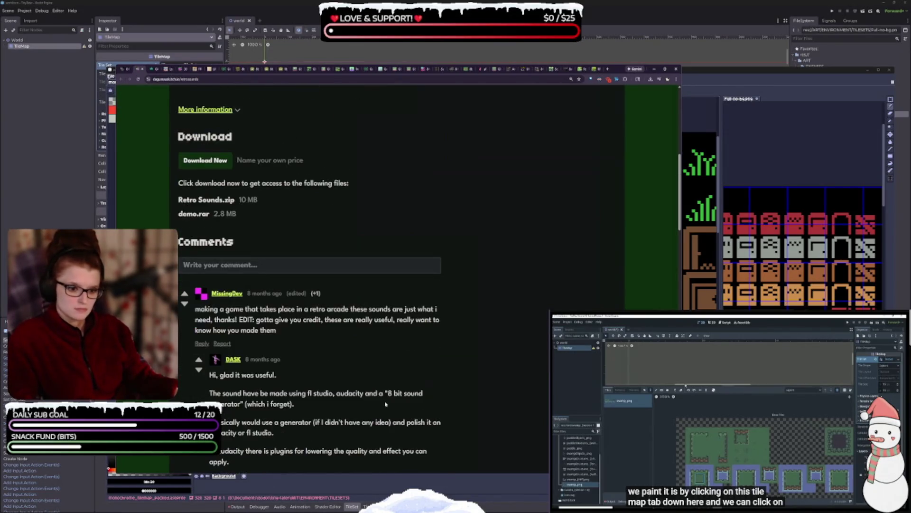
{"action": "scroll", "coordinate": [386, 402], "scroll_direction": "down", "scroll_amount": 1}
{"action": "scroll", "coordinate": [387, 394], "scroll_direction": "up", "scroll_amount": 6}
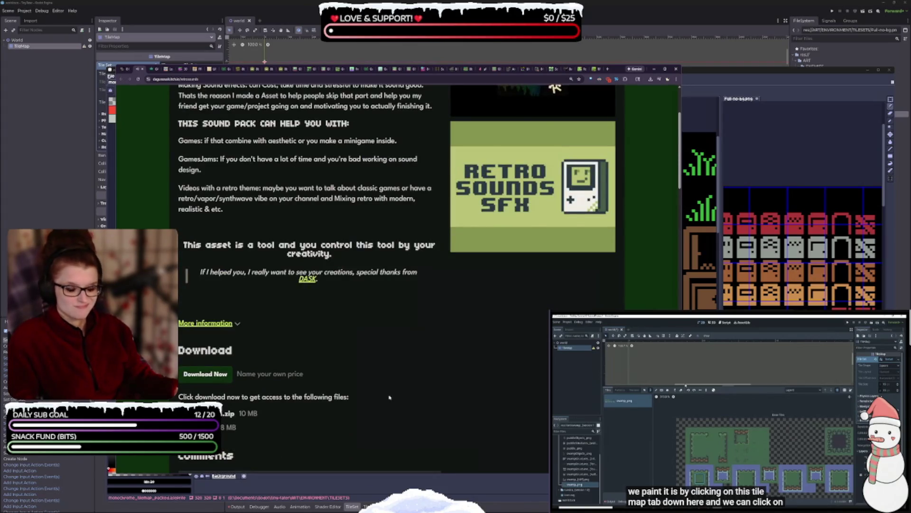
{"action": "scroll", "coordinate": [390, 394], "scroll_direction": "up", "scroll_amount": 2}
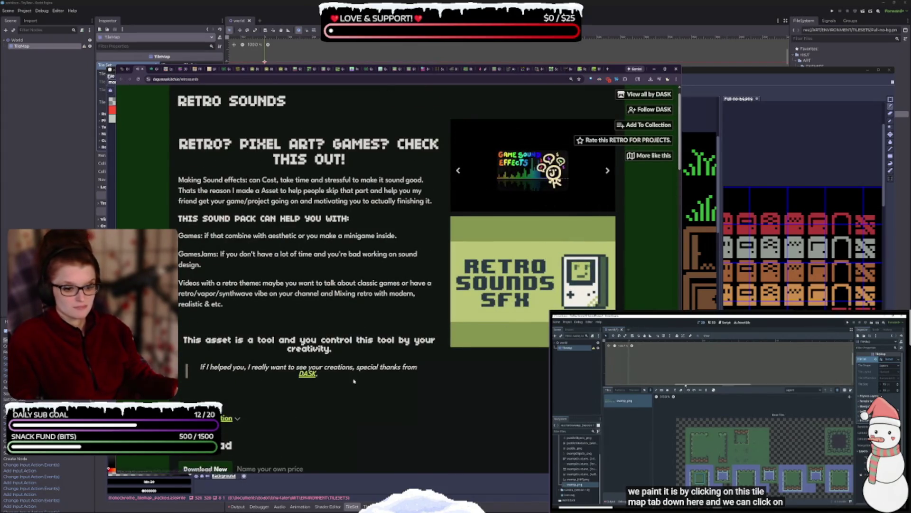
{"action": "scroll", "coordinate": [347, 372], "scroll_direction": "down", "scroll_amount": 3}
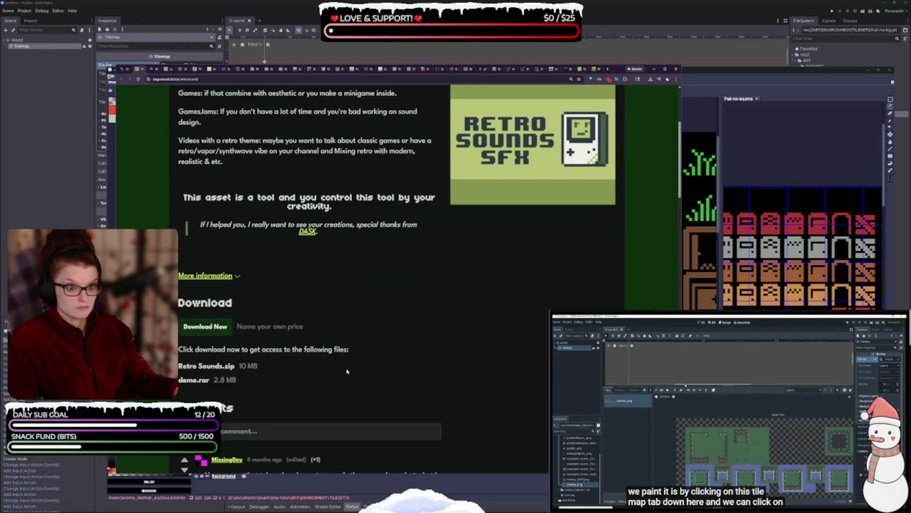
{"action": "scroll", "coordinate": [347, 372], "scroll_direction": "down", "scroll_amount": 3}
{"action": "scroll", "coordinate": [348, 373], "scroll_direction": "up", "scroll_amount": 2}
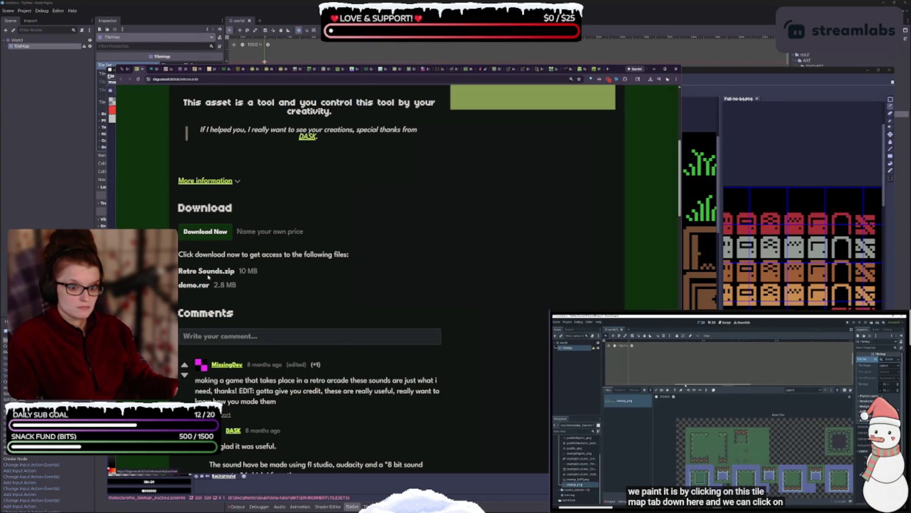
{"action": "scroll", "coordinate": [420, 359], "scroll_direction": "down", "scroll_amount": 3}
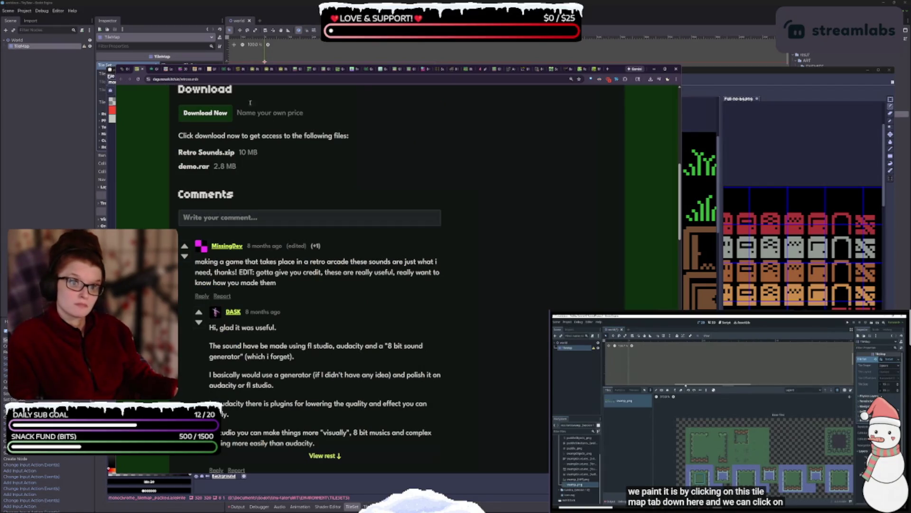
{"action": "left_click", "coordinate": [143, 69]}
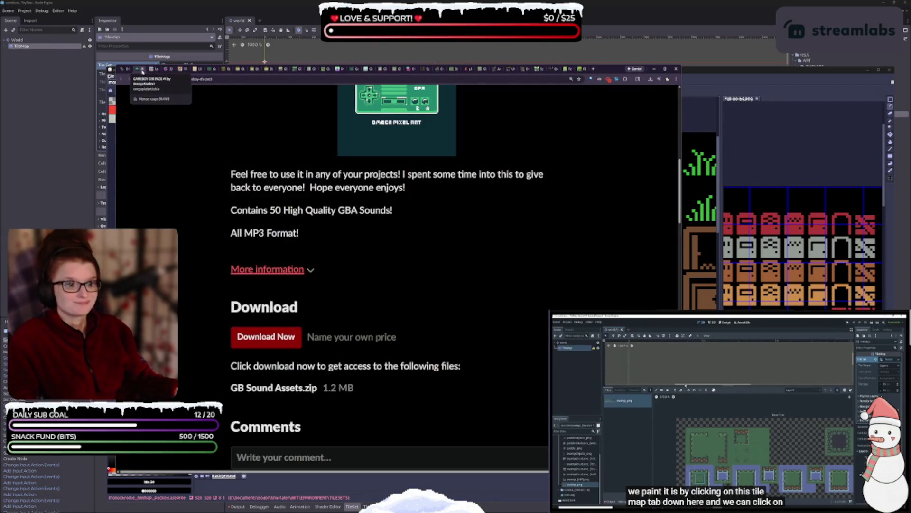